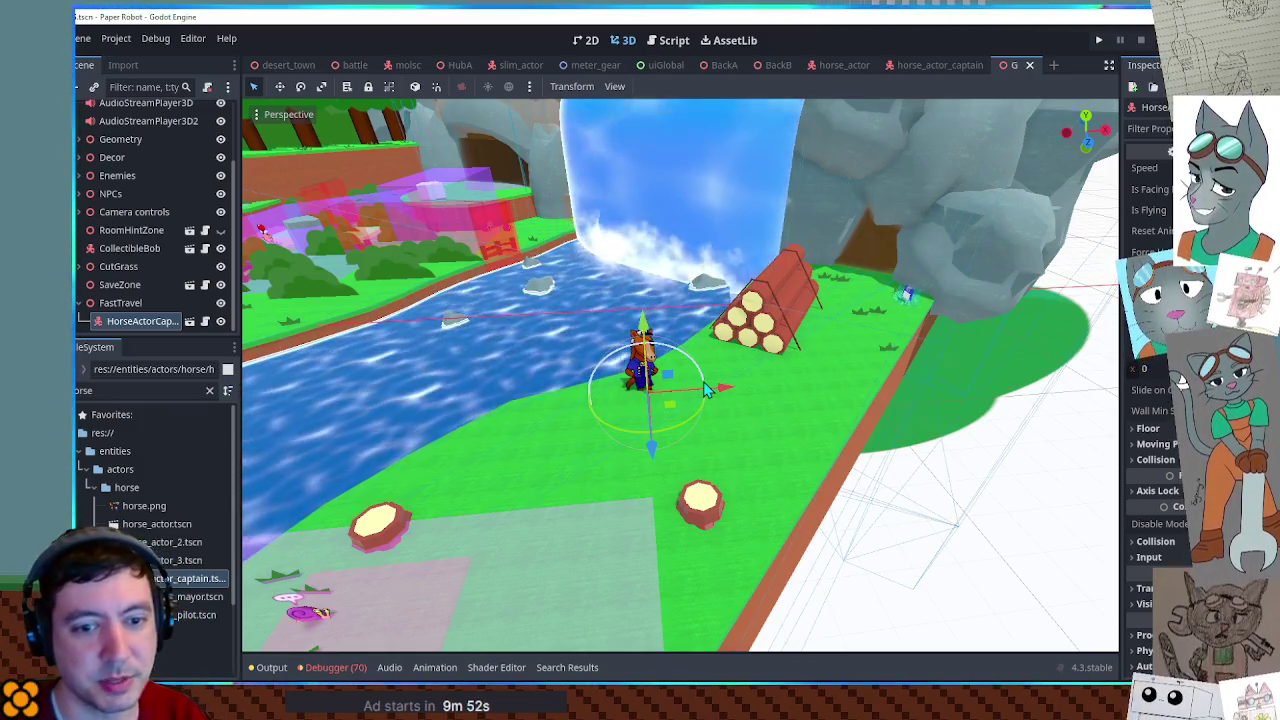
Create a Node3D under FastTravel and rename it FastTravelBoat.
key(Up)
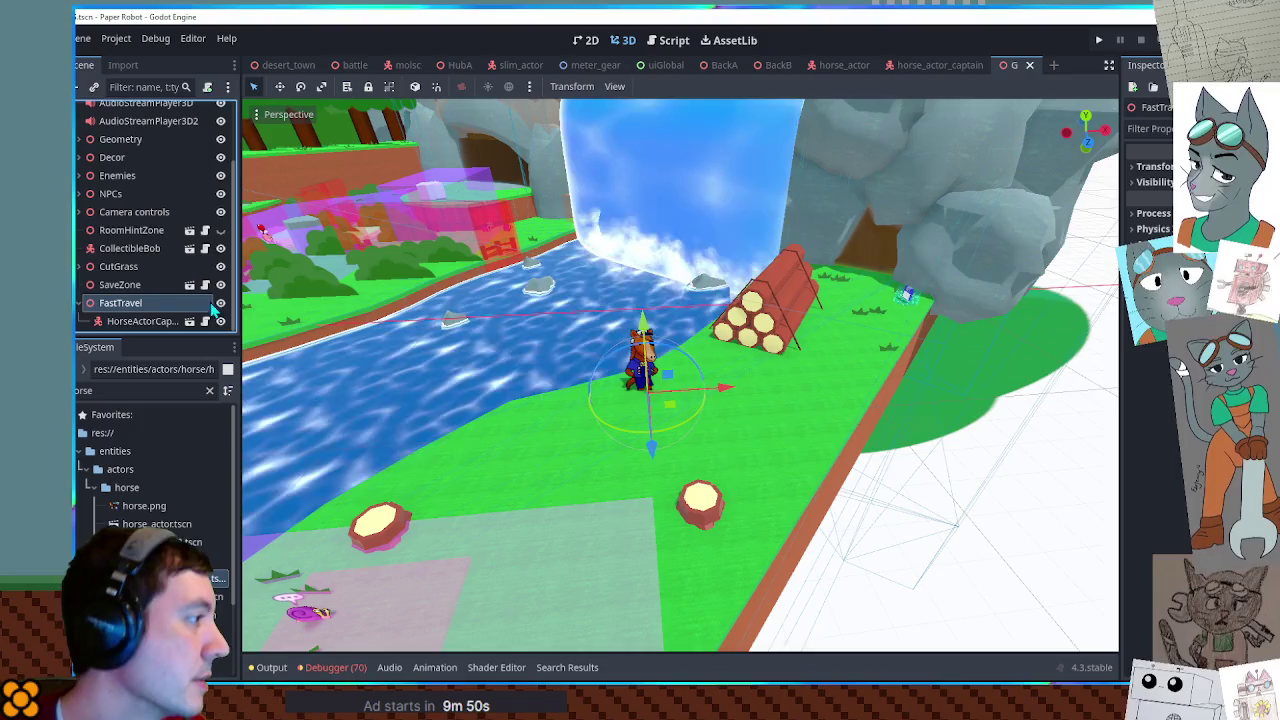
key(ctrl+a)
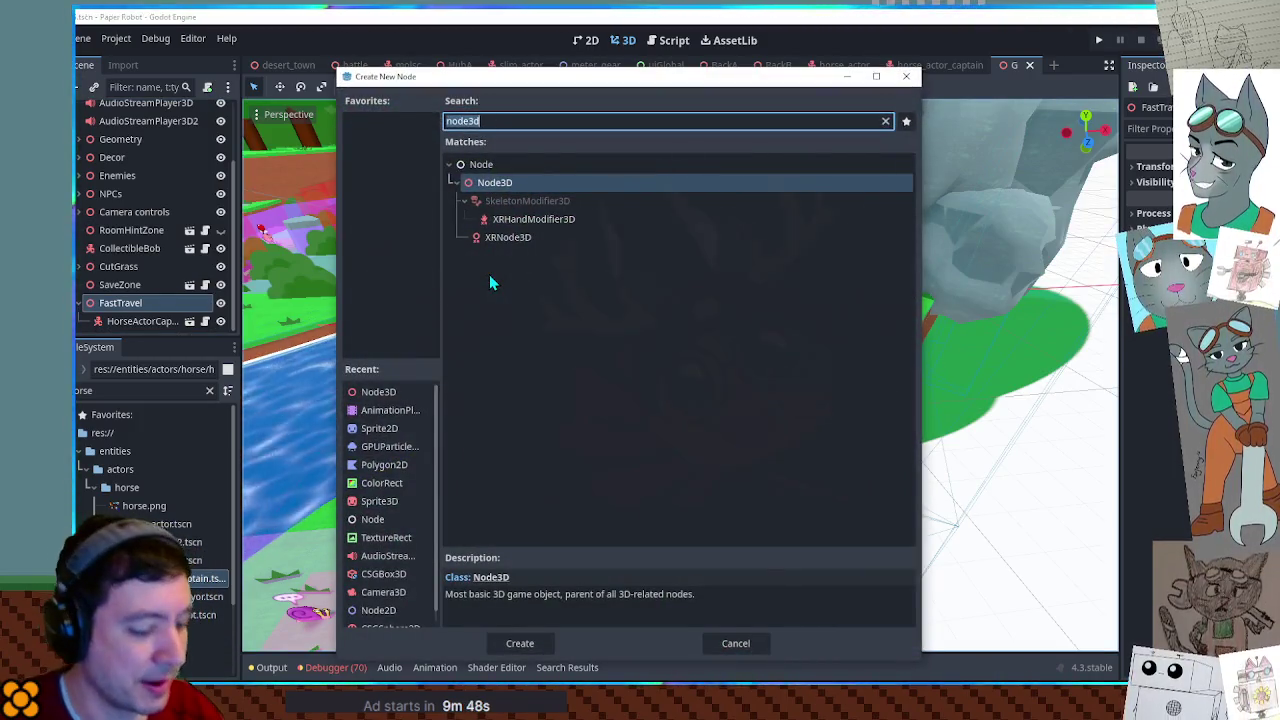
key(Return)
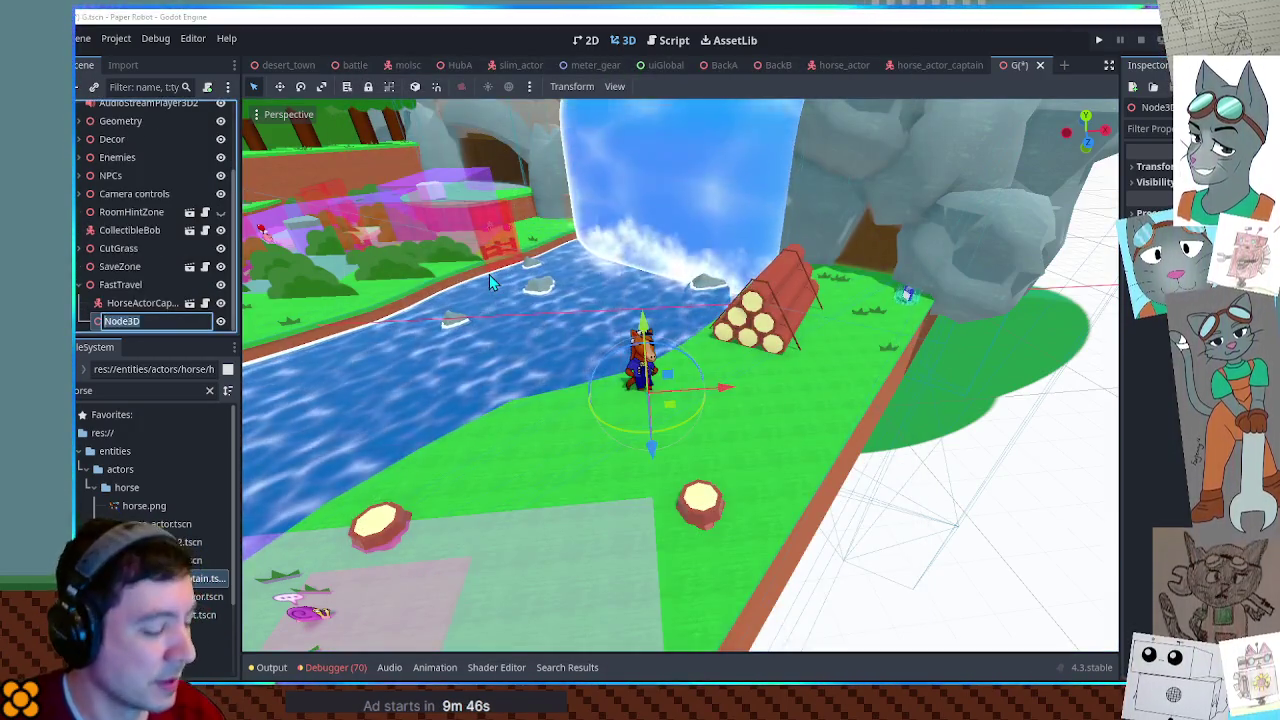
text(FastTravelBNo)
key(Escape)
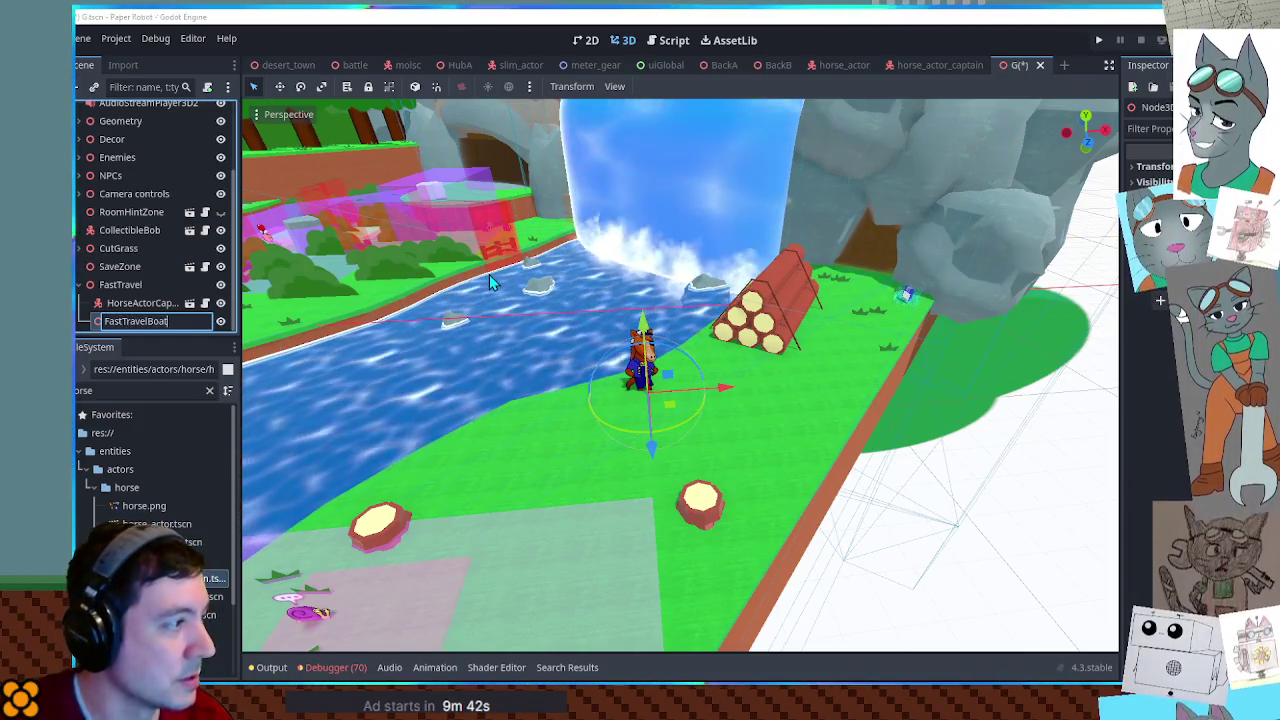
key(F2)
text(FastTravelBoat)
key(Return)
scroll(778, 395, up, 5)
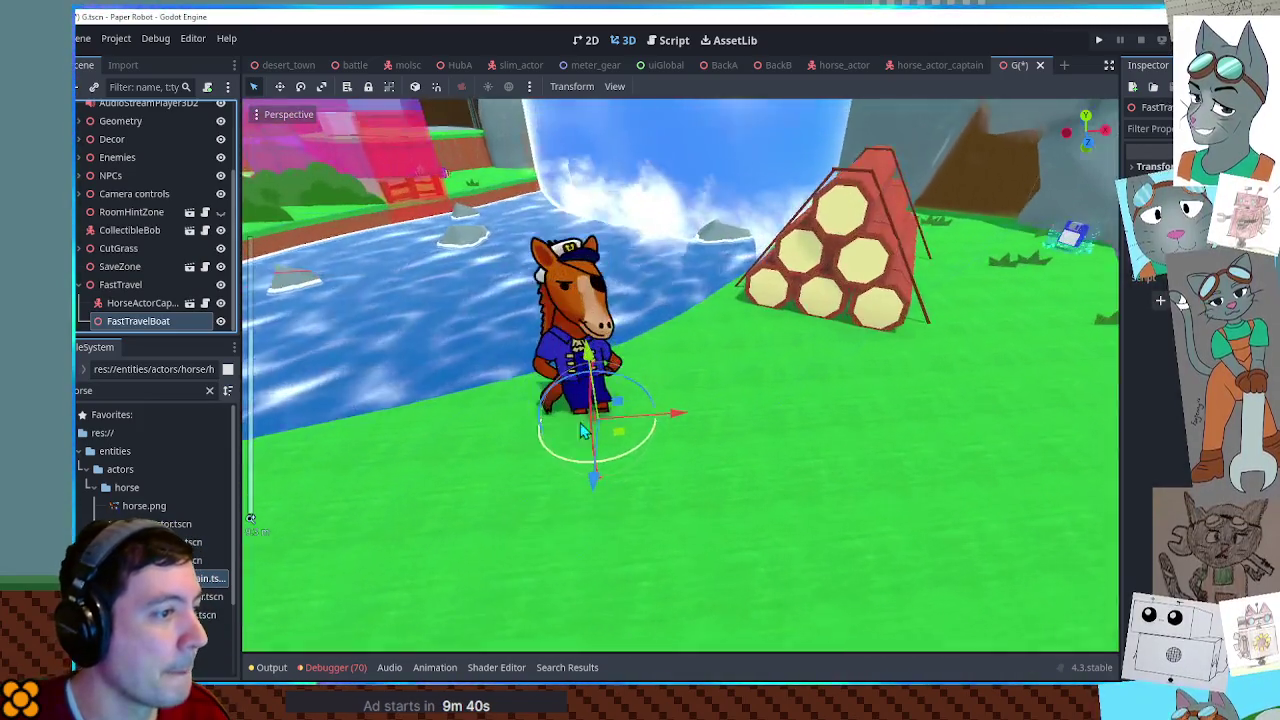
middle_drag(778, 398, 768, 422)
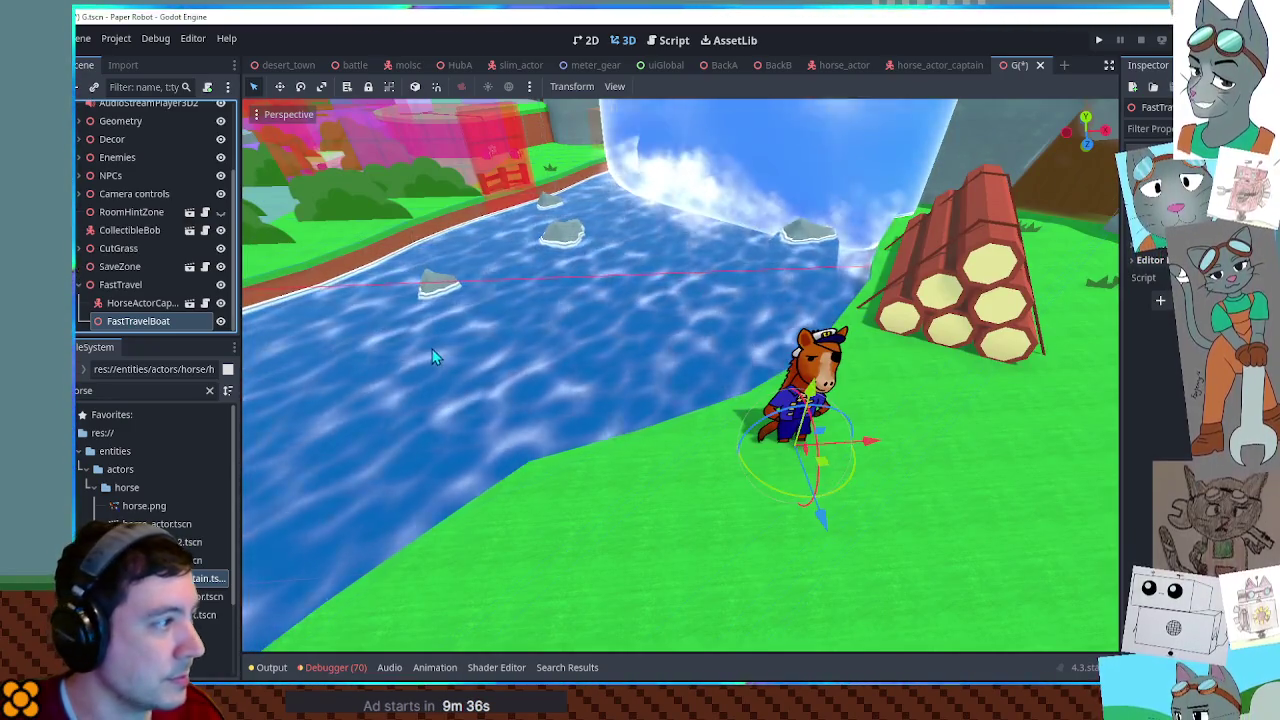
key(ctrl+a)
Add a CSGBox3D as a child of FastTravelBoat.
text(csgbox)
key(Return)
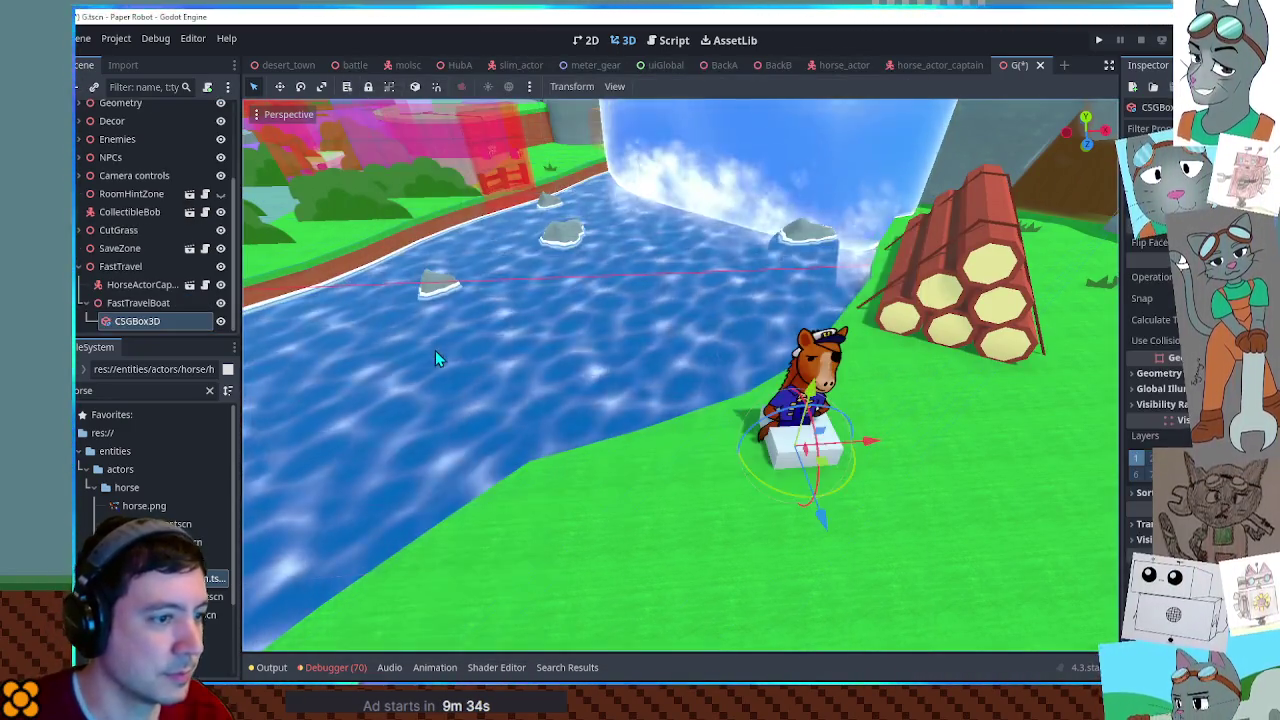
middle_drag(766, 398, 655, 393)
scroll(655, 393, up, 3)
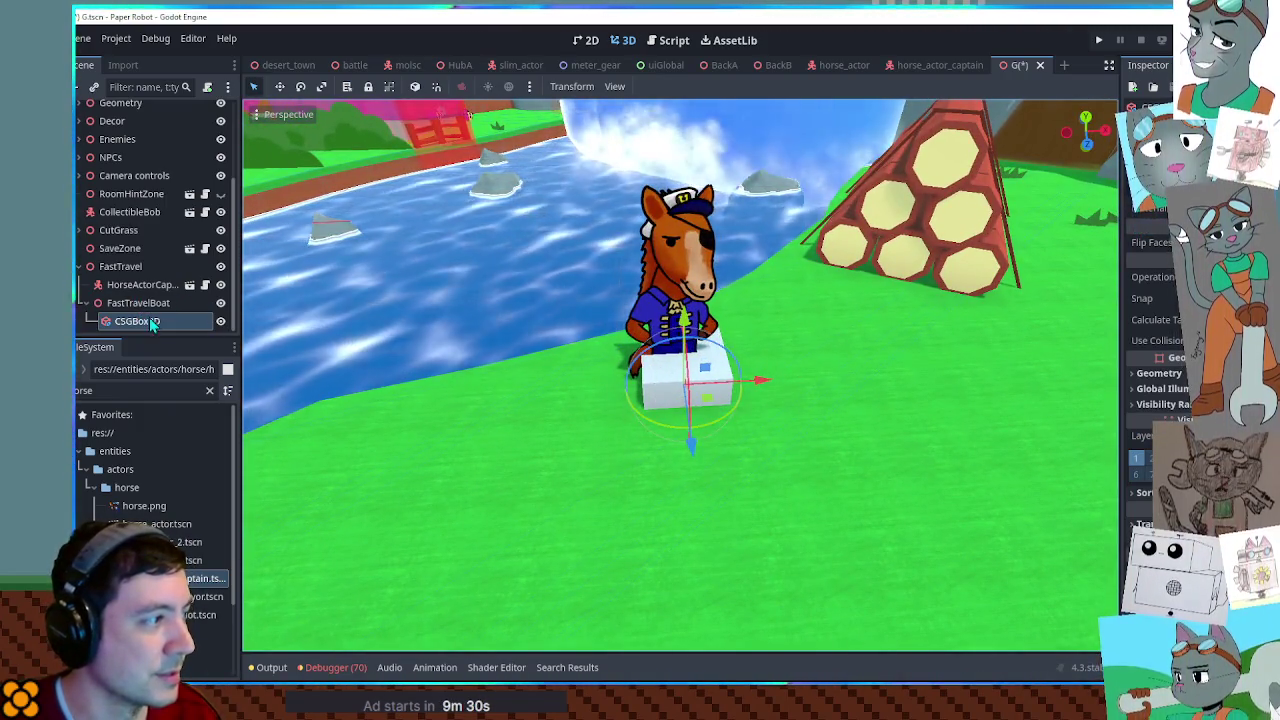
scroll(1012, 253, up, 3)
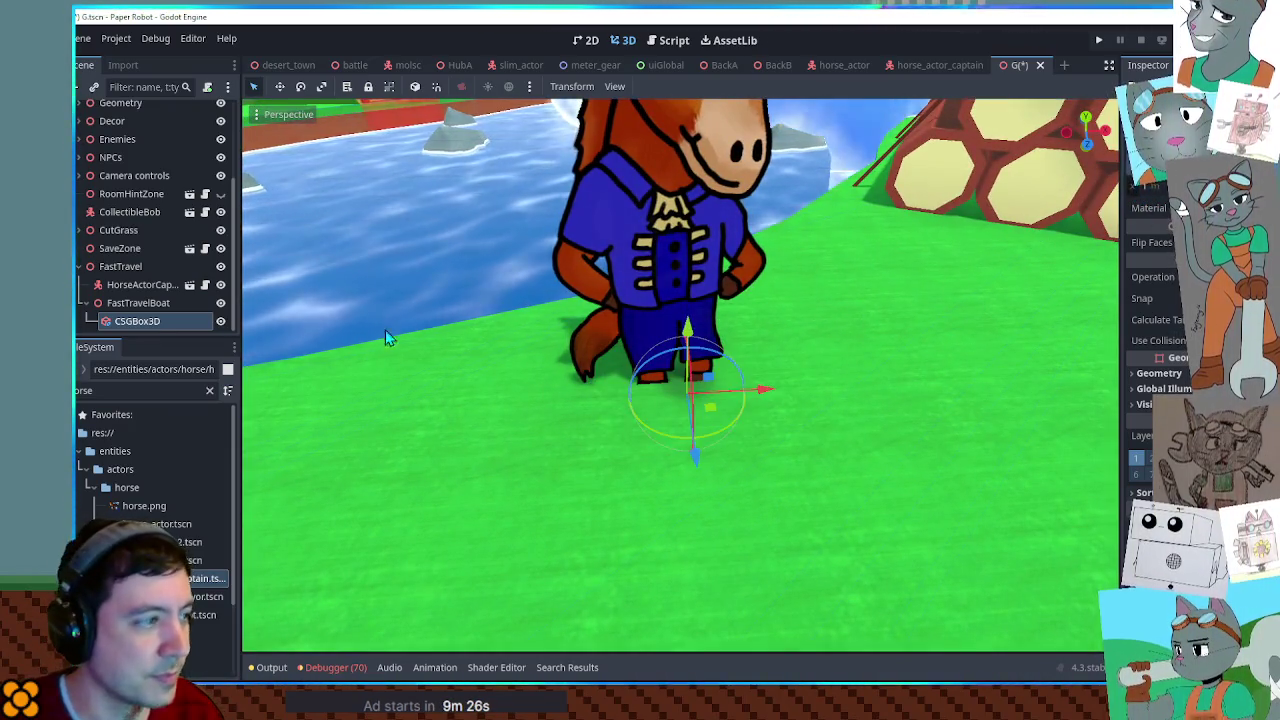
Move the boat left off the grass and lower it onto the river.
drag(713, 410, 477, 320)
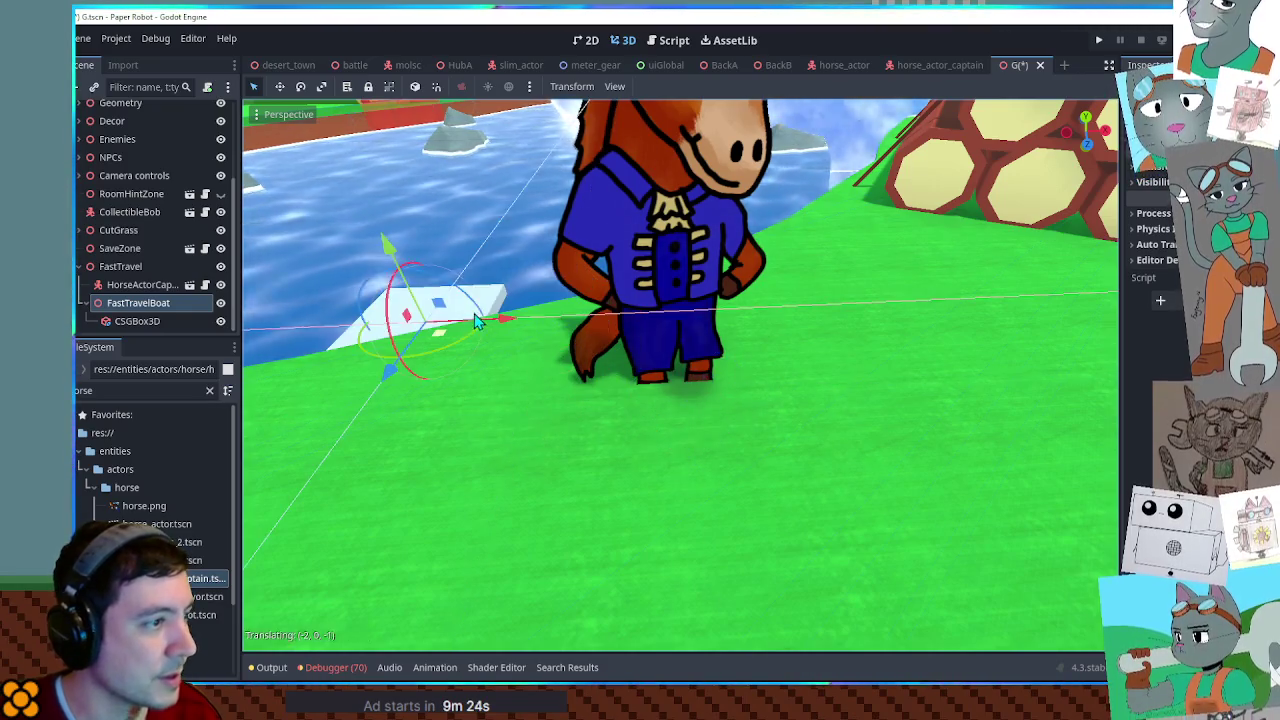
mouse_move(463, 305)
middle_down()
mouse_move(760, 345)
mouse_move(690, 290)
middle_up()
mouse_move(690, 290)
mouse_down()
mouse_move(697, 409)
mouse_move(784, 390)
mouse_up()
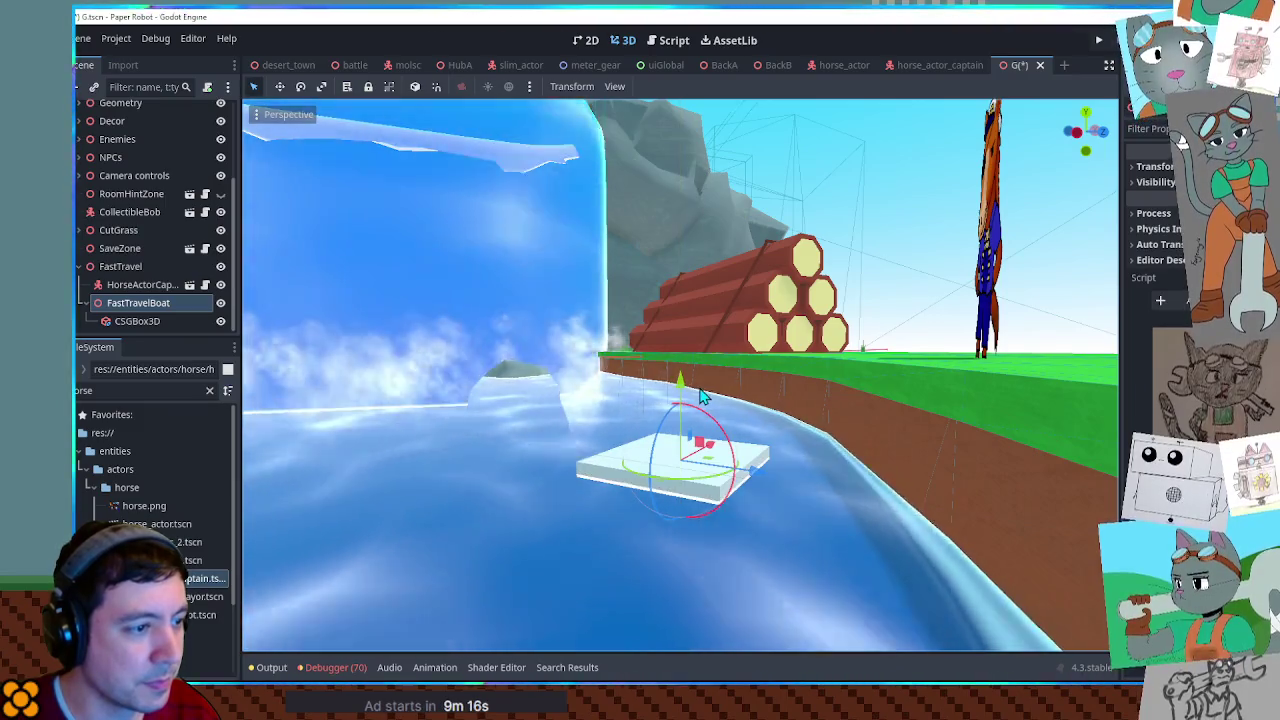
mouse_move(784, 382)
middle_down()
mouse_move(623, 399)
mouse_move(684, 452)
middle_up()
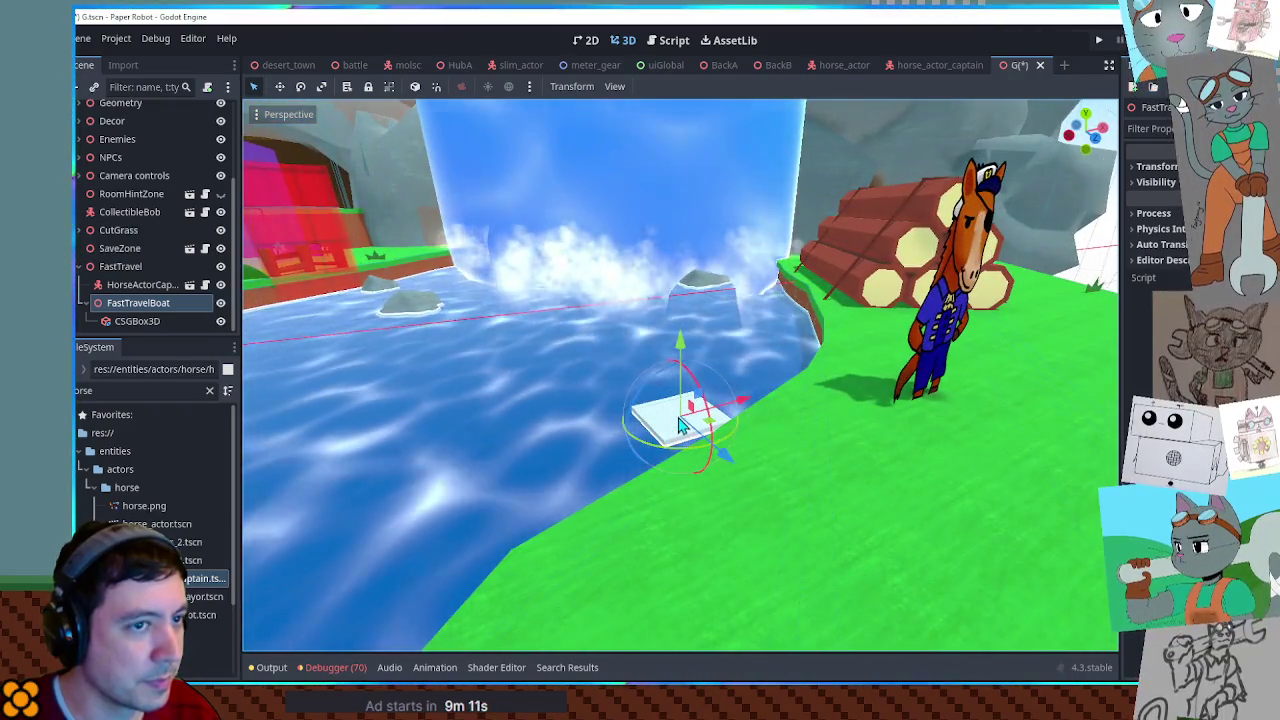
middle_drag(684, 452, 620, 440)
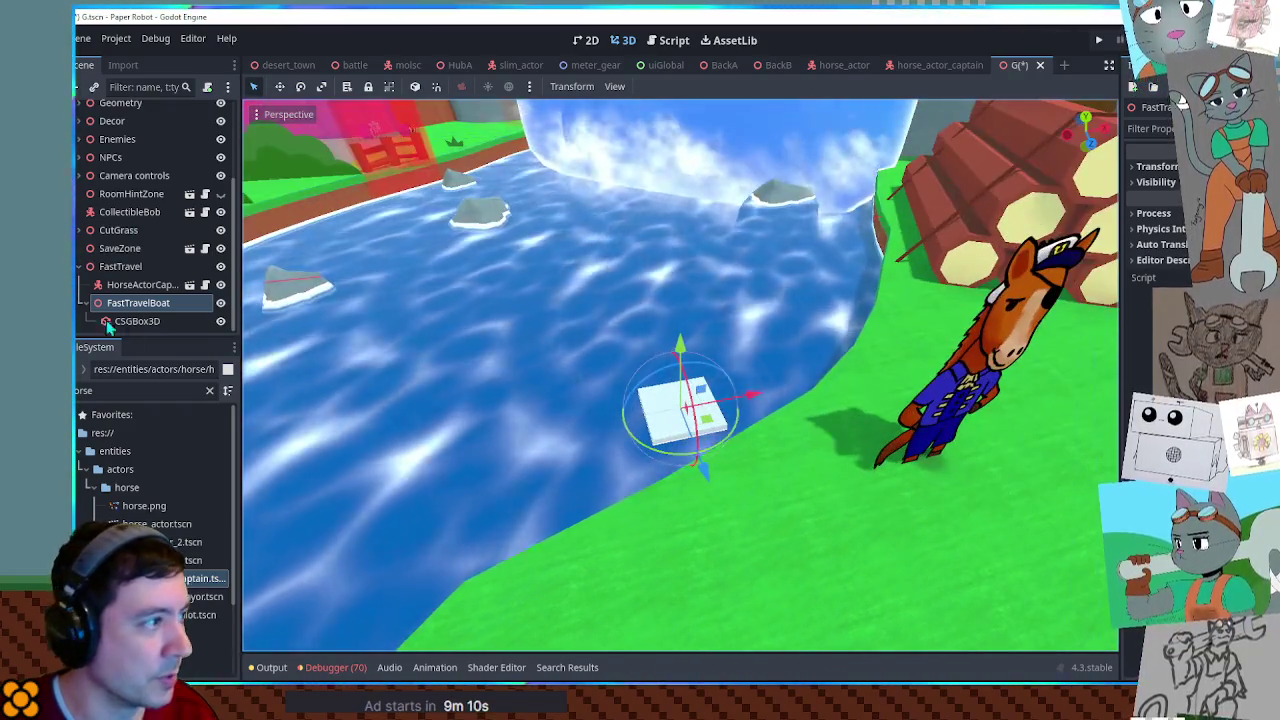
click(153, 321)
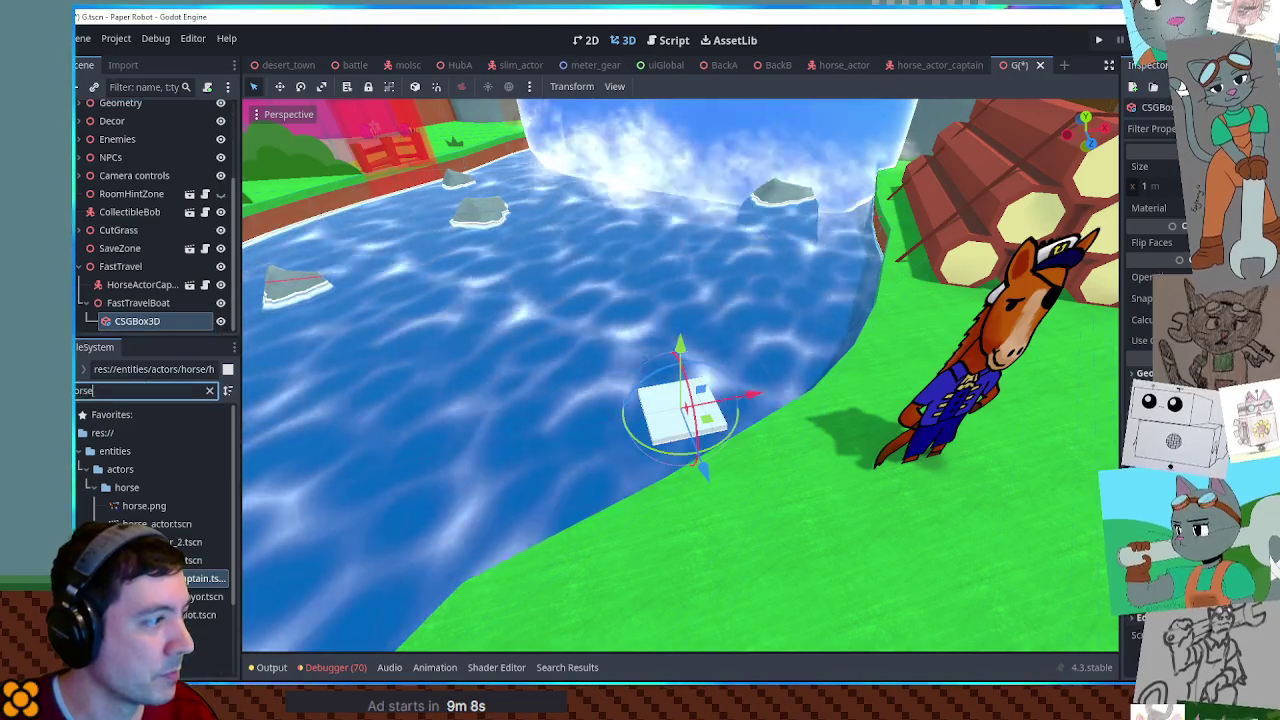
Apply the triplanar wooden planks material from the FileSystem to the boat's box.
key(ctrl+a)
text(planks)
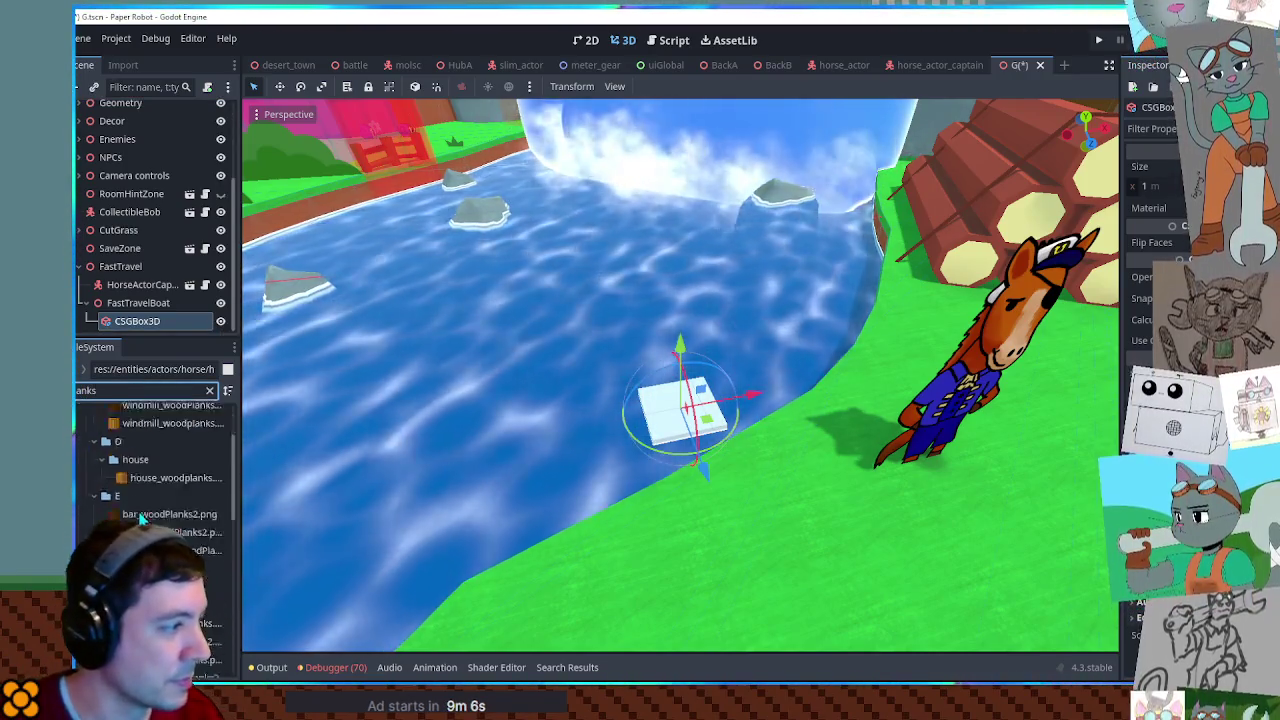
scroll(157, 512, down, 5)
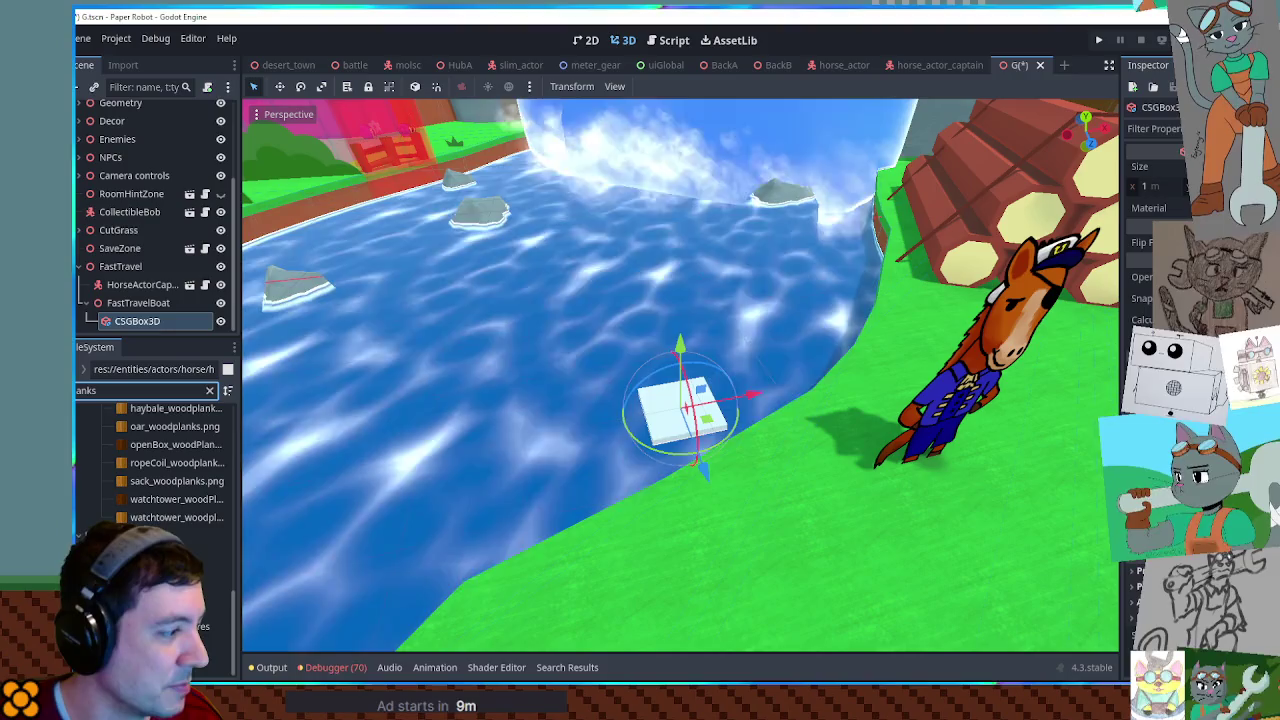
mouse_move(195, 626)
mouse_down()
mouse_move(205, 646)
mouse_move(1143, 253)
mouse_up()
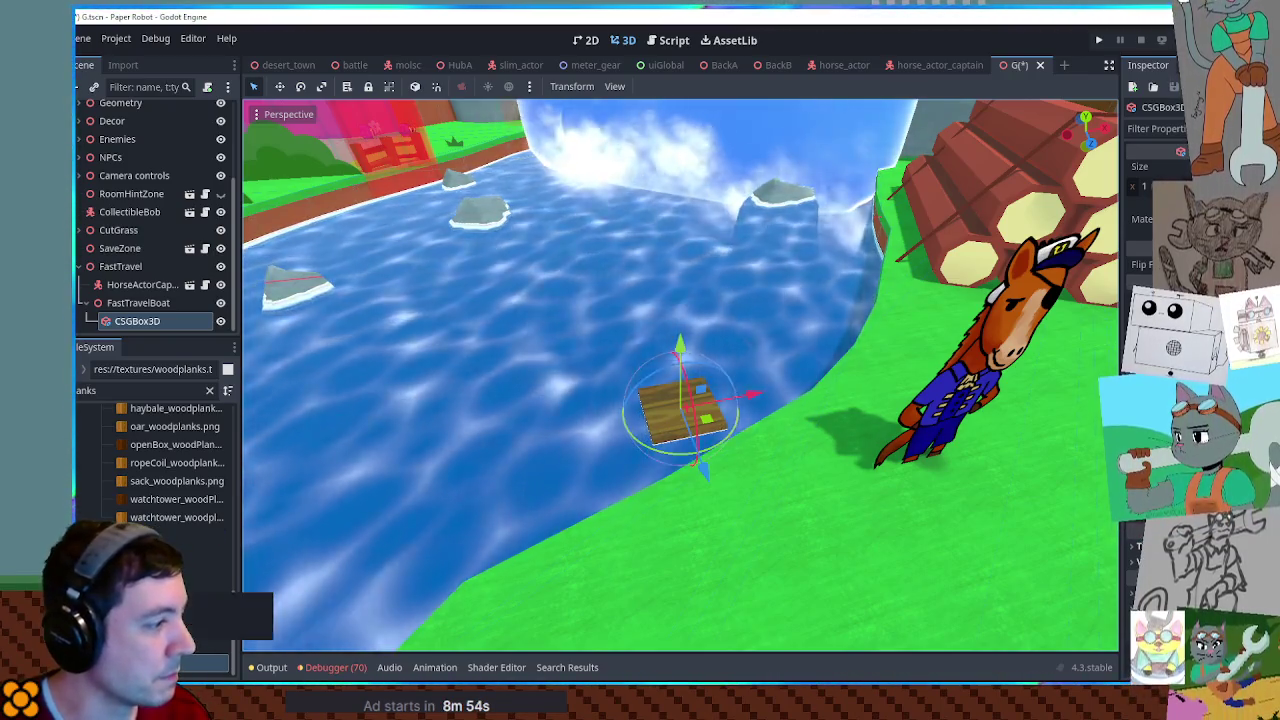
drag(190, 644, 1150, 235)
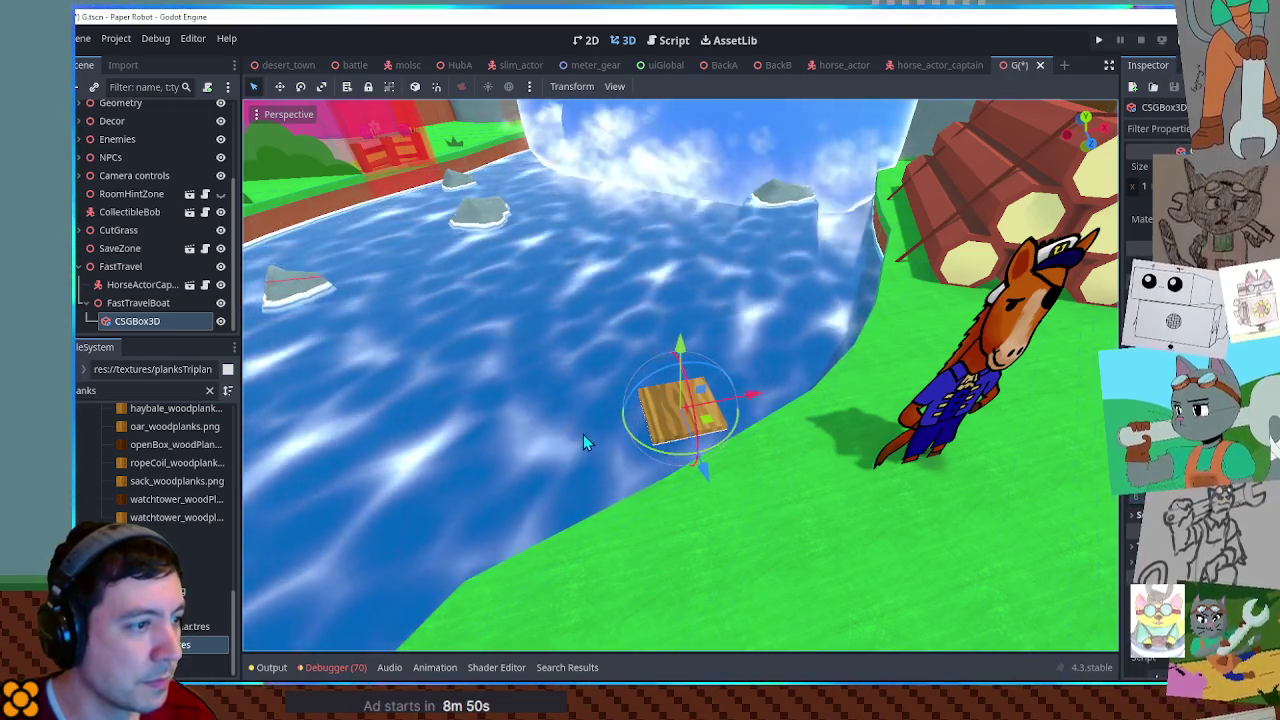
View the raft from the river side and save the scene.
click(755, 489)
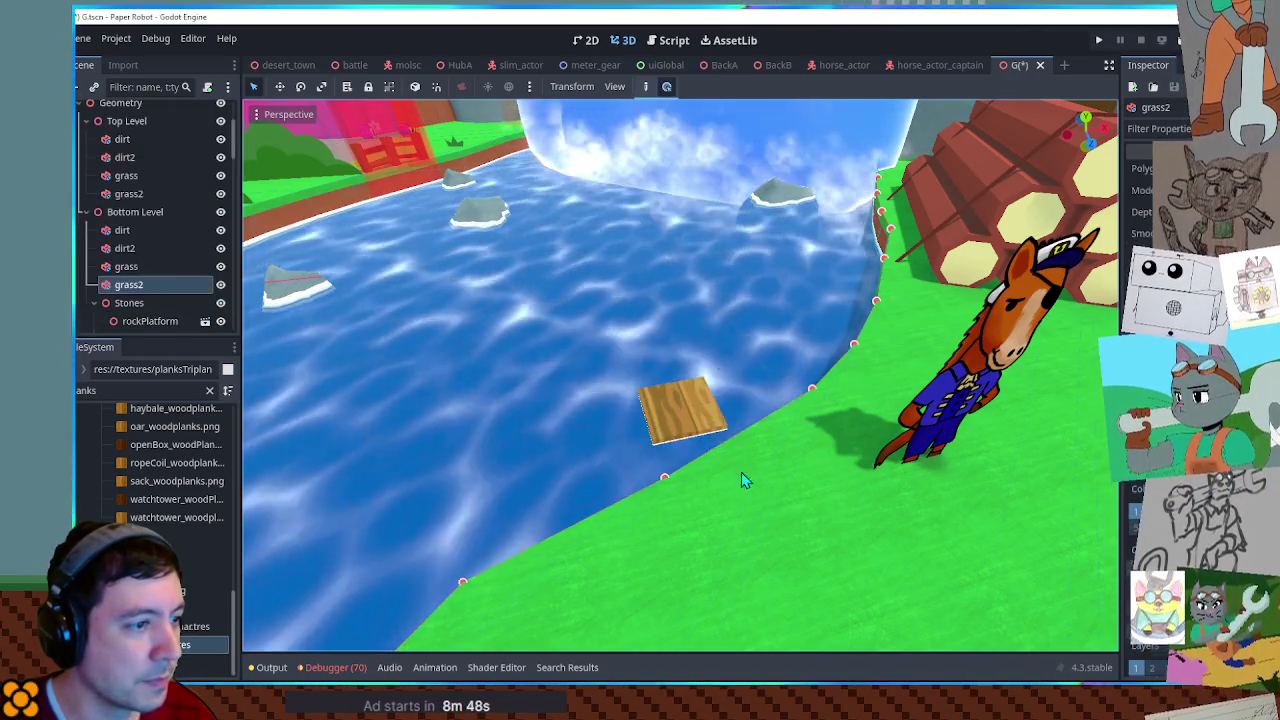
click(671, 433)
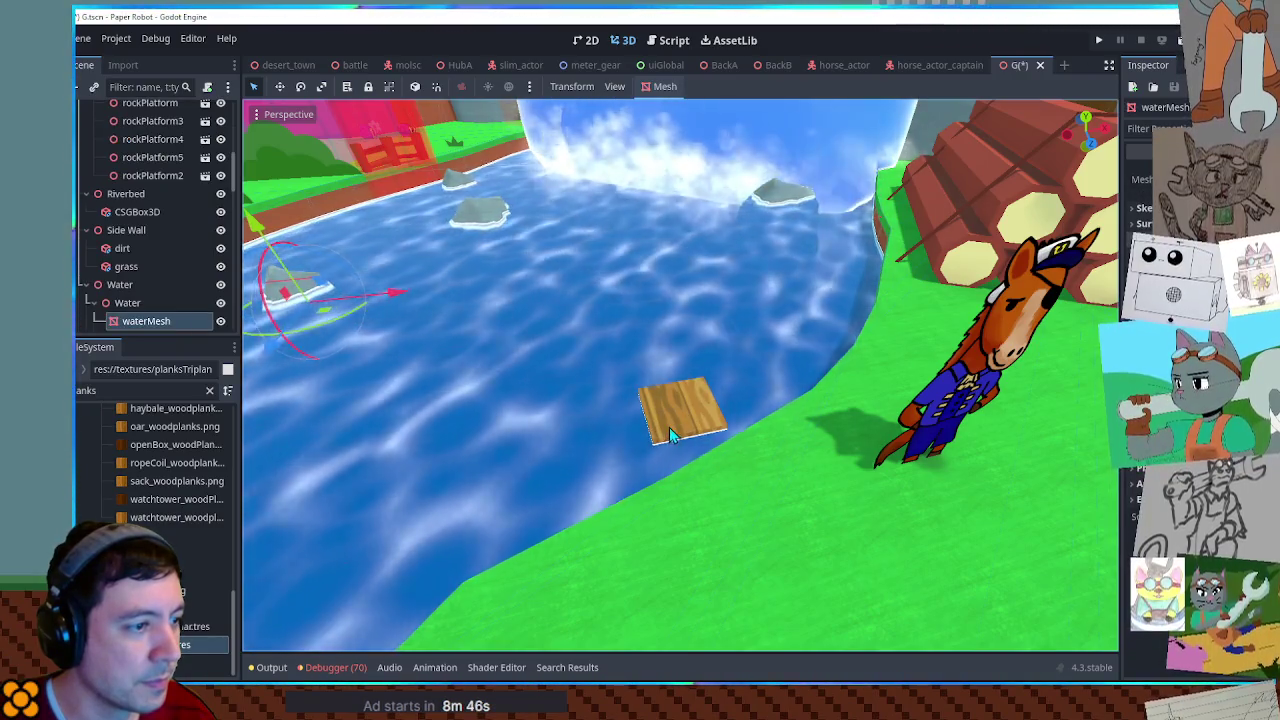
middle_drag(935, 542, 889, 492)
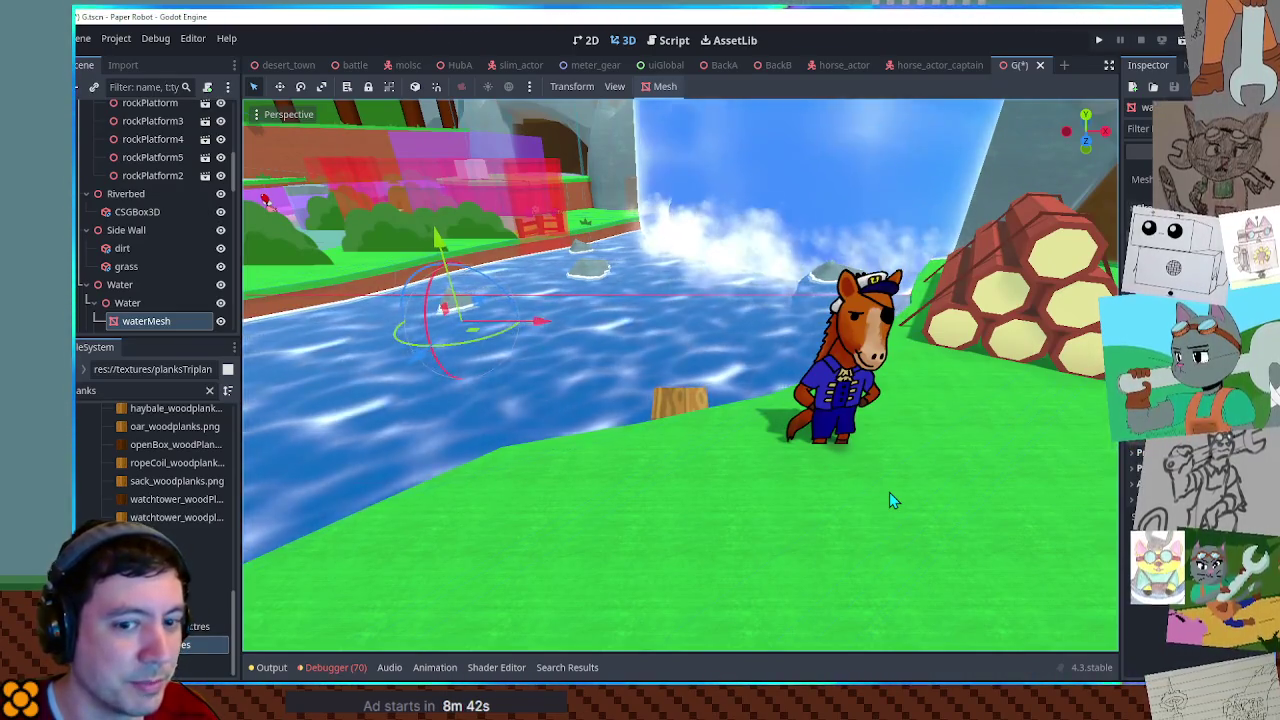
mouse_move(889, 491)
middle_down()
mouse_move(797, 466)
mouse_move(997, 446)
mouse_move(1069, 376)
mouse_move(767, 503)
middle_up()
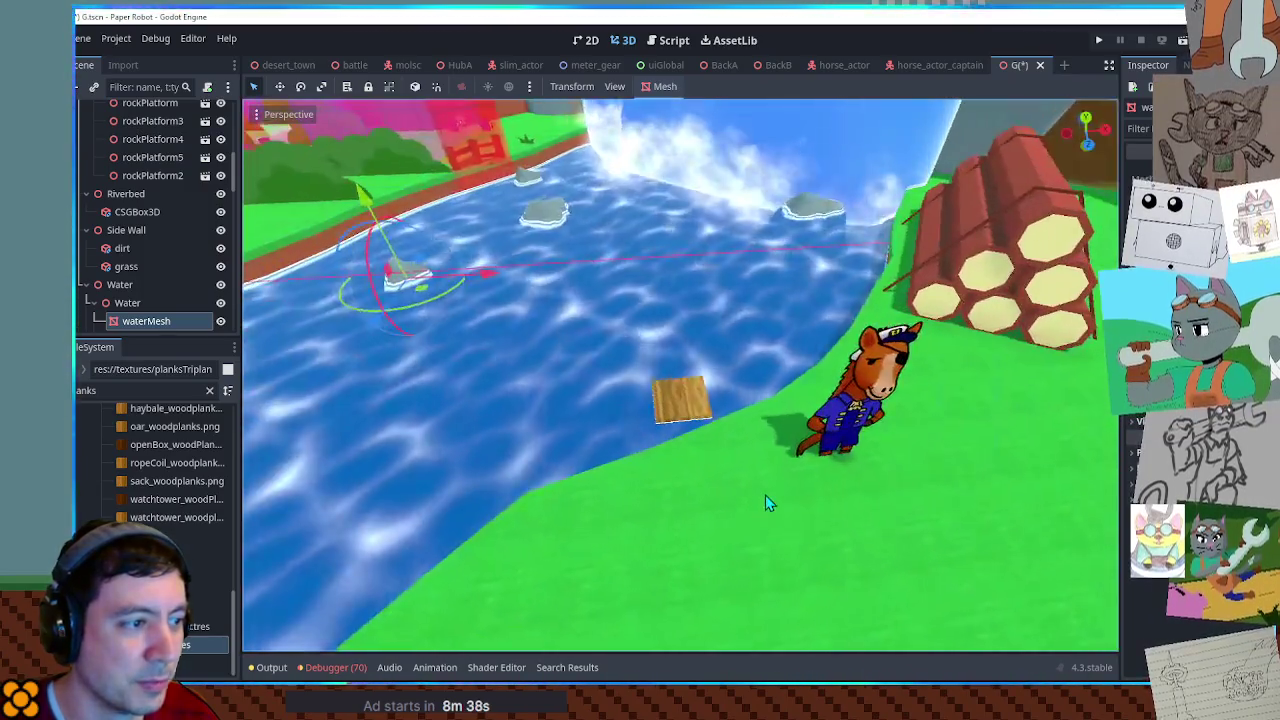
key(ctrl+s)
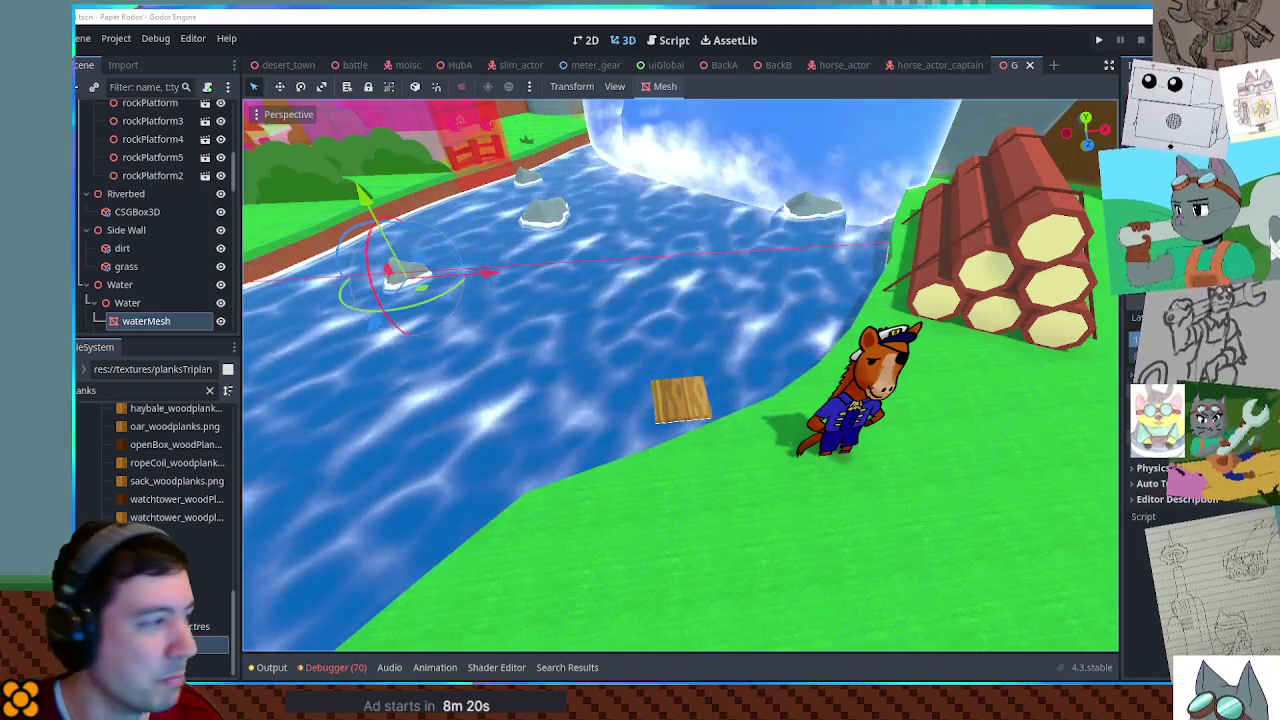
click(209, 390)
text(boat)
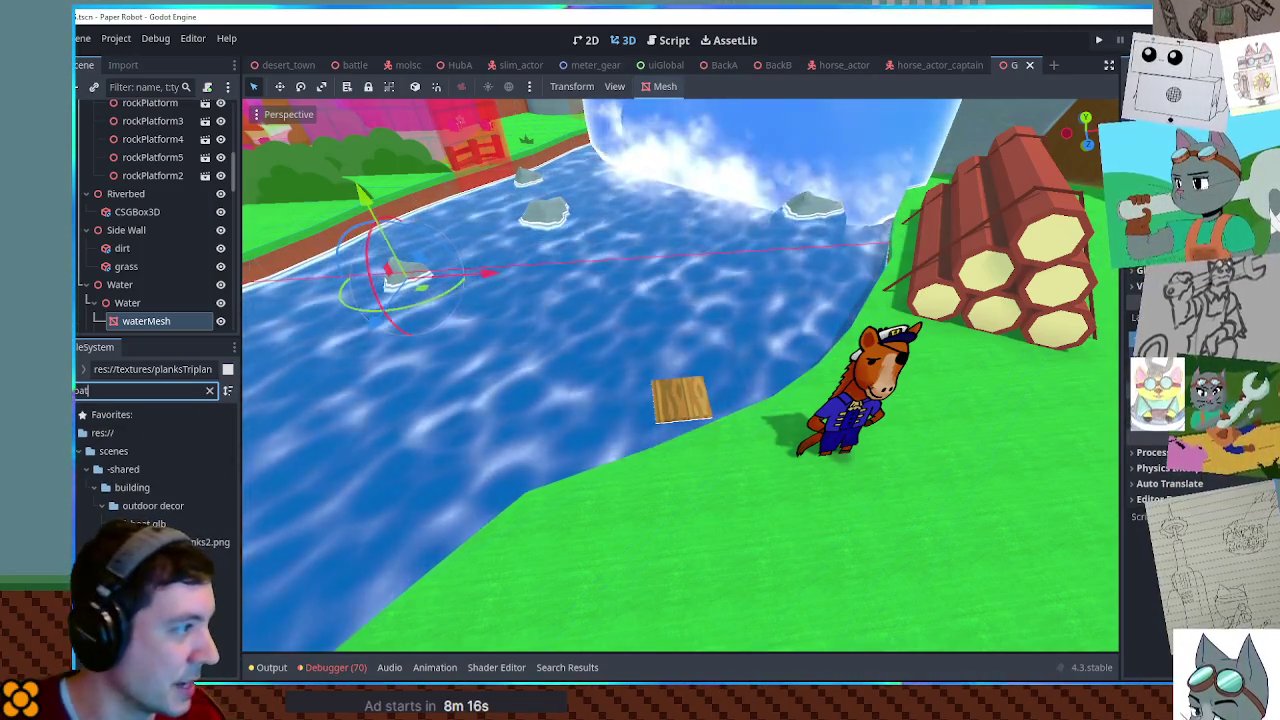
scroll(143, 284, down, 3)
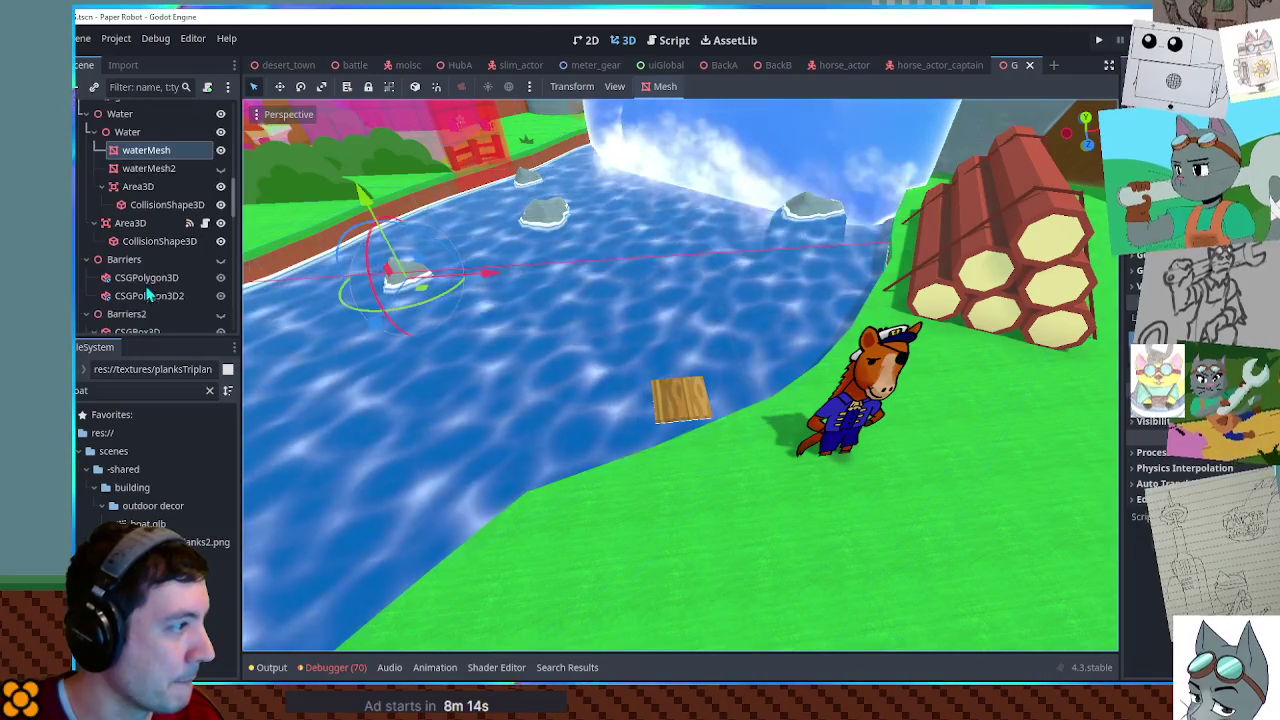
scroll(143, 290, down, 3)
scroll(140, 300, down, 3)
scroll(127, 310, down, 2)
click(127, 303)
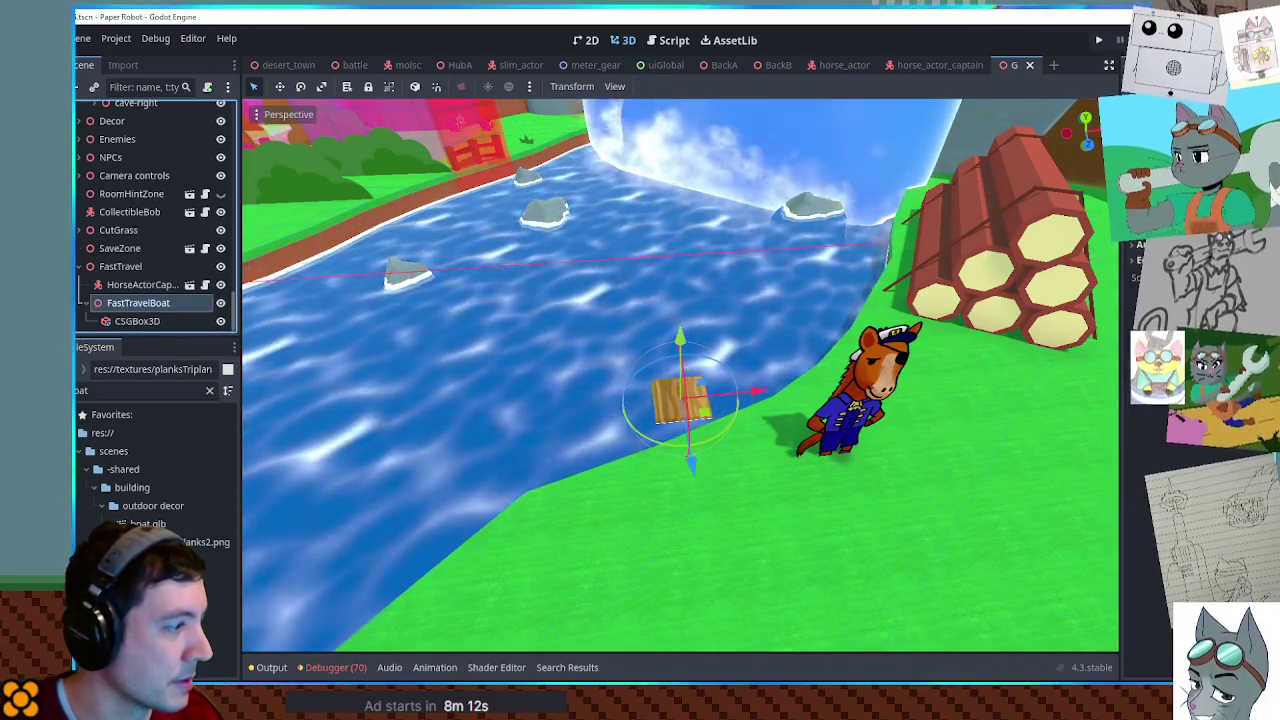
drag(147, 523, 137, 304)
mouse_move(434, 383)
middle_down()
mouse_move(612, 310)
mouse_move(885, 435)
mouse_move(875, 358)
mouse_move(960, 331)
mouse_move(1032, 389)
mouse_move(911, 416)
mouse_move(660, 362)
middle_up()
drag(678, 354, 680, 395)
mouse_move(680, 395)
middle_down()
mouse_move(665, 372)
mouse_move(434, 308)
mouse_move(304, 356)
middle_up()
click(145, 320)
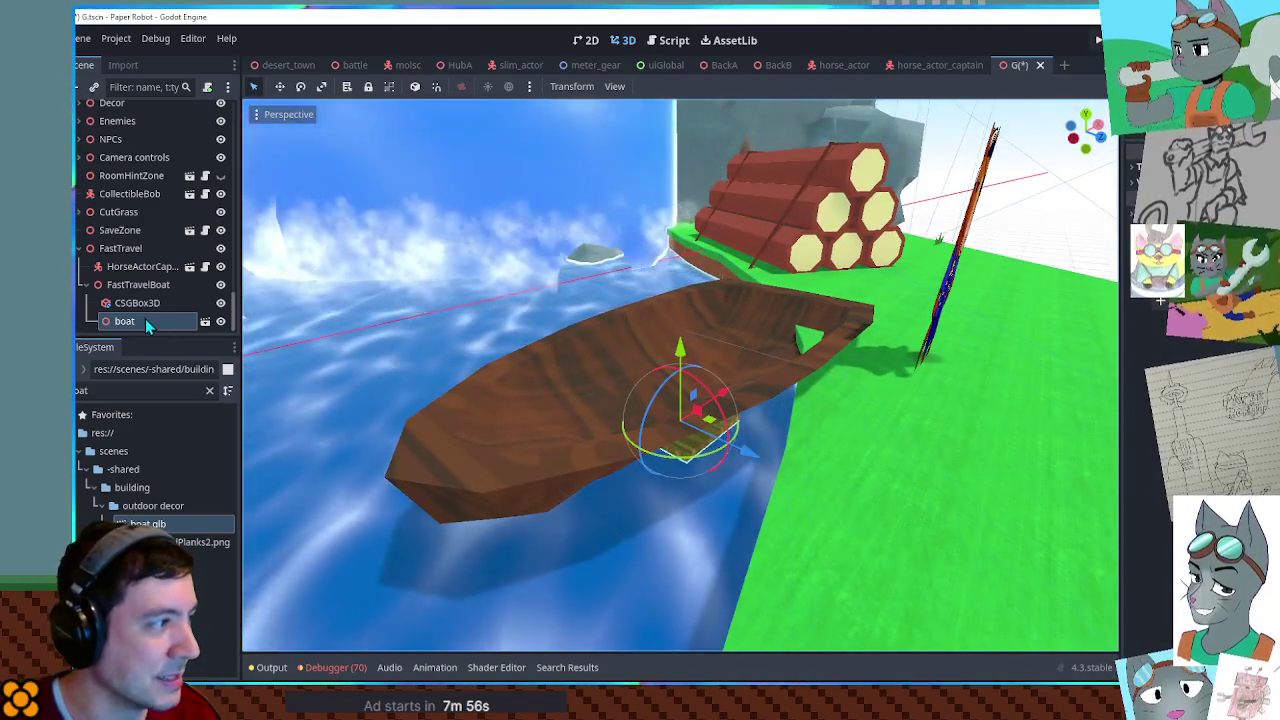
key(Delete)
key(Return)
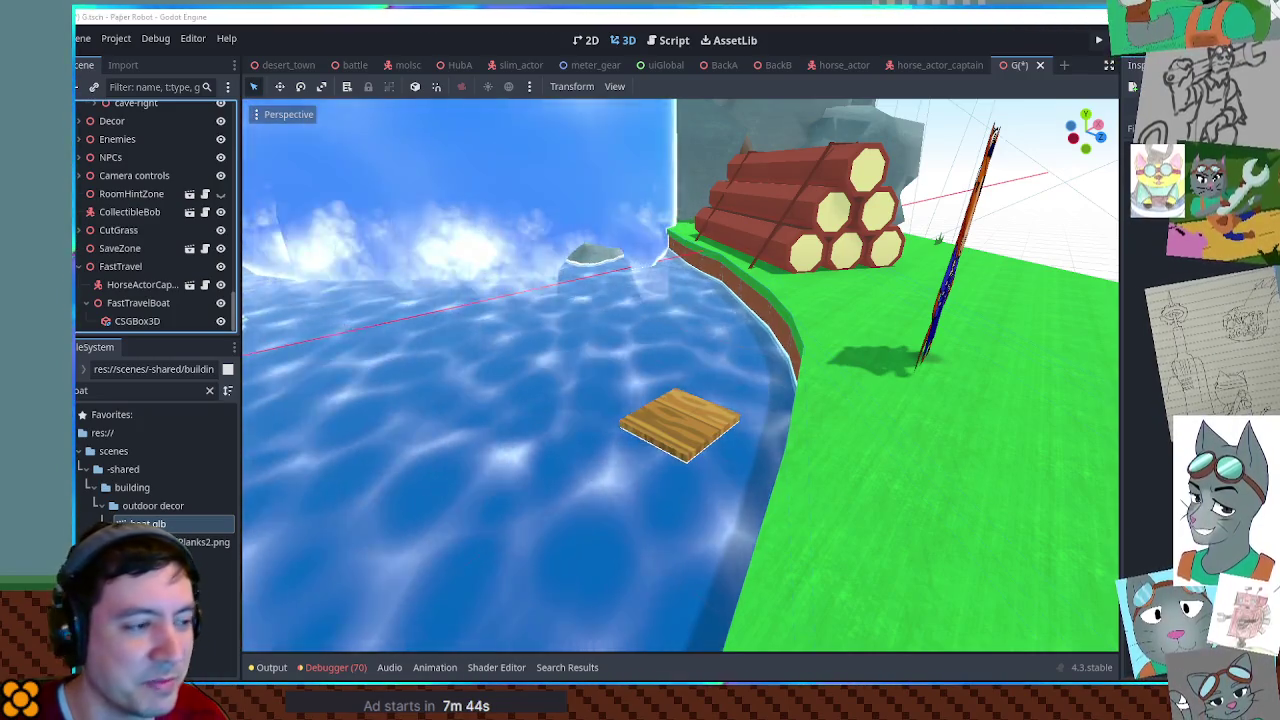
key(alt+Tab)
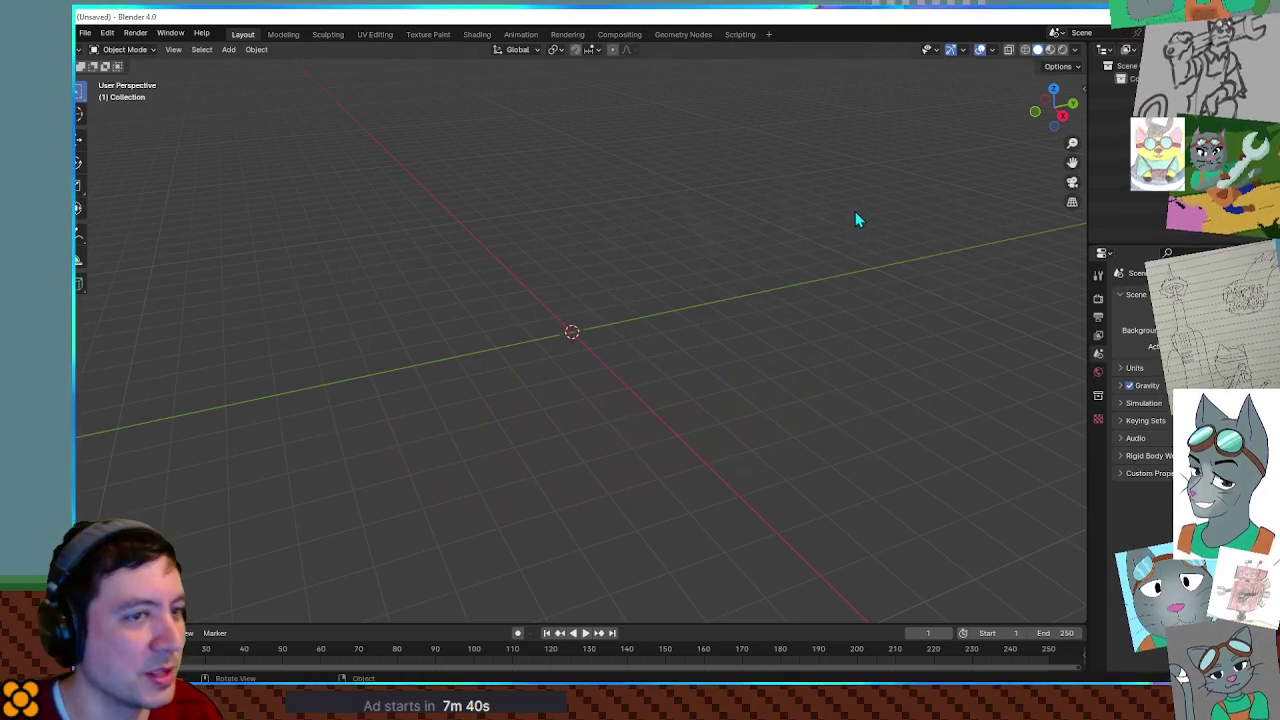
Add a mesh cube at the origin of the empty scene with Shift+A.
mouse_move(634, 240)
shift+middle_down()
mouse_move(651, 394)
mouse_move(670, 383)
shift+middle_up()
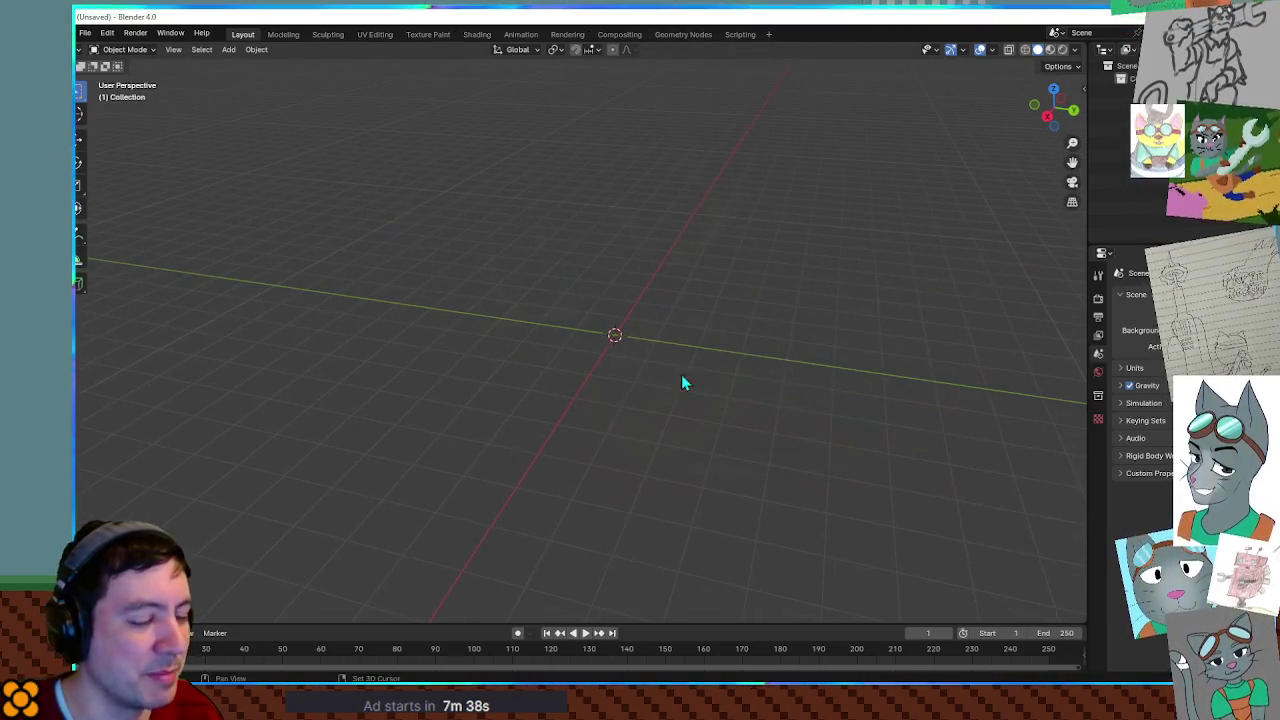
mouse_move(717, 315)
middle_down()
mouse_move(751, 349)
mouse_move(714, 340)
mouse_move(721, 352)
middle_up()
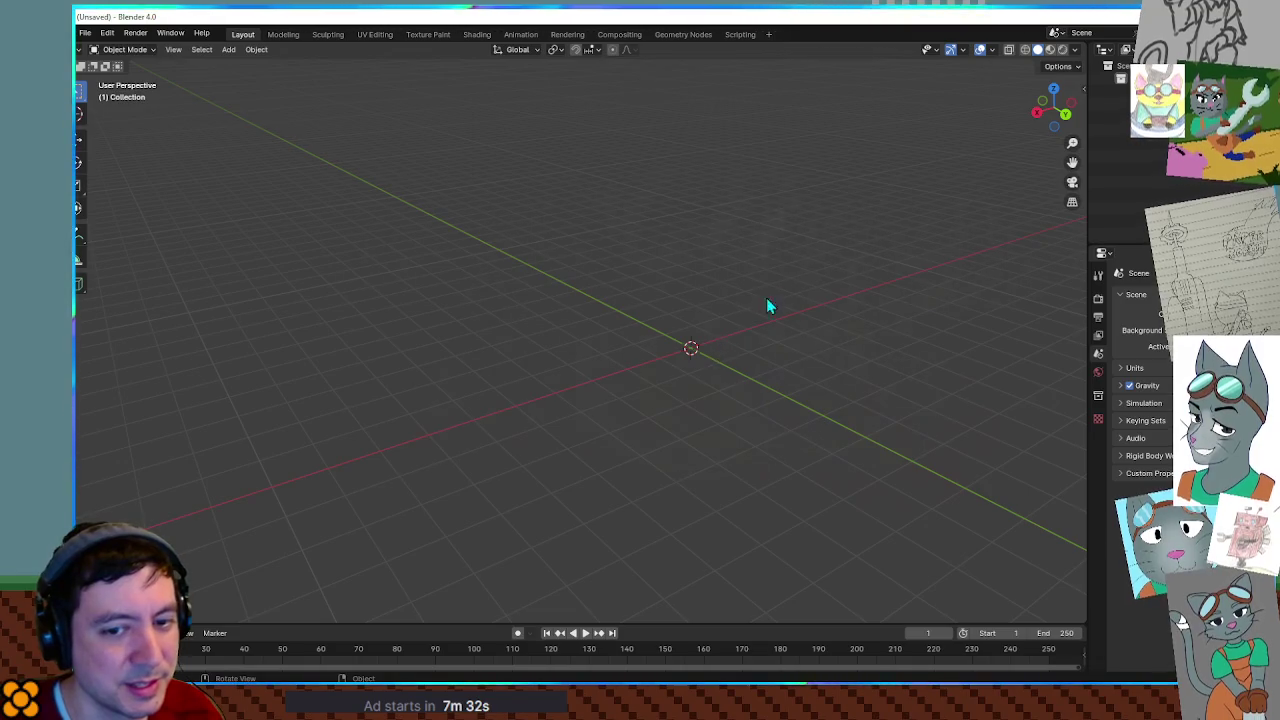
mouse_move(786, 302)
middle_down()
mouse_move(813, 272)
mouse_move(848, 312)
mouse_move(709, 317)
mouse_move(846, 349)
mouse_move(744, 327)
middle_up()
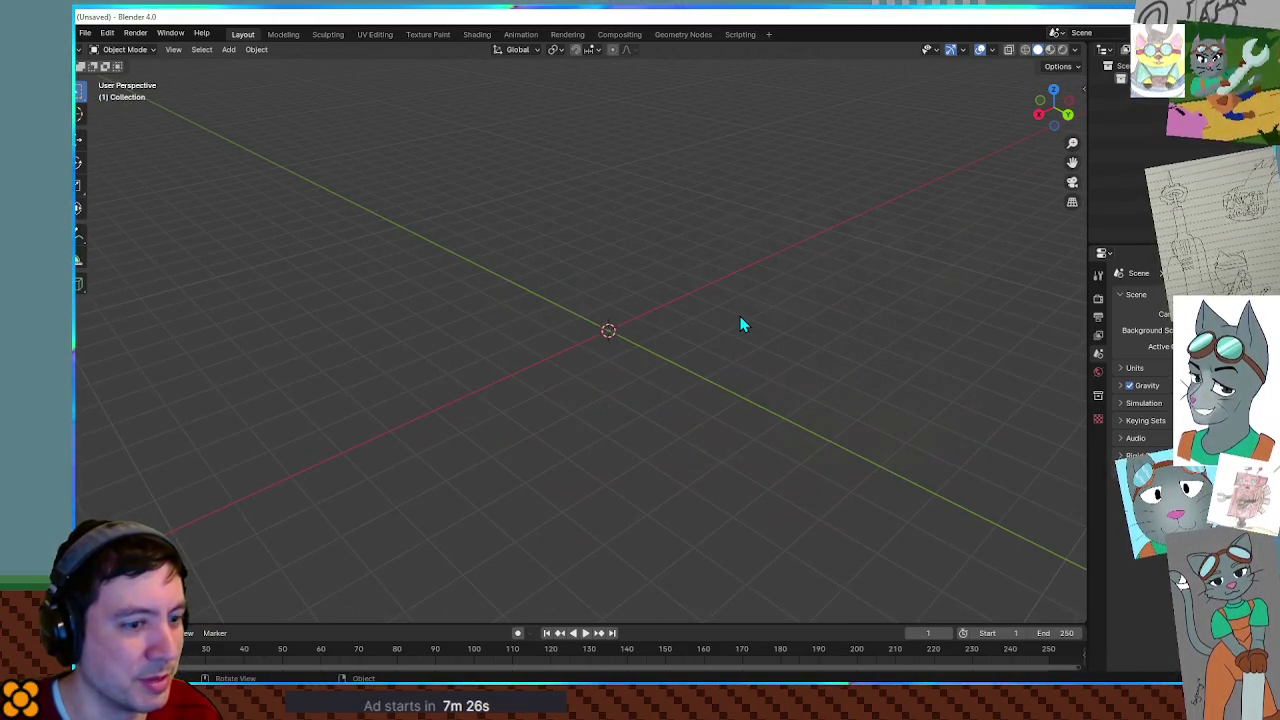
key(shift+a)
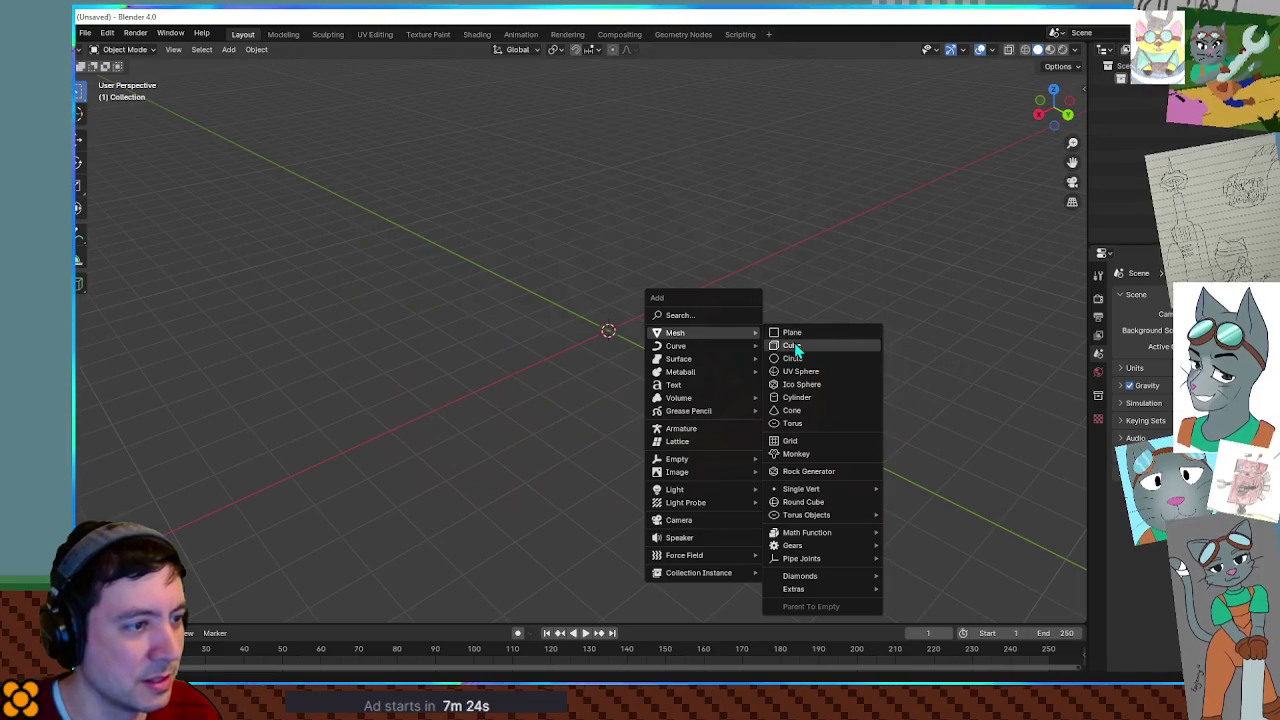
click(795, 347)
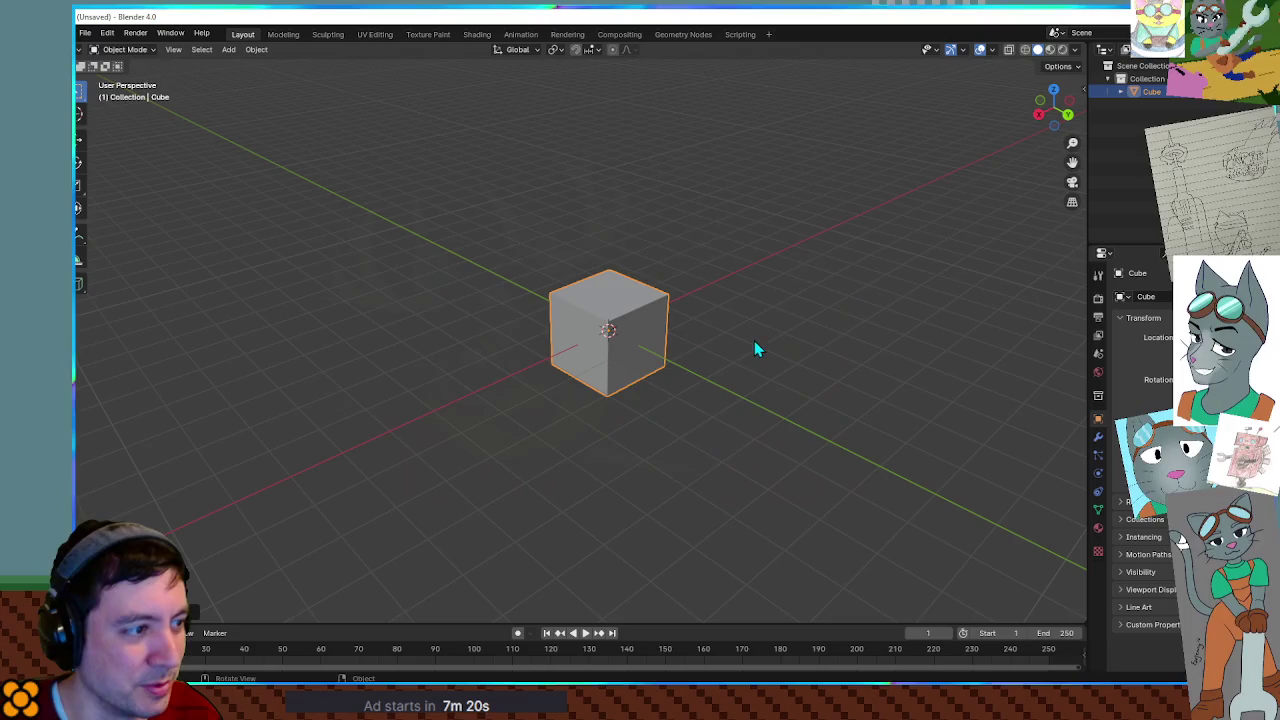
mouse_move(697, 370)
middle_down()
mouse_move(686, 381)
mouse_move(658, 352)
middle_up()
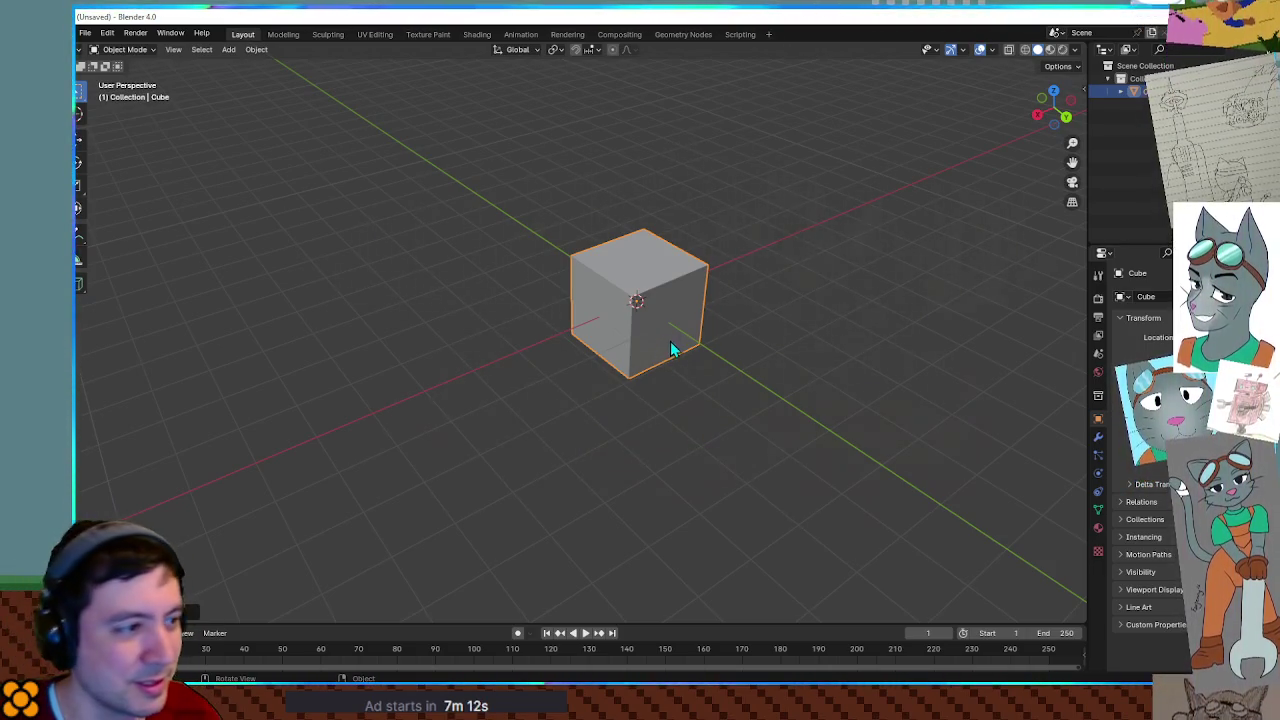
mouse_move(638, 333)
middle_down()
mouse_move(654, 333)
mouse_move(622, 342)
mouse_move(650, 384)
mouse_move(631, 415)
mouse_move(680, 363)
mouse_move(657, 407)
mouse_move(668, 427)
middle_up()
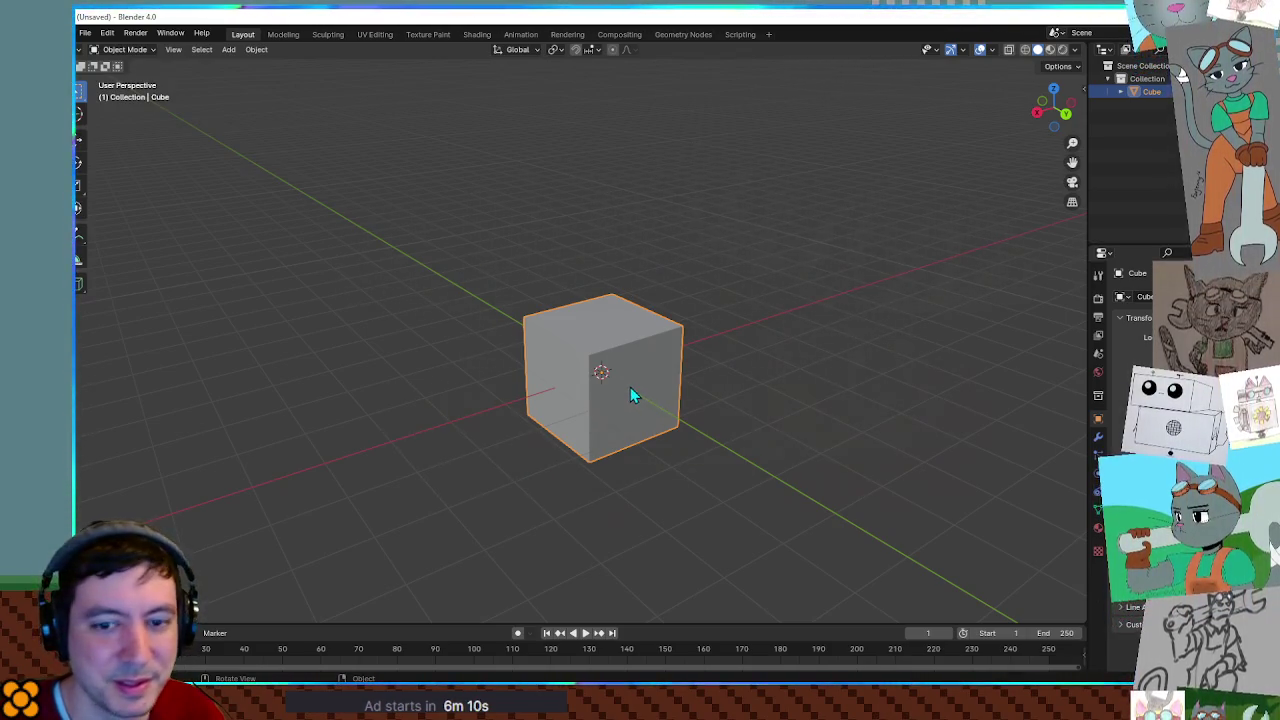
Raise the cube upward along the Z axis above the grid.
mouse_move(627, 388)
middle_down()
mouse_move(613, 397)
mouse_move(607, 362)
middle_up()
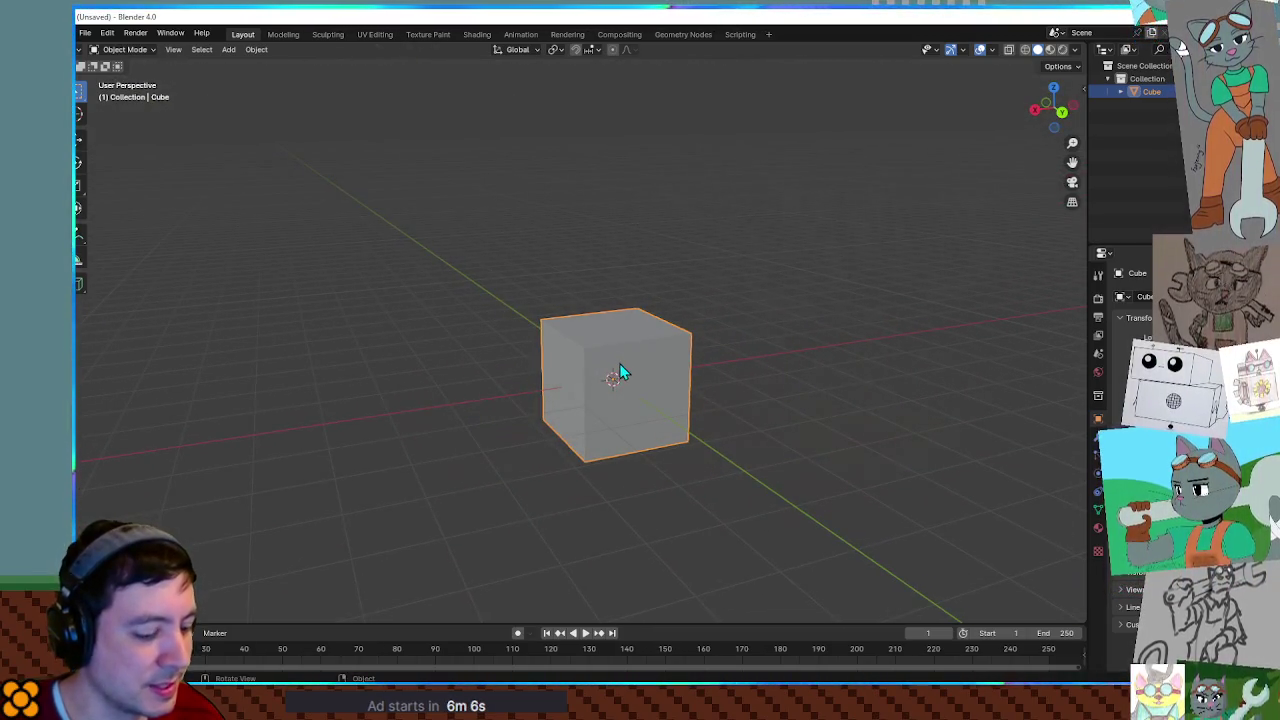
key(g)
key(z)
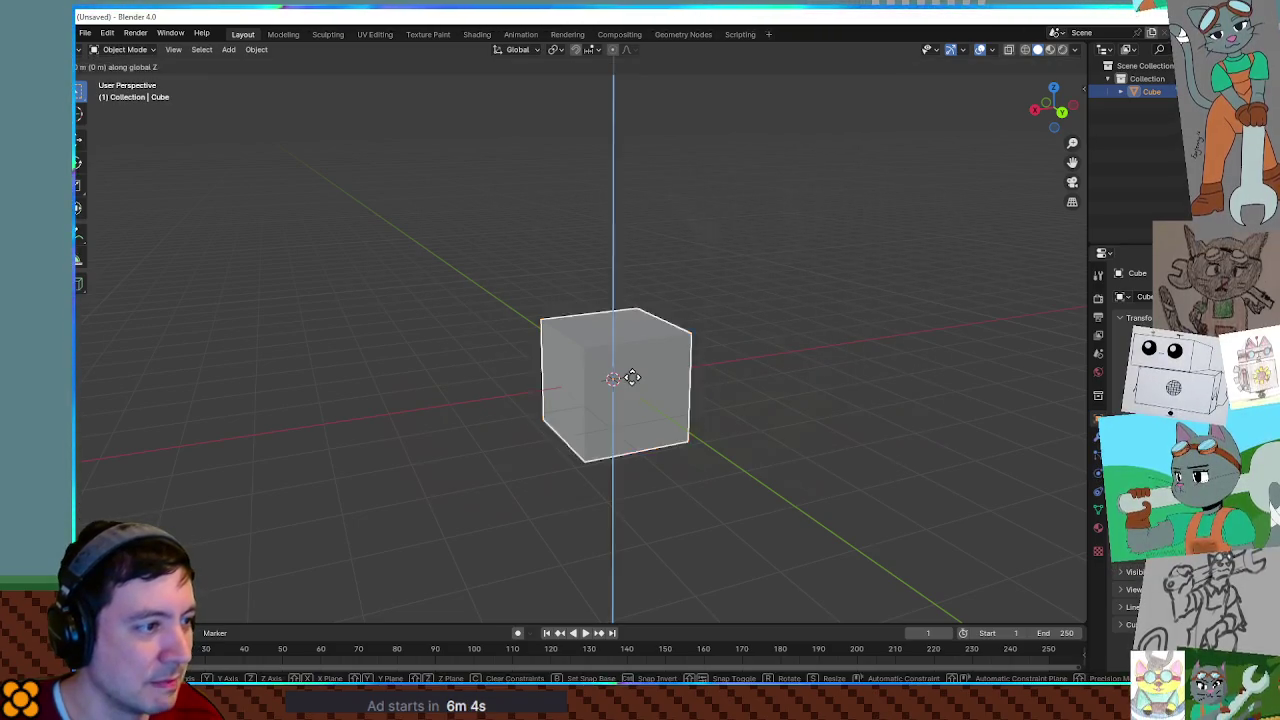
click(636, 270)
In Edit Mode, extrude the cube's top face upward into a band.
mouse_move(669, 290)
middle_down()
mouse_move(529, 286)
mouse_move(734, 307)
mouse_move(546, 303)
mouse_move(597, 291)
mouse_move(580, 286)
mouse_move(463, 291)
mouse_move(506, 294)
middle_up()
mouse_move(714, 280)
middle_down()
mouse_move(652, 343)
mouse_move(627, 327)
mouse_move(643, 318)
mouse_move(642, 274)
mouse_move(657, 329)
middle_up()
key(Tab)
key(alt+a)
click(645, 277)
key(e)
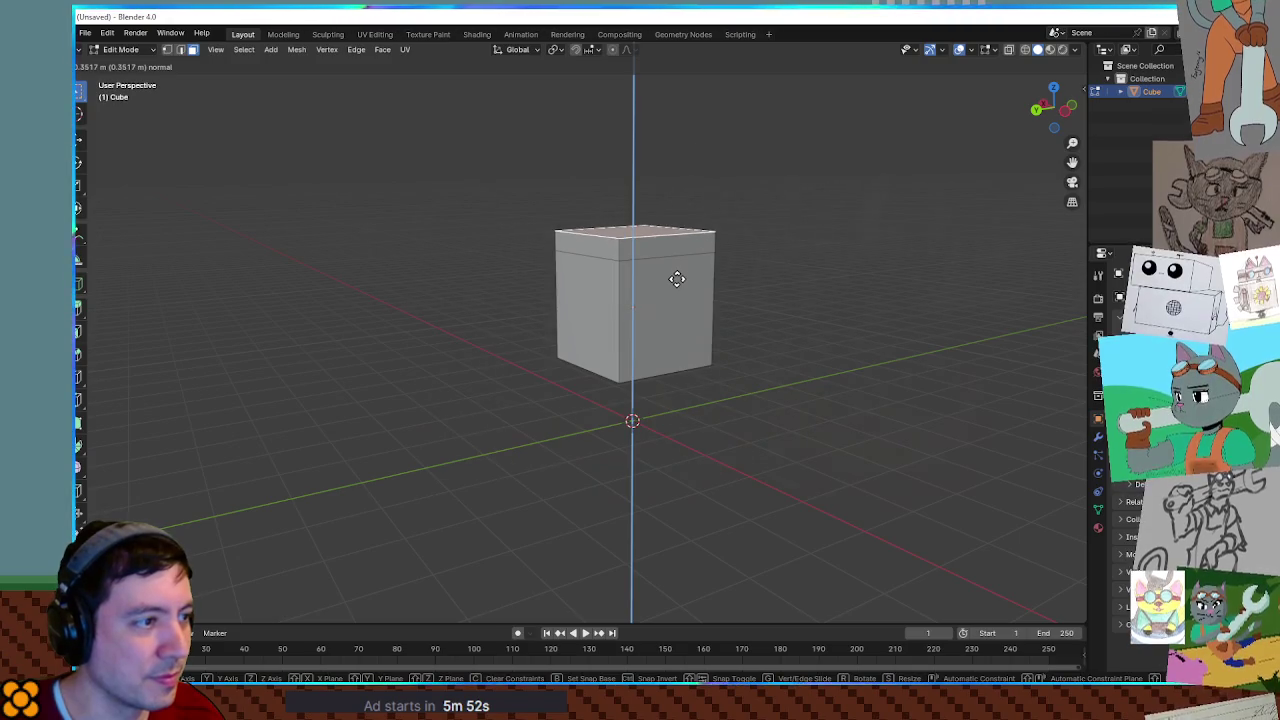
click(676, 280)
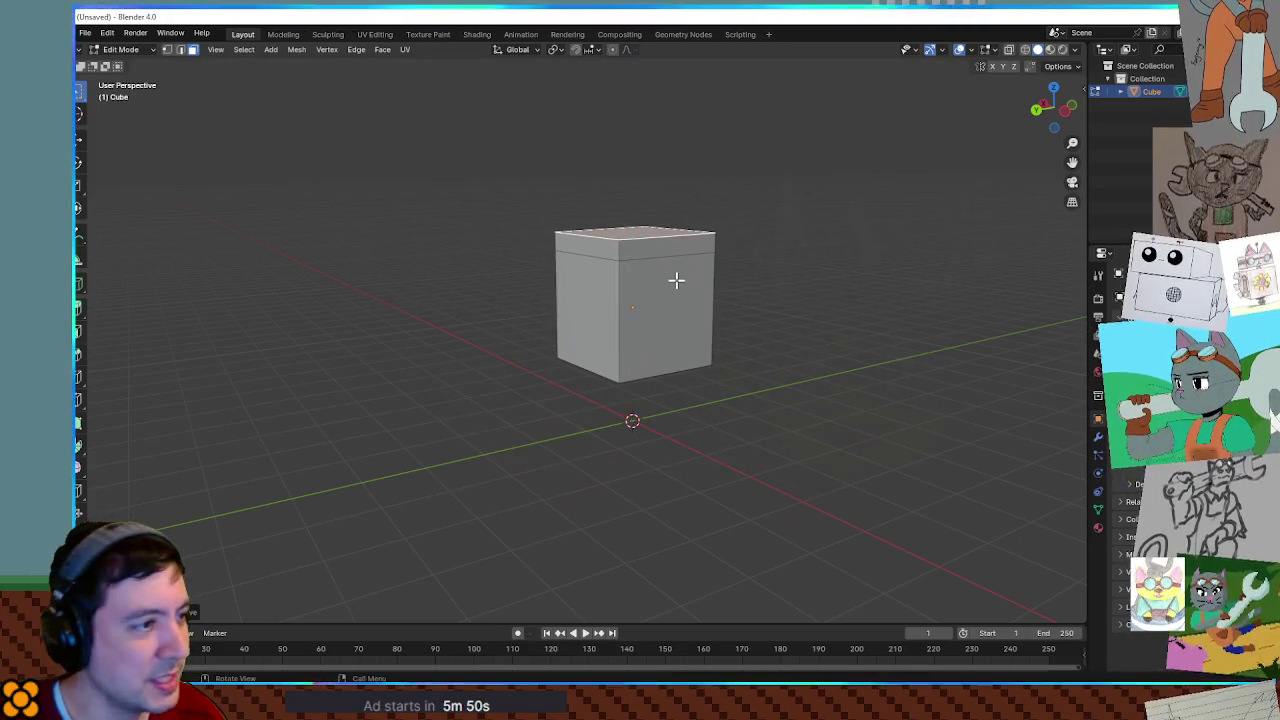
Select the top band's face ring and try scaling it wider.
alt+click(618, 250)
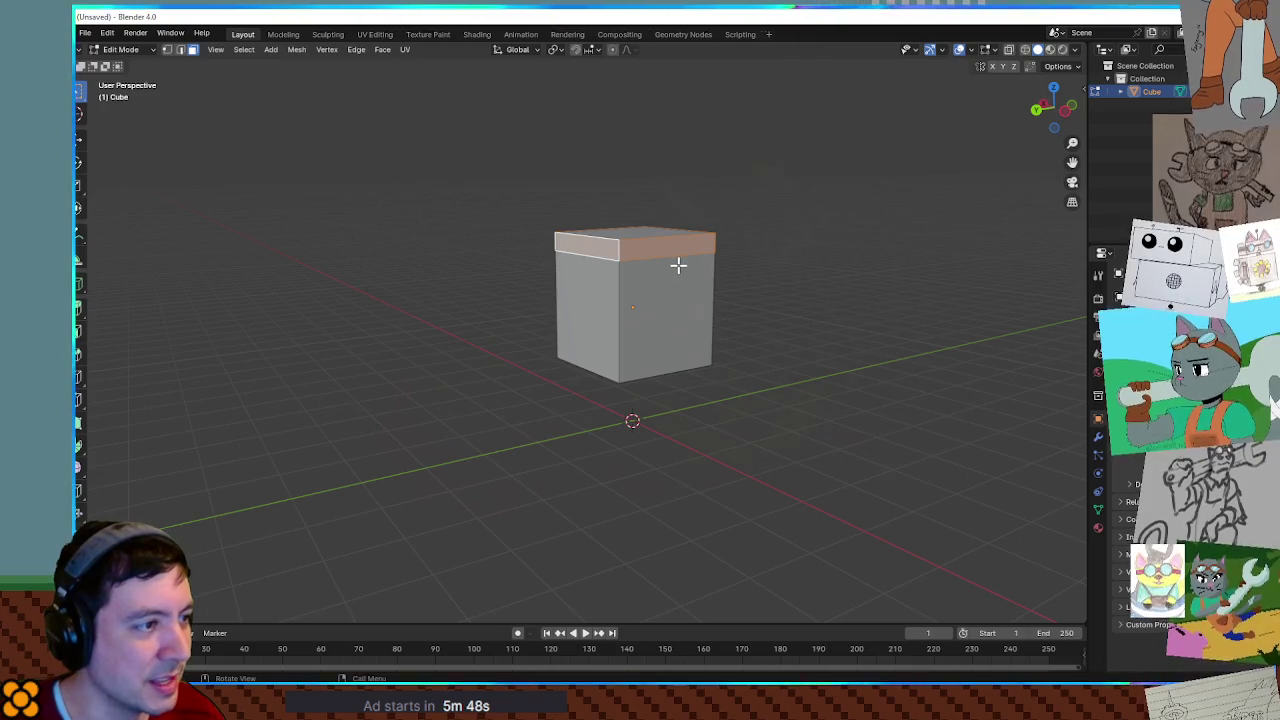
middle_drag(686, 271, 757, 291)
key(s)
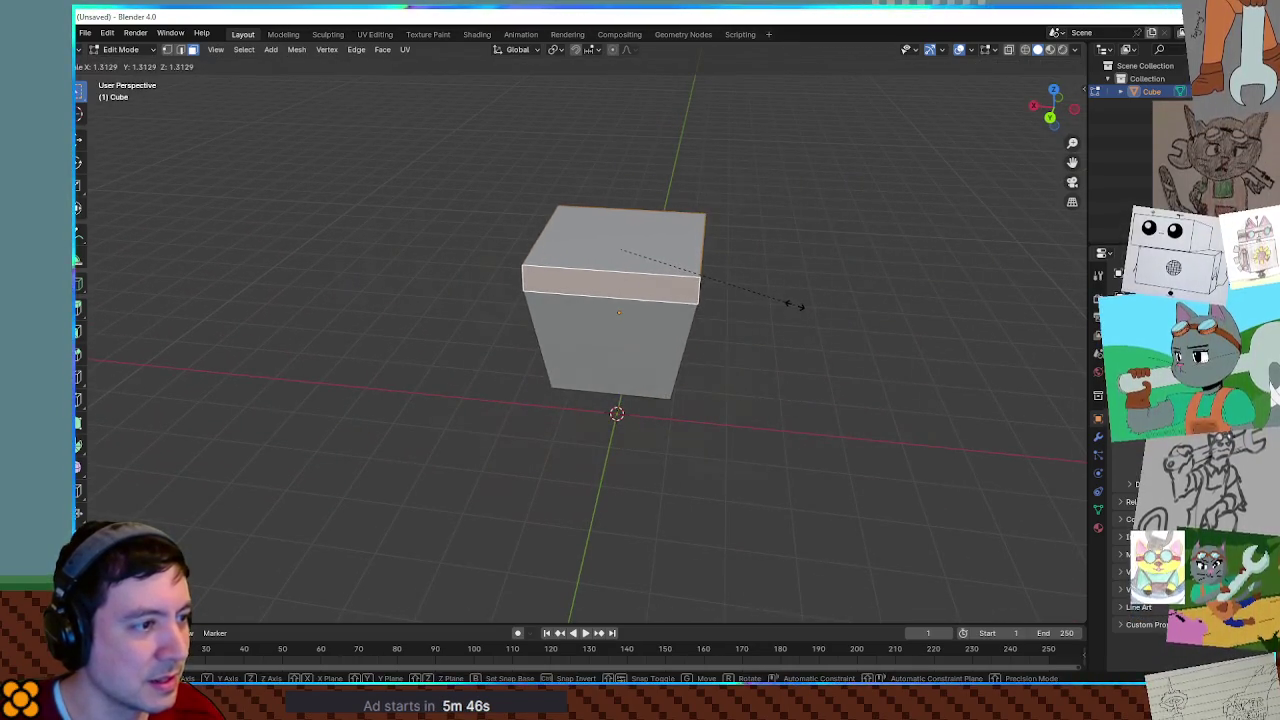
right_click(795, 304)
key(e)
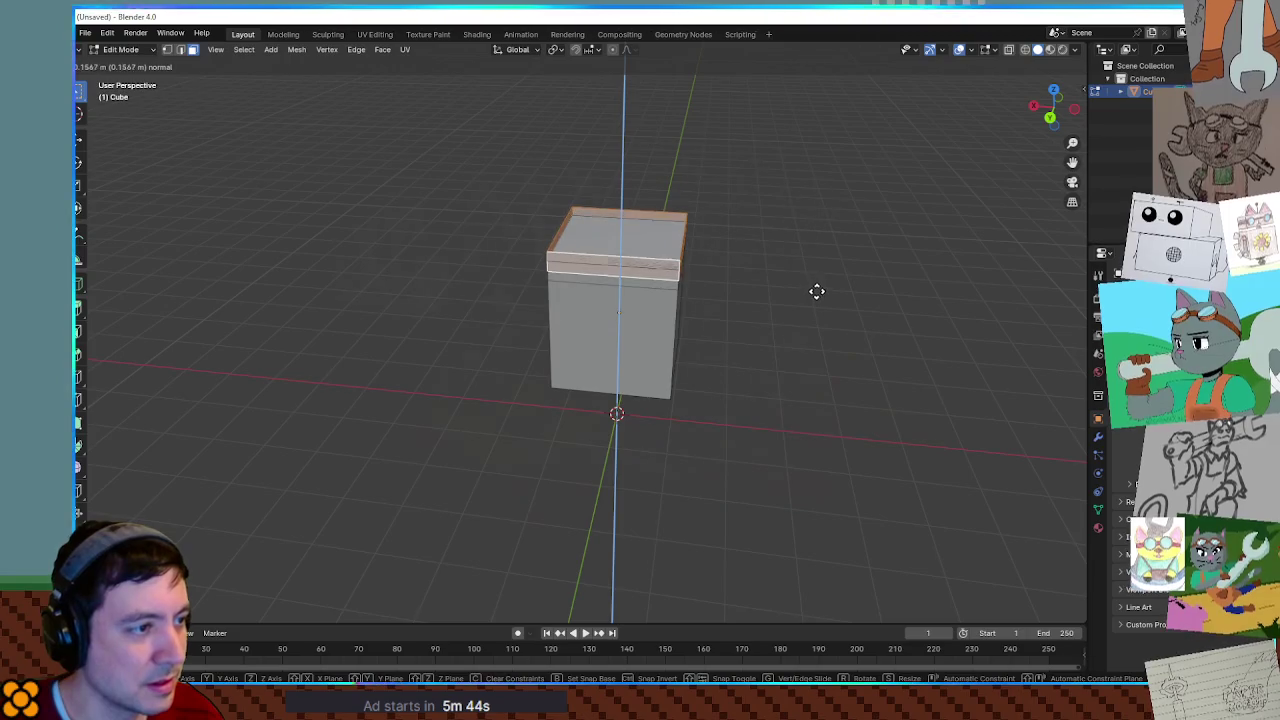
right_click(817, 292)
key(s)
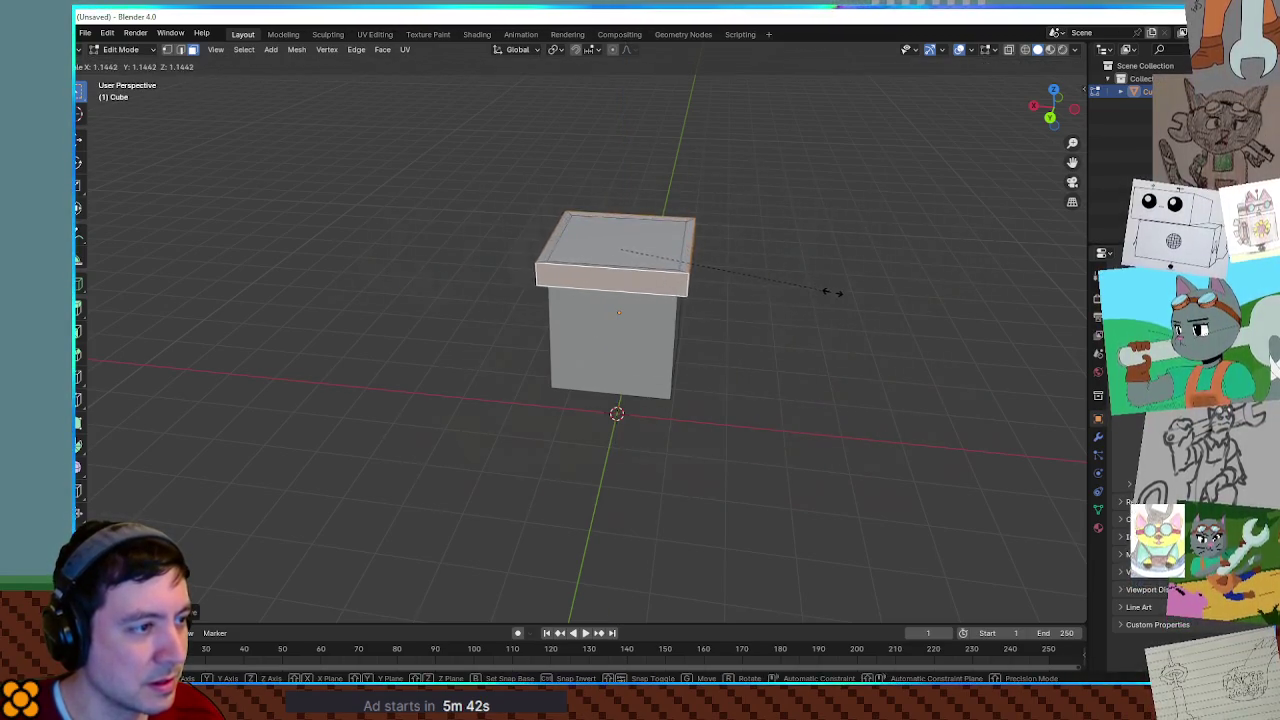
click(962, 290)
Undo, then rescale the band on the horizontal plane only into a wide slab.
middle_drag(967, 291, 817, 297)
key(ctrl+z)
key(s)
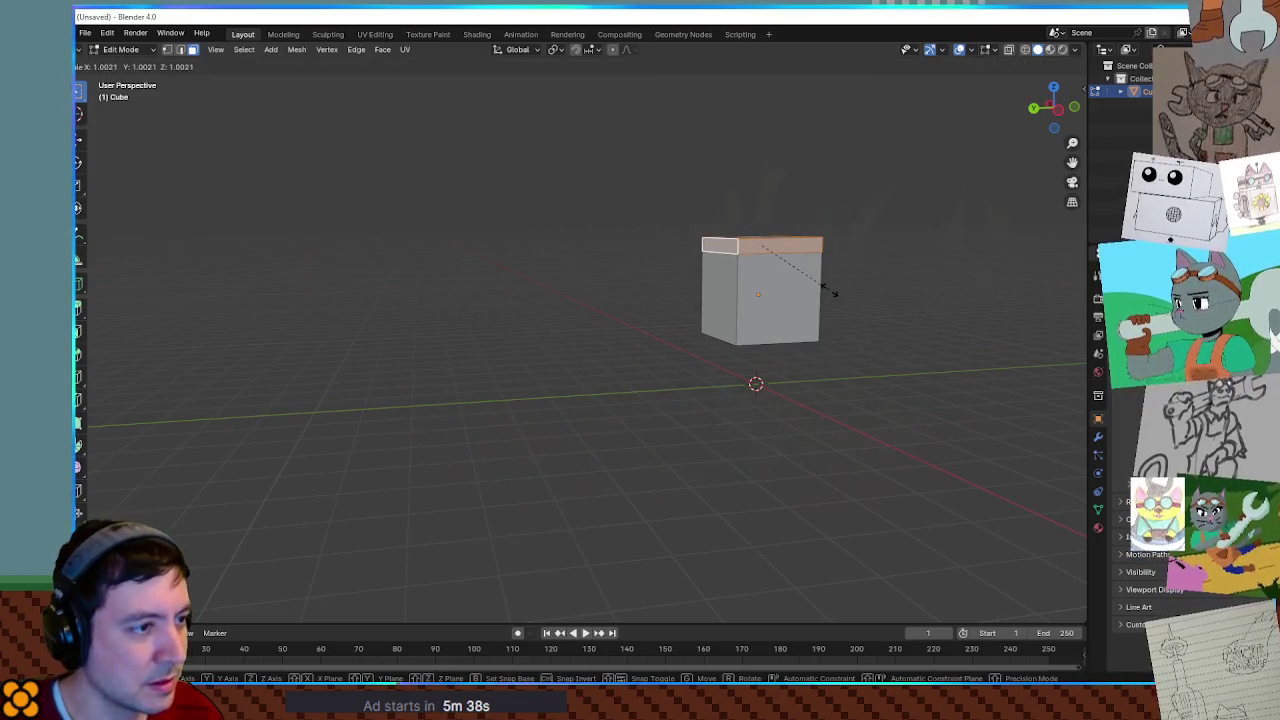
right_click(893, 295)
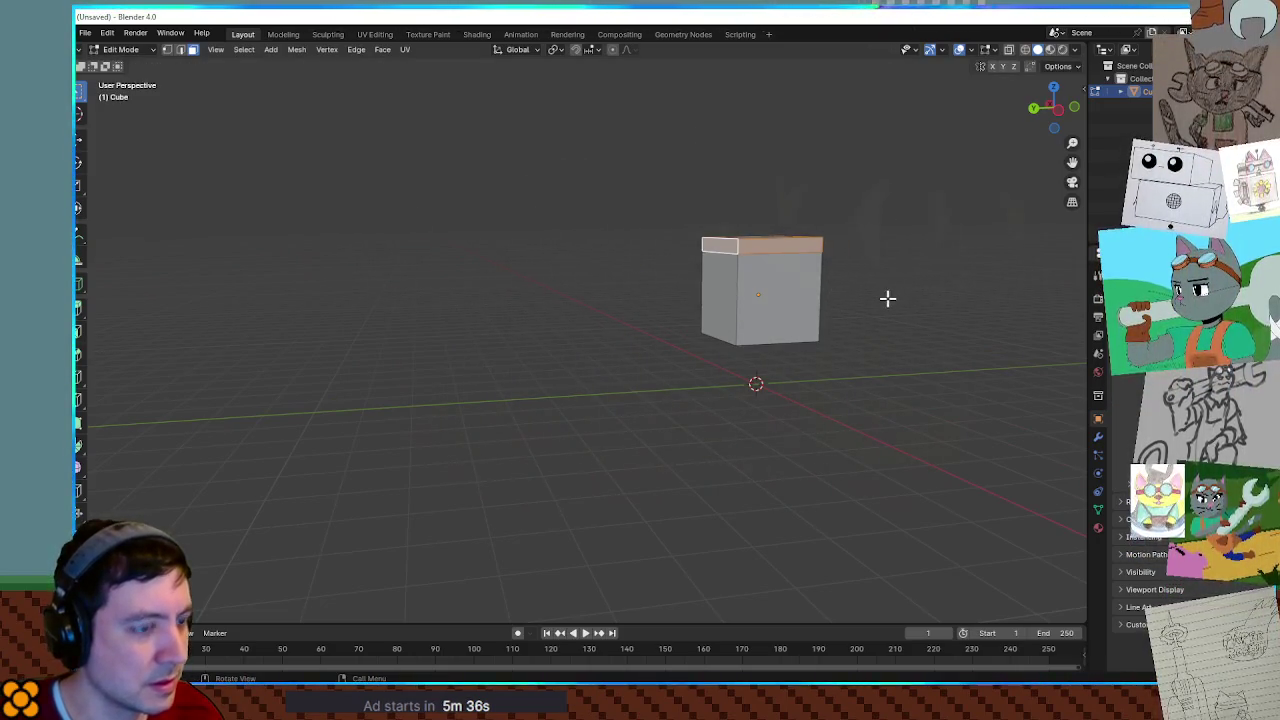
key(alt+z)
key(alt+z)
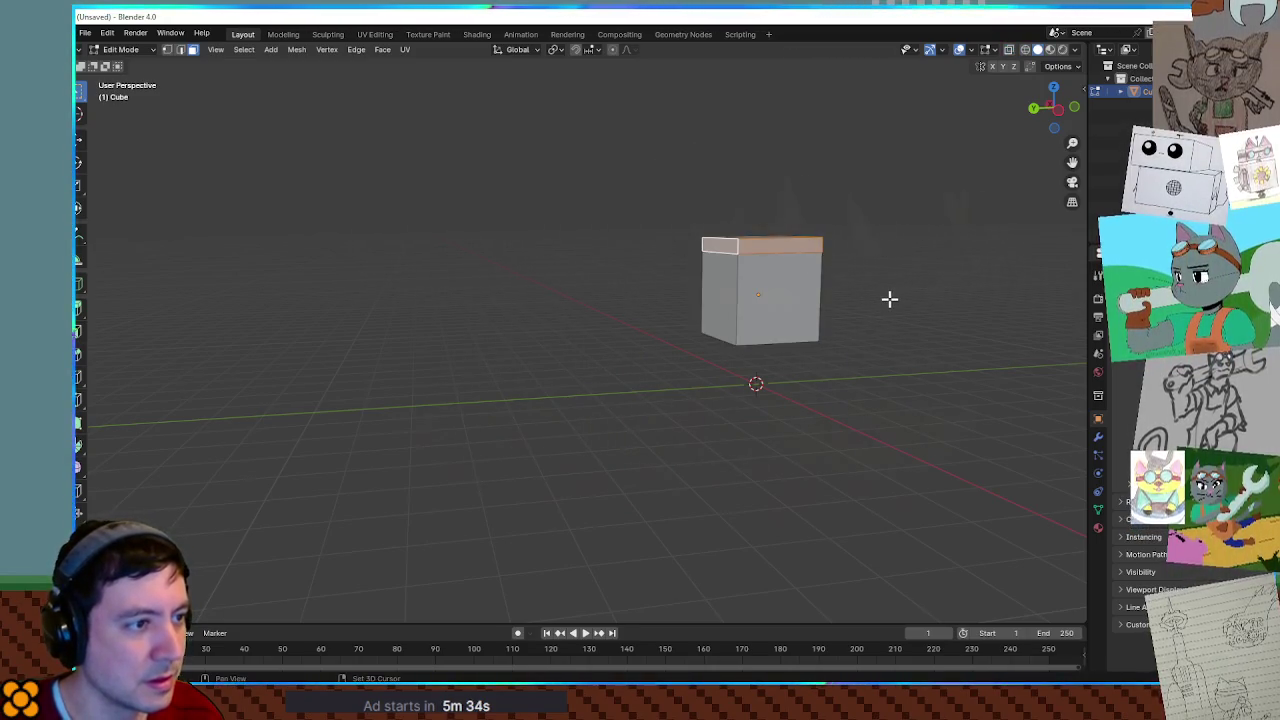
key(s)
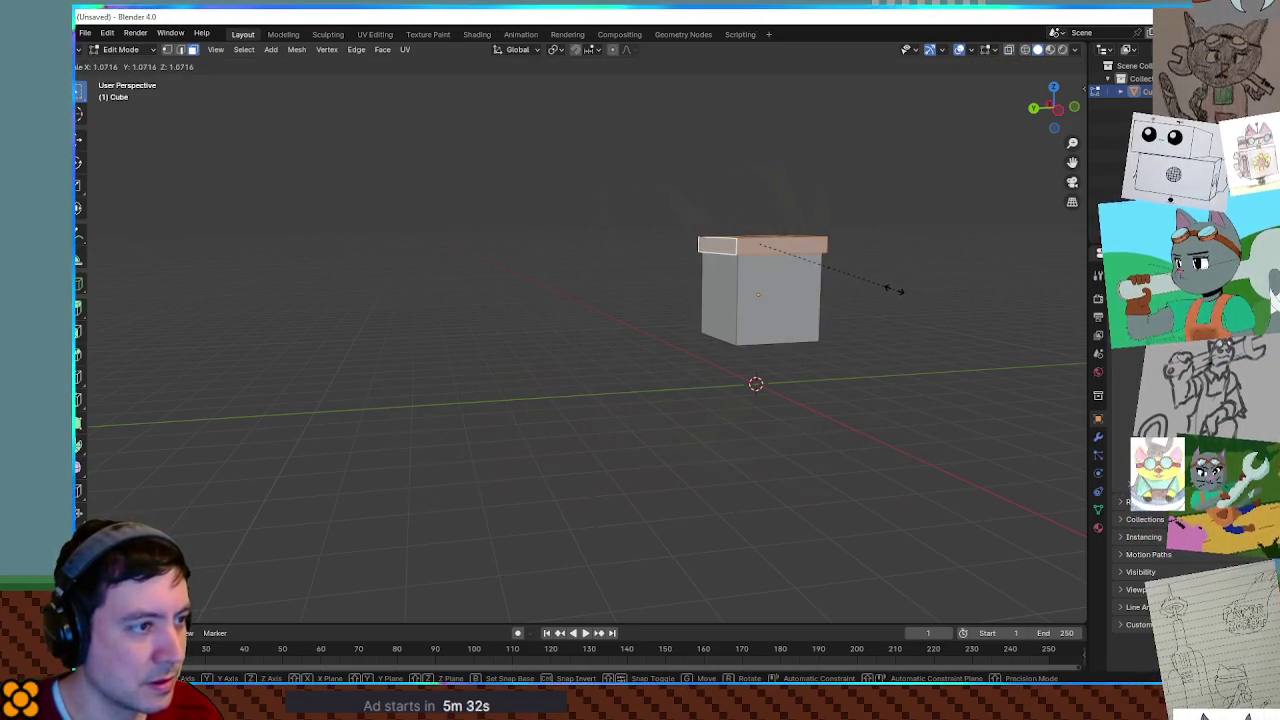
key(shift+z)
click(956, 287)
Extrude the cube's bottom face downward into a lower section.
mouse_move(954, 283)
middle_down()
mouse_move(986, 323)
mouse_move(989, 294)
mouse_move(934, 274)
middle_up()
mouse_move(740, 354)
middle_down()
mouse_move(731, 316)
mouse_move(743, 360)
mouse_move(763, 346)
mouse_move(849, 360)
mouse_move(766, 354)
mouse_move(743, 334)
mouse_move(823, 314)
mouse_move(736, 338)
mouse_move(731, 352)
middle_up()
click(749, 344)
key(e)
click(755, 385)
Scale the lower face ring horizontally outward into a broad base.
alt+click(731, 352)
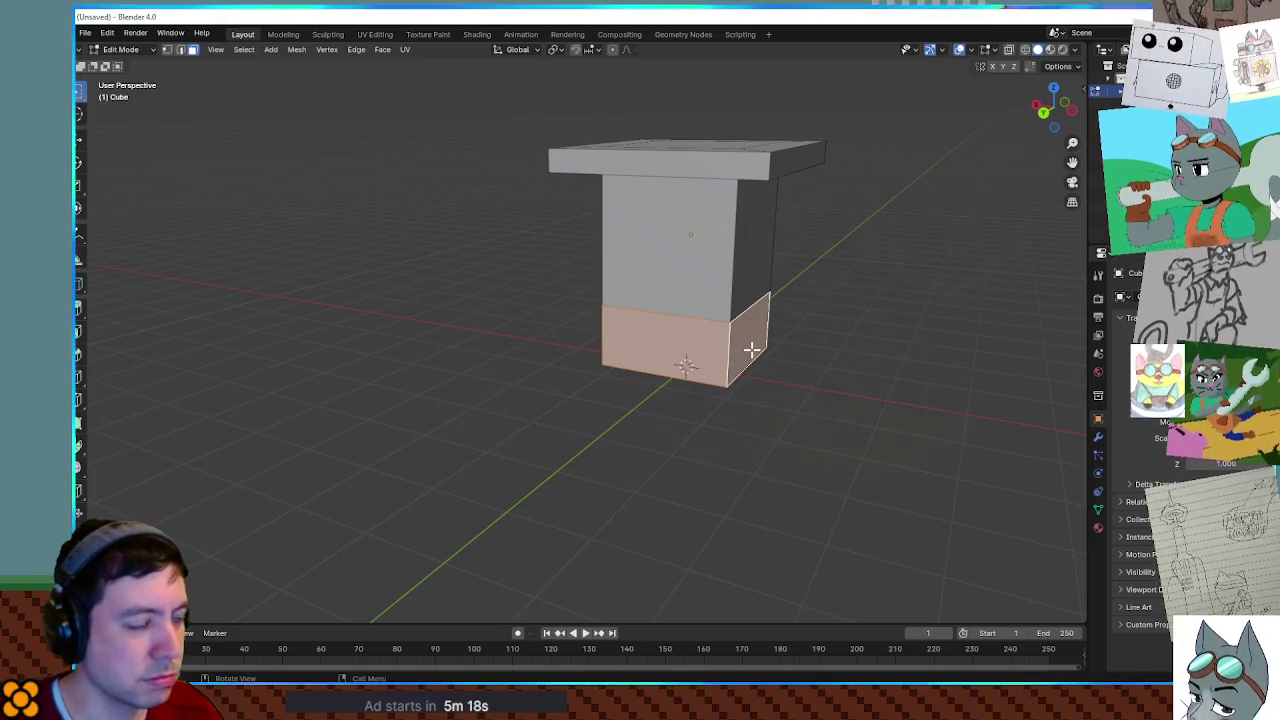
key(s)
key(shift+z)
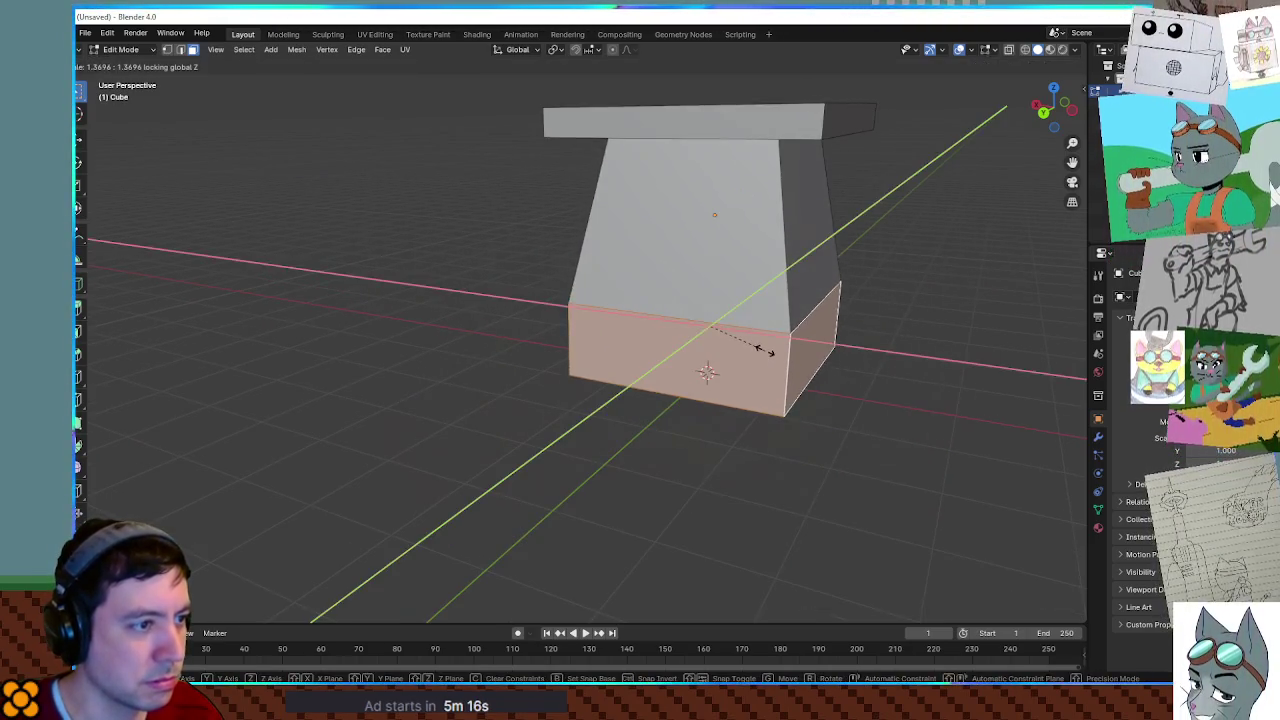
right_click(808, 357)
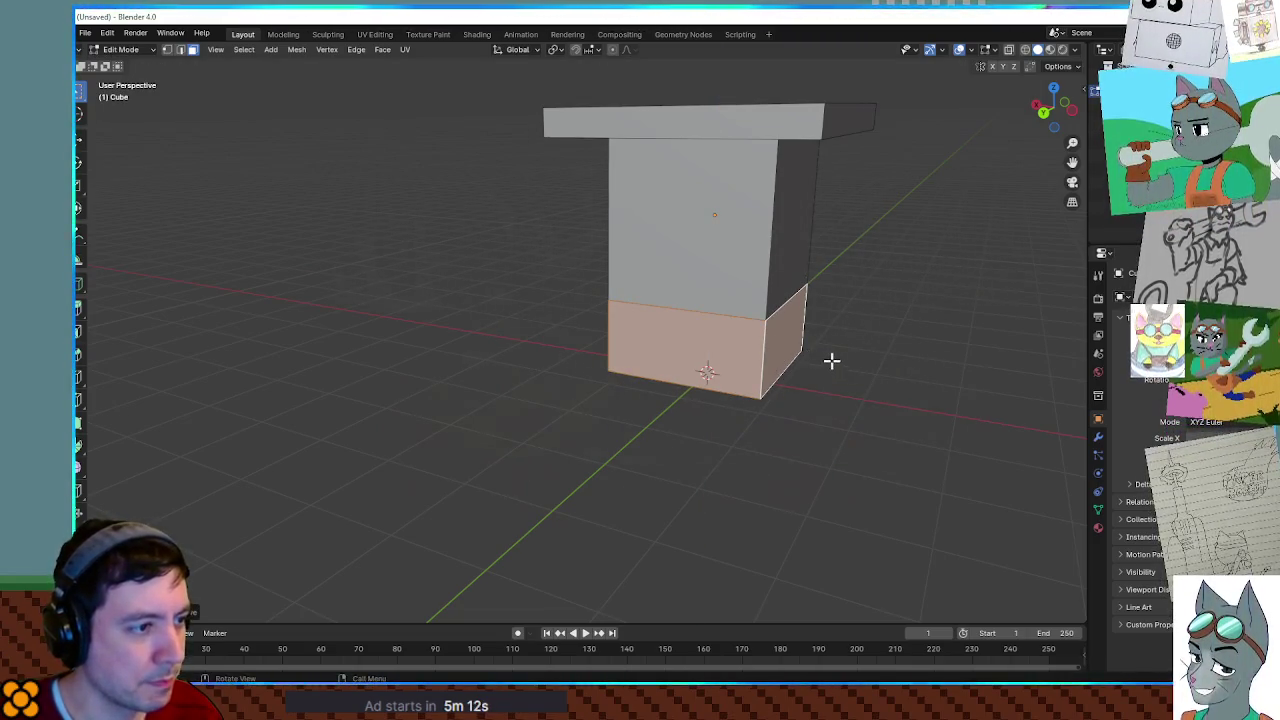
key(s)
key(shift+z)
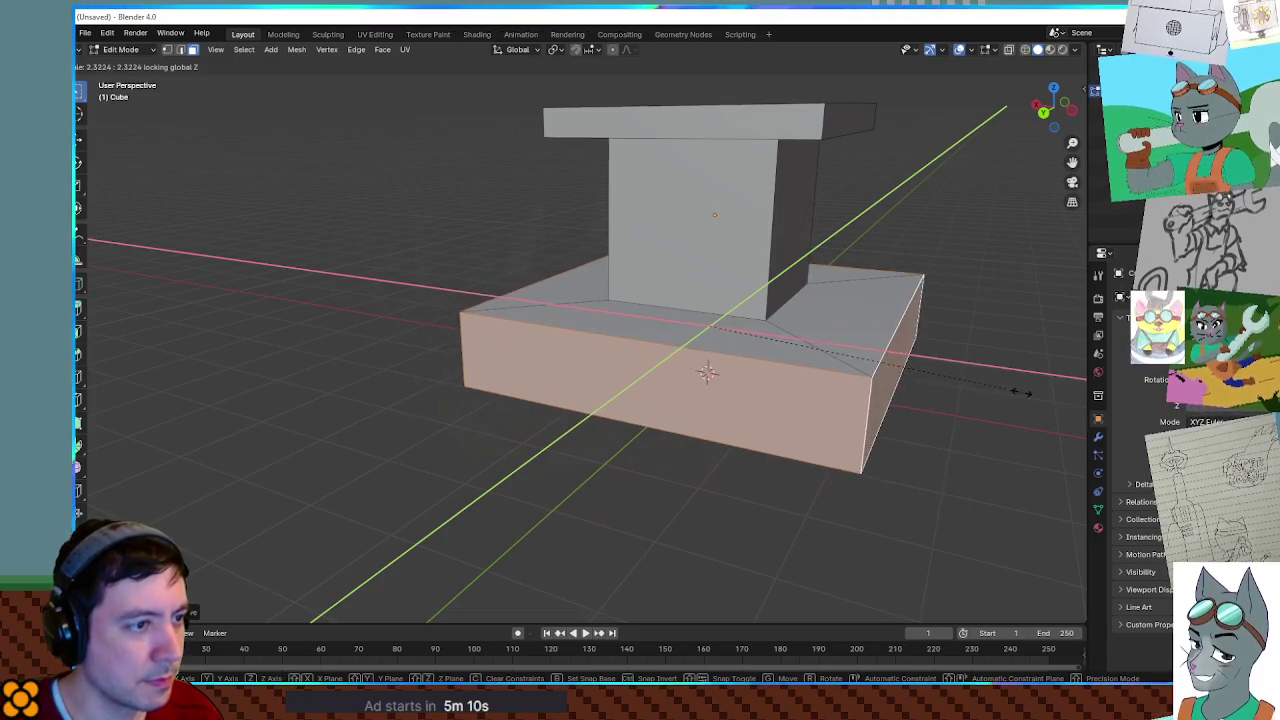
click(957, 382)
Stretch the base along the X axis into a long hull.
middle_drag(704, 376, 767, 394)
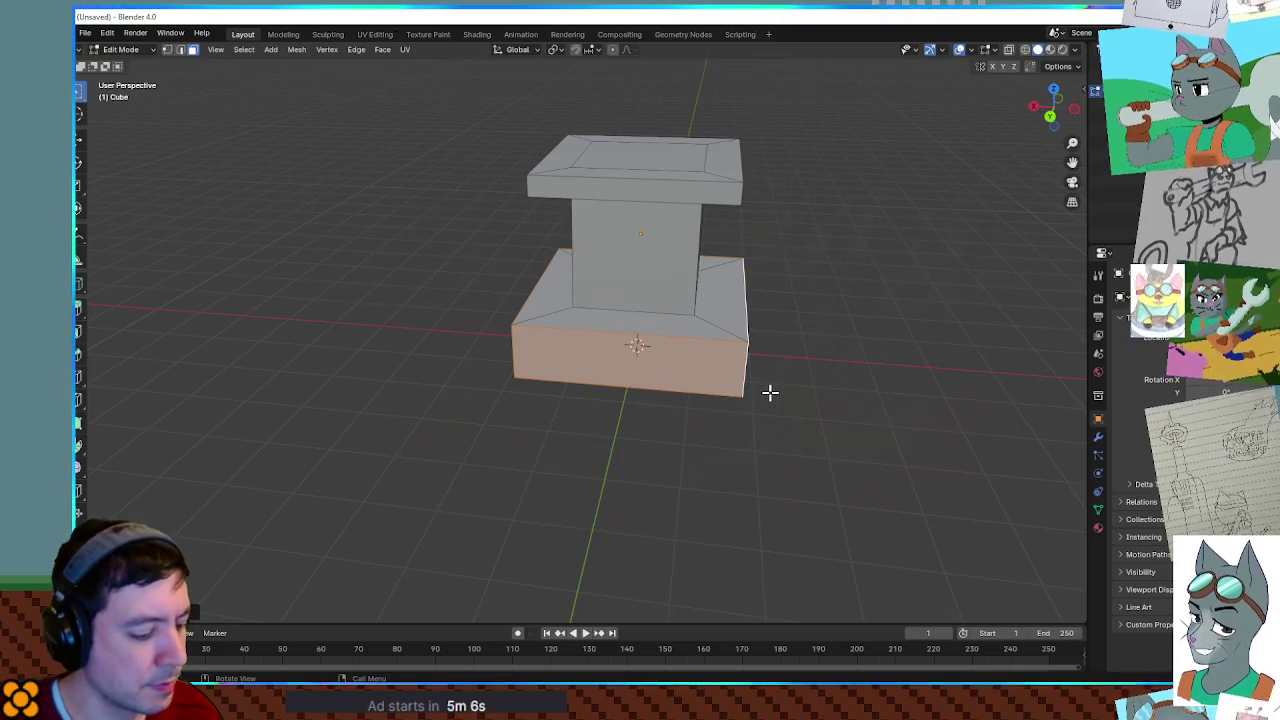
key(s)
key(x)
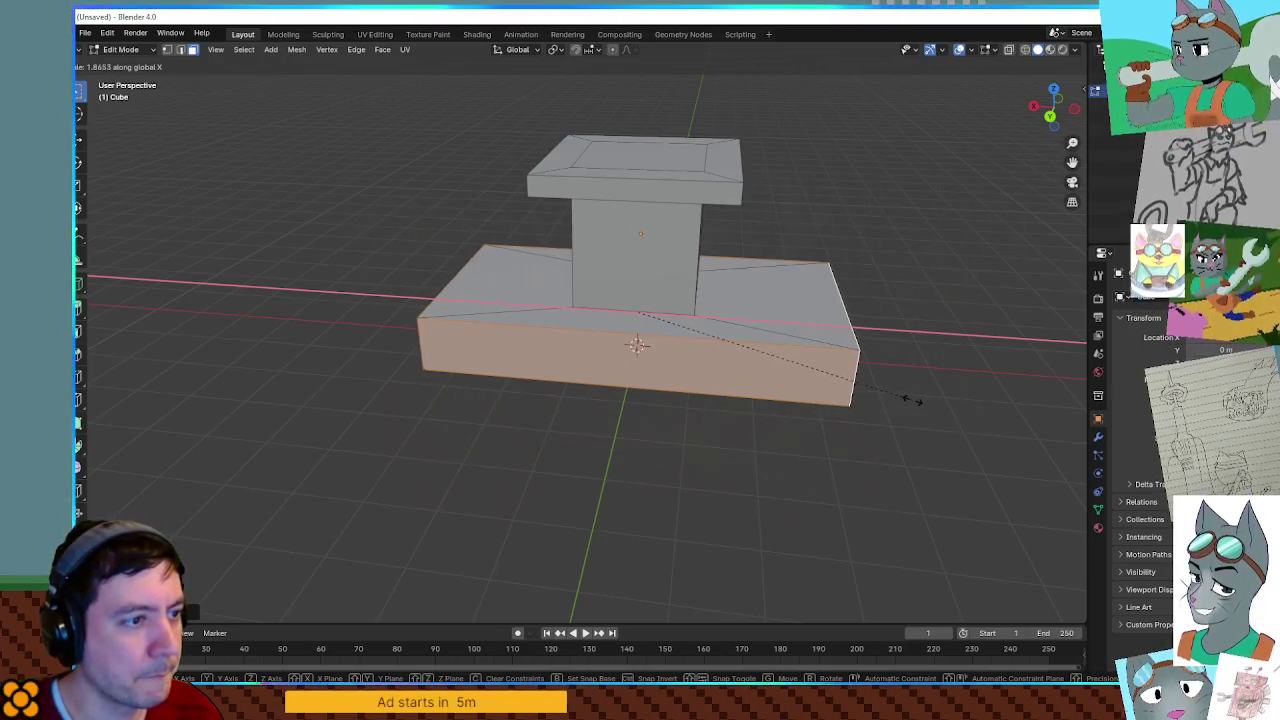
click(909, 398)
mouse_move(911, 400)
middle_down()
mouse_move(837, 389)
mouse_move(812, 402)
middle_up()
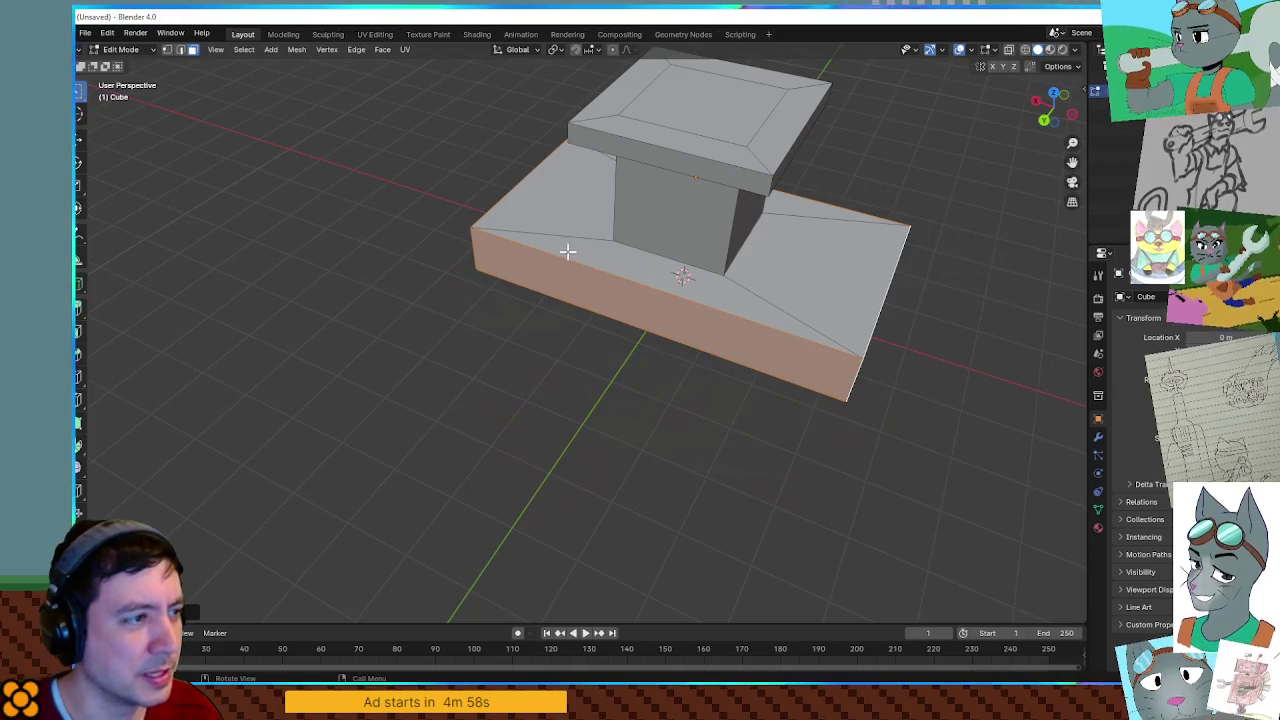
Inset the hull's top faces into a rim and extrude it up as deck walls.
alt+click(573, 237)
mouse_move(573, 237)
middle_down()
mouse_move(697, 266)
mouse_move(666, 261)
middle_up()
key(i)
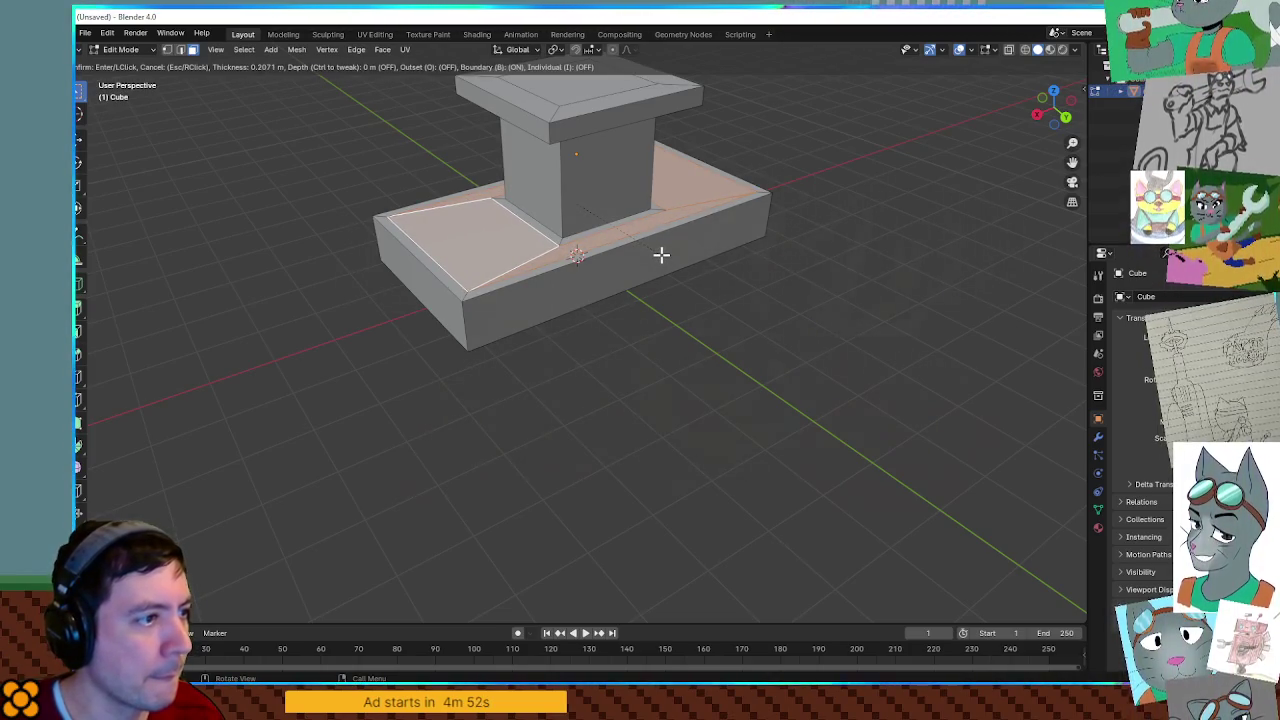
click(661, 254)
mouse_move(631, 260)
middle_down()
mouse_move(634, 291)
mouse_move(469, 297)
mouse_move(523, 249)
mouse_move(620, 240)
middle_up()
key(e)
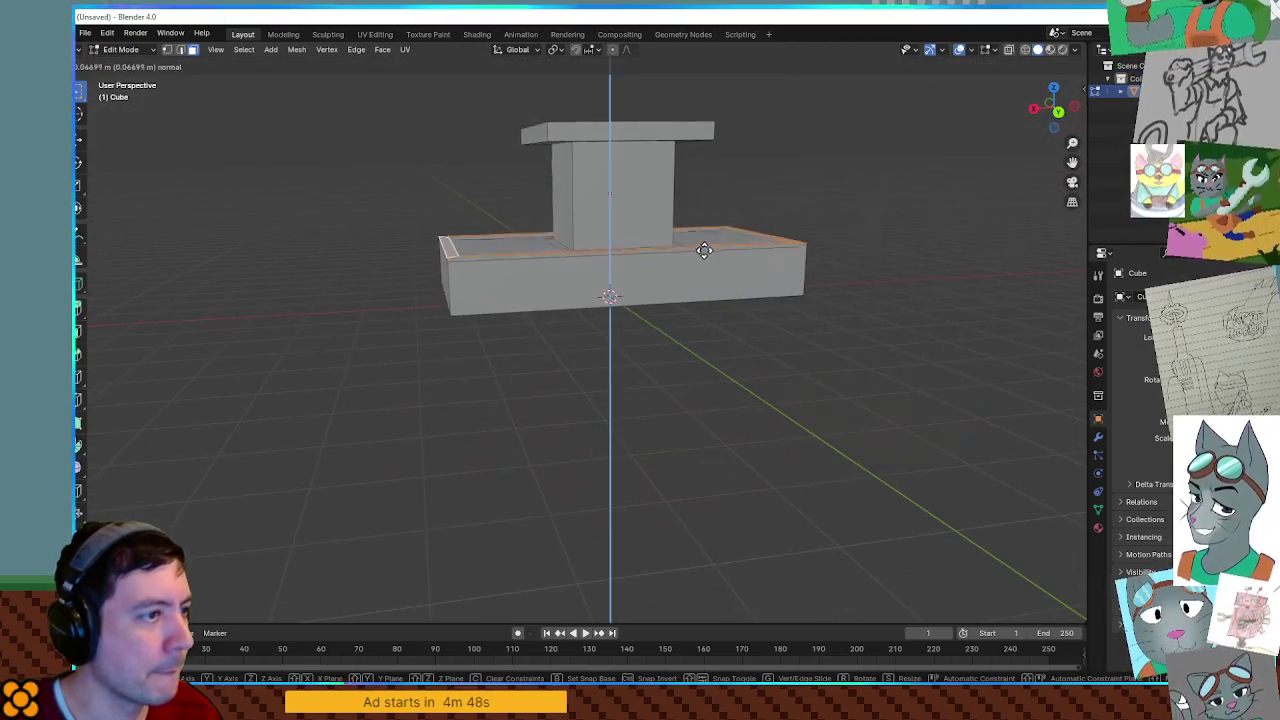
click(703, 230)
mouse_move(703, 230)
middle_down()
mouse_move(720, 263)
mouse_move(655, 263)
middle_up()
mouse_move(791, 291)
shift+middle_down()
mouse_move(600, 291)
mouse_move(671, 337)
mouse_move(665, 302)
mouse_move(746, 294)
mouse_move(640, 311)
mouse_move(697, 409)
mouse_move(683, 377)
mouse_move(836, 373)
mouse_move(814, 386)
mouse_move(686, 377)
mouse_move(680, 314)
mouse_move(668, 340)
shift+middle_up()
Select the cabin's front face, abandoning a first inset attempt.
scroll(691, 377, up, 2)
scroll(683, 377, up, 2)
click(636, 331)
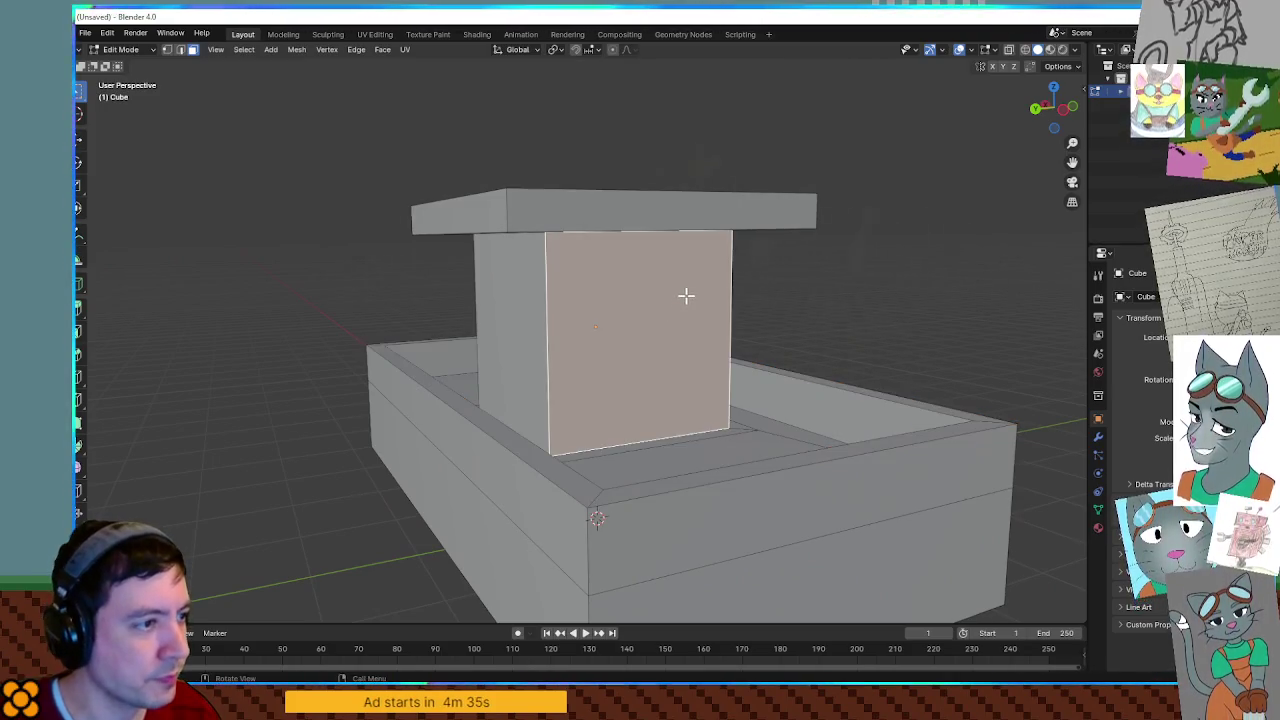
key(i)
right_click(674, 305)
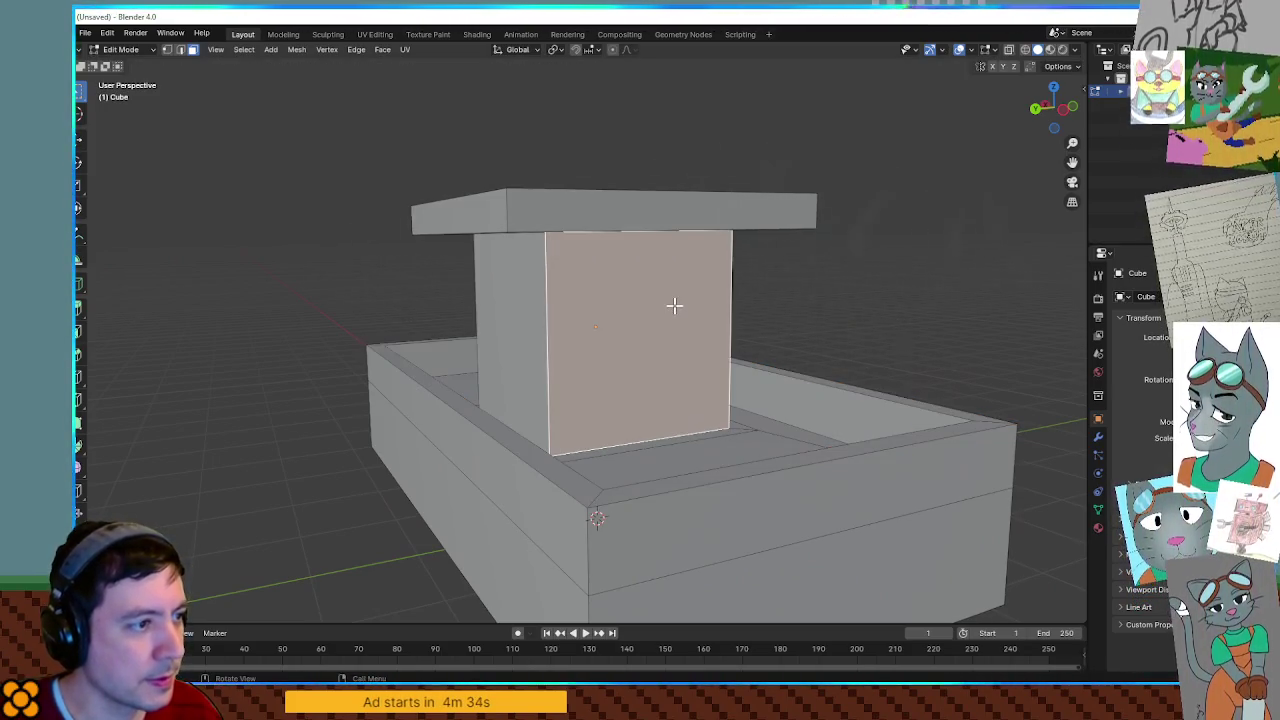
key(ctrl+z)
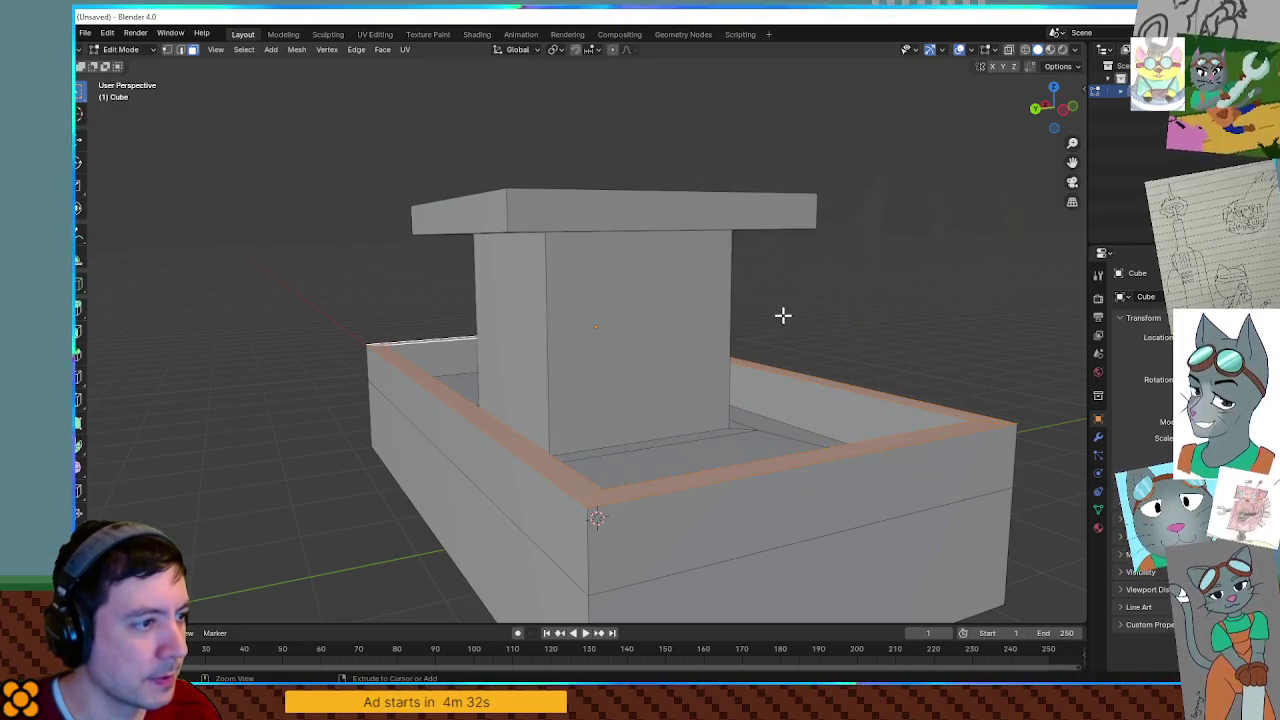
mouse_move(782, 316)
middle_down()
mouse_move(823, 334)
mouse_move(784, 313)
middle_up()
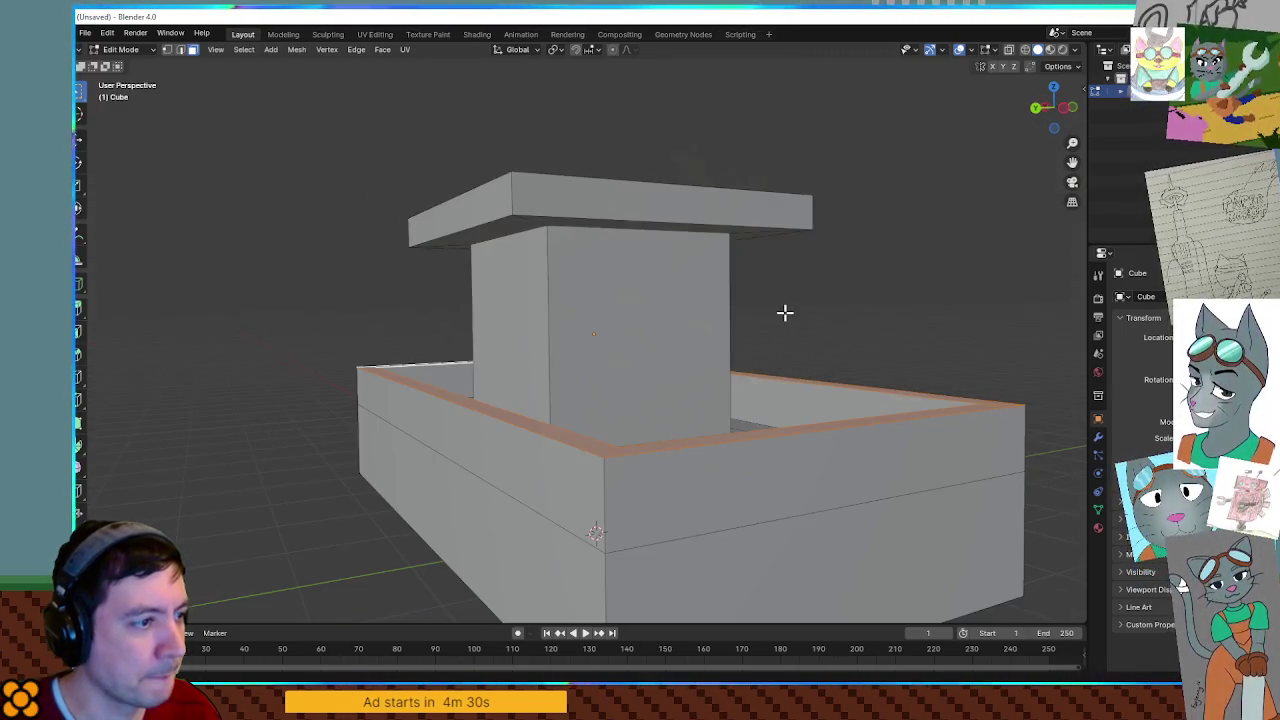
click(693, 324)
mouse_move(686, 323)
middle_down()
mouse_move(674, 329)
mouse_move(843, 320)
middle_up()
mouse_move(629, 328)
middle_down()
mouse_move(723, 306)
mouse_move(680, 323)
mouse_move(536, 314)
middle_up()
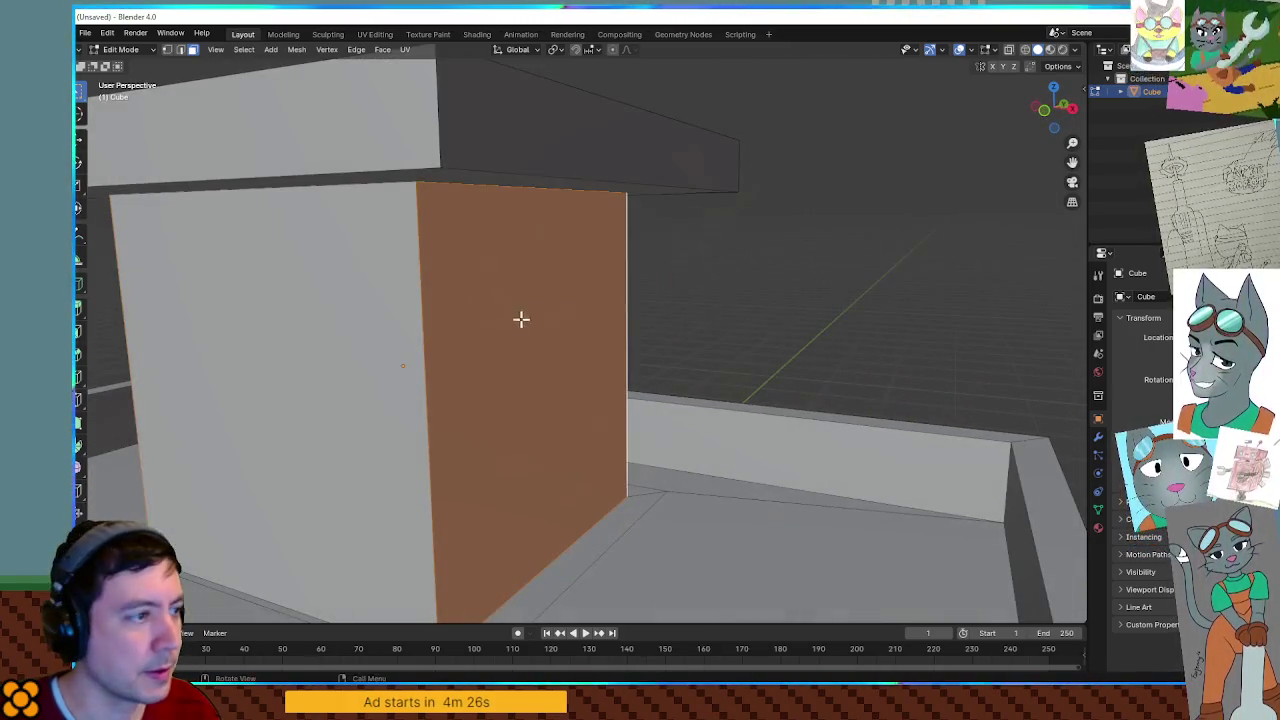
Loop-cut the cabin walls with a horizontal edge loop using Ctrl+R.
key(ctrl+r)
click(438, 334)
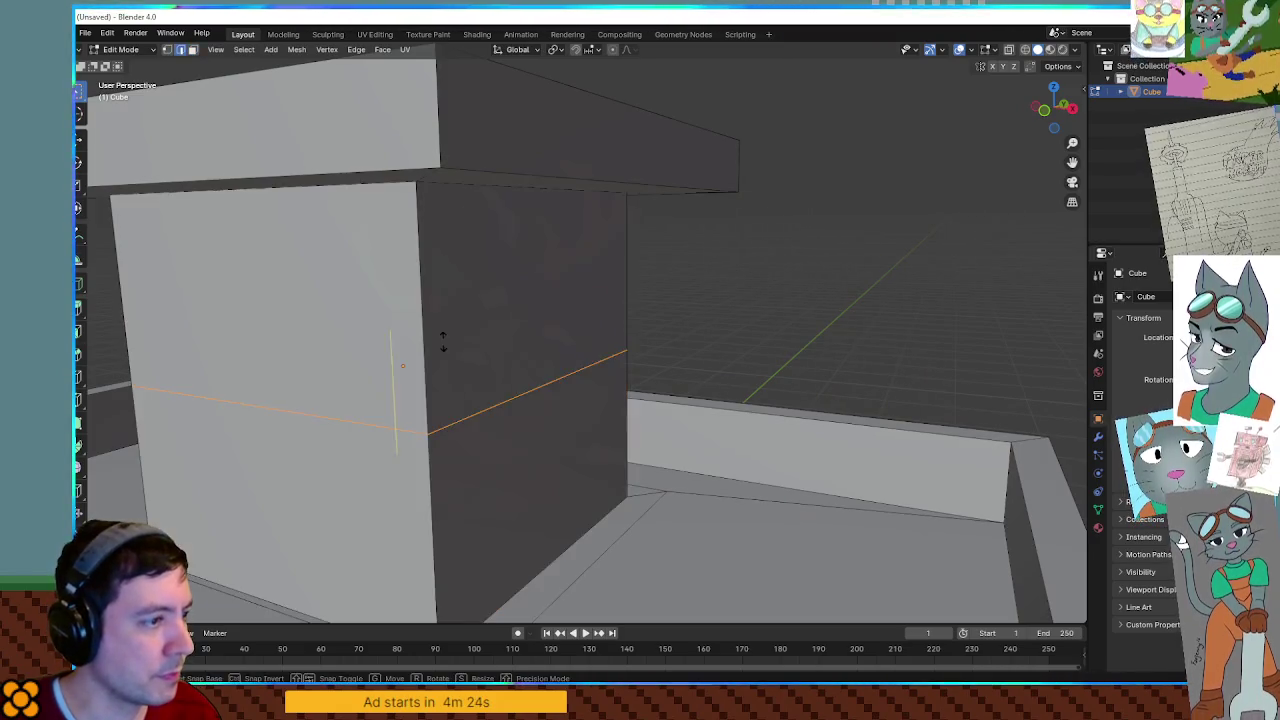
click(445, 326)
mouse_move(446, 329)
middle_down()
mouse_move(594, 320)
mouse_move(826, 349)
mouse_move(583, 328)
mouse_move(674, 329)
mouse_move(677, 283)
middle_up()
scroll(583, 328, down, 4)
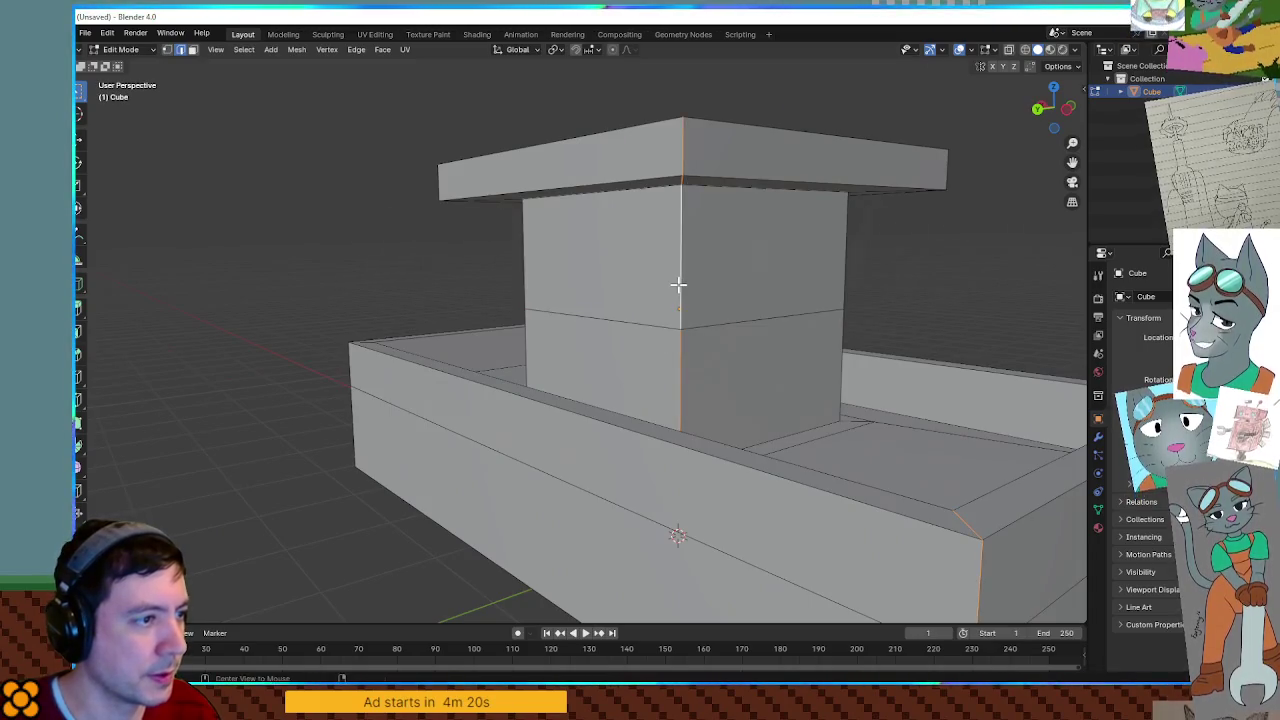
Inset the two upper cabin wall faces individually into window panels.
key(3)
click(645, 266)
shift+click(686, 262)
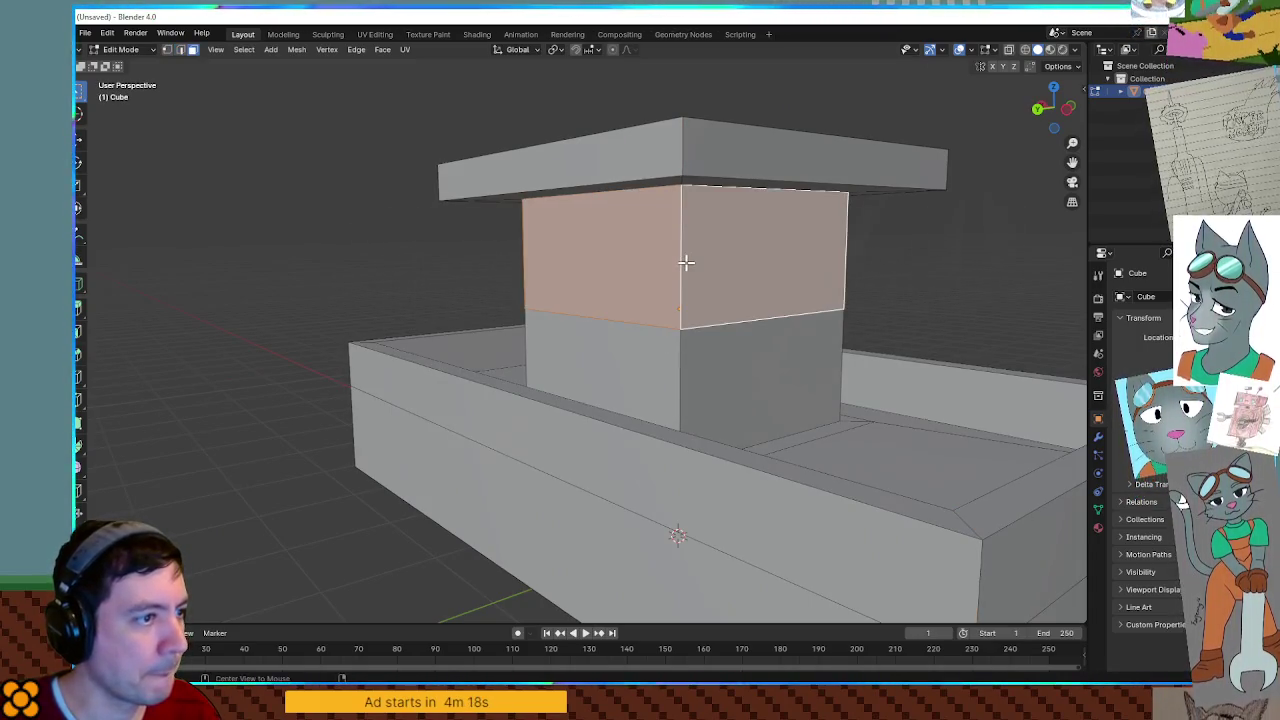
key(i)
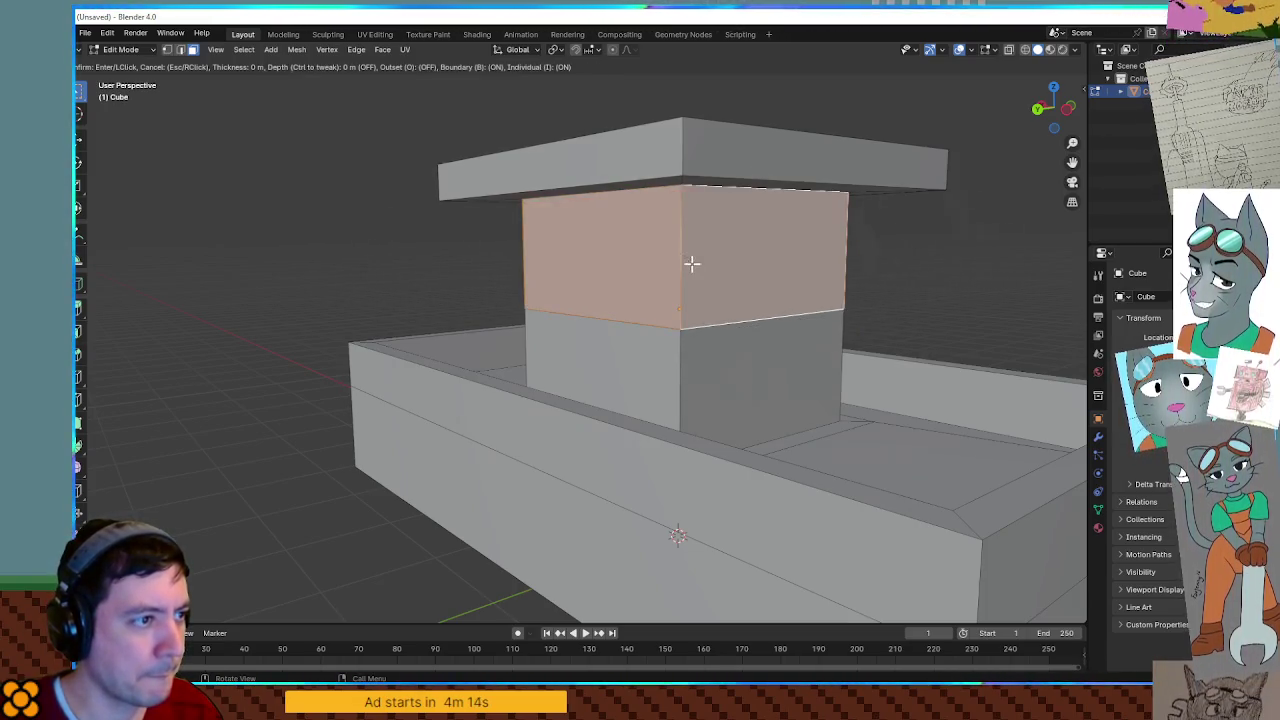
key(i)
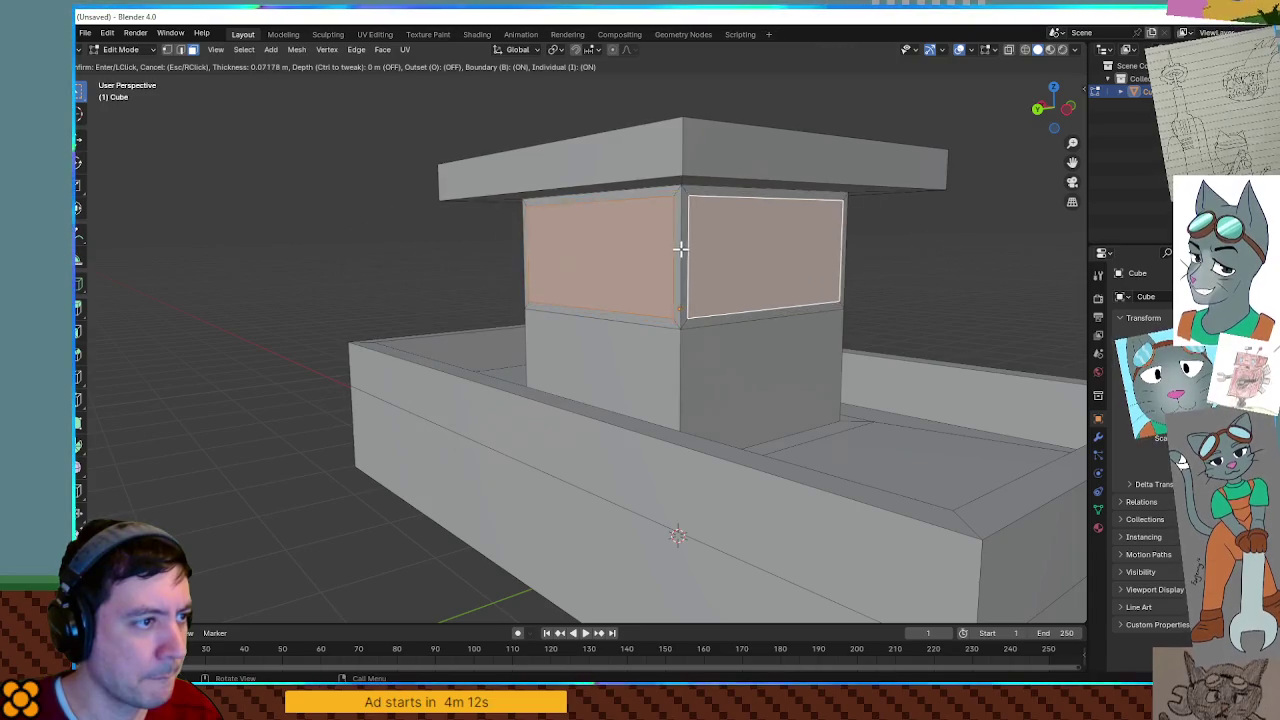
click(679, 251)
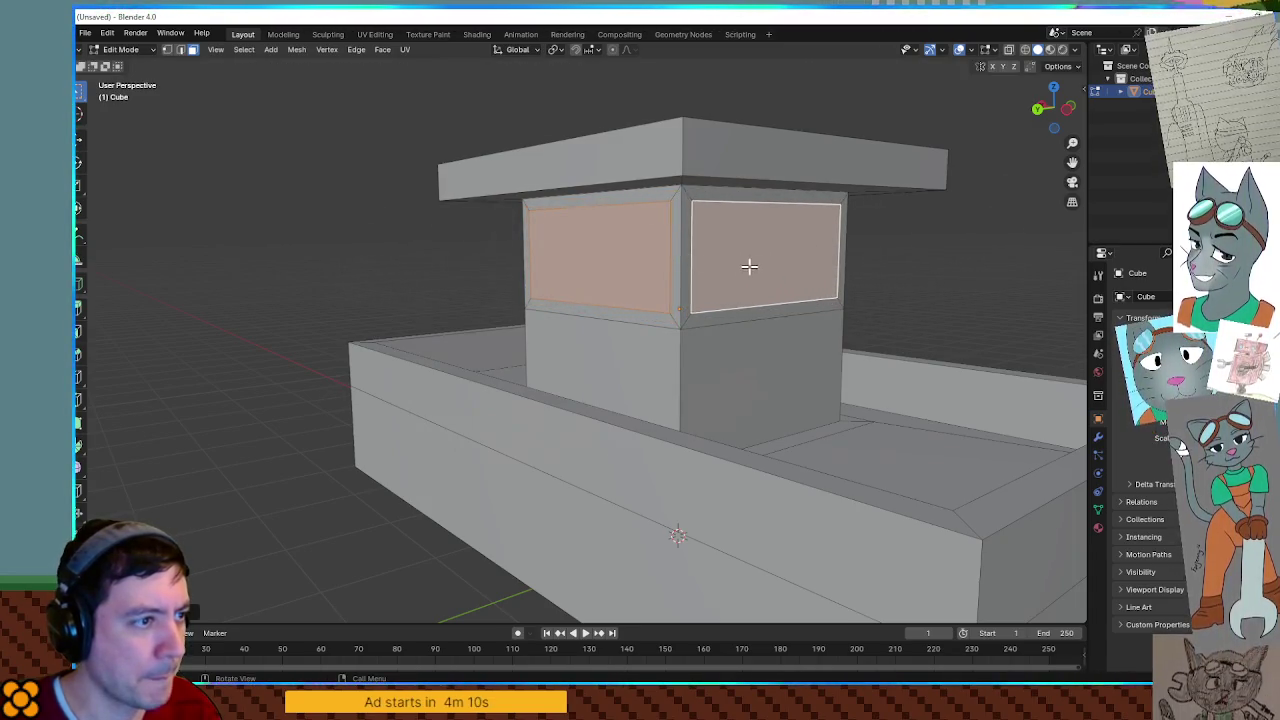
Push the window panels inward to recess them into the cabin walls.
middle_drag(737, 263, 772, 272)
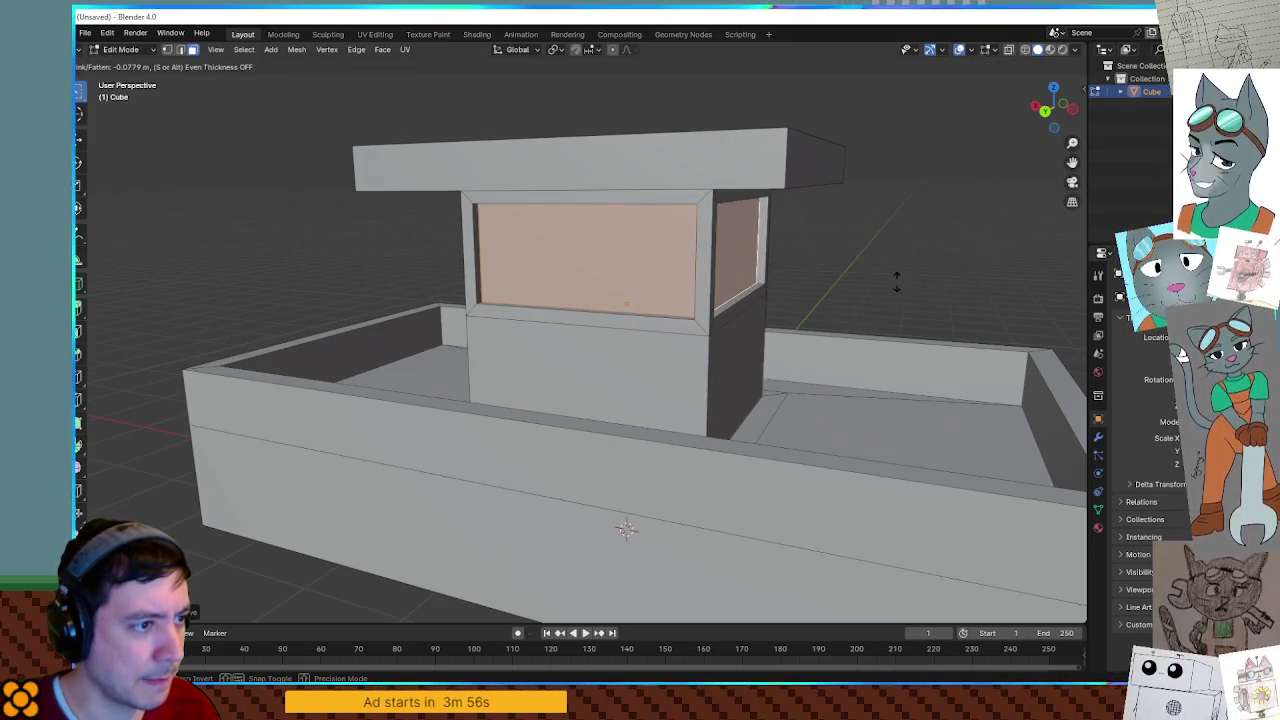
click(905, 279)
mouse_move(920, 277)
middle_down()
mouse_move(867, 259)
mouse_move(914, 280)
mouse_move(943, 323)
mouse_move(723, 277)
mouse_move(778, 315)
mouse_move(771, 323)
mouse_move(817, 306)
mouse_move(731, 324)
mouse_move(674, 306)
mouse_move(660, 314)
mouse_move(666, 331)
mouse_move(650, 314)
mouse_move(649, 346)
mouse_move(662, 324)
middle_up()
scroll(778, 315, down, 5)
Add a centred edge loop along the hull, splitting cabin and hull front.
shift+click(662, 324)
mouse_move(729, 354)
middle_down()
mouse_move(754, 371)
mouse_move(703, 349)
mouse_move(757, 374)
mouse_move(762, 409)
mouse_move(686, 343)
mouse_move(791, 391)
mouse_move(687, 367)
mouse_move(678, 339)
mouse_move(757, 331)
middle_up()
click(675, 322)
right_click(700, 334)
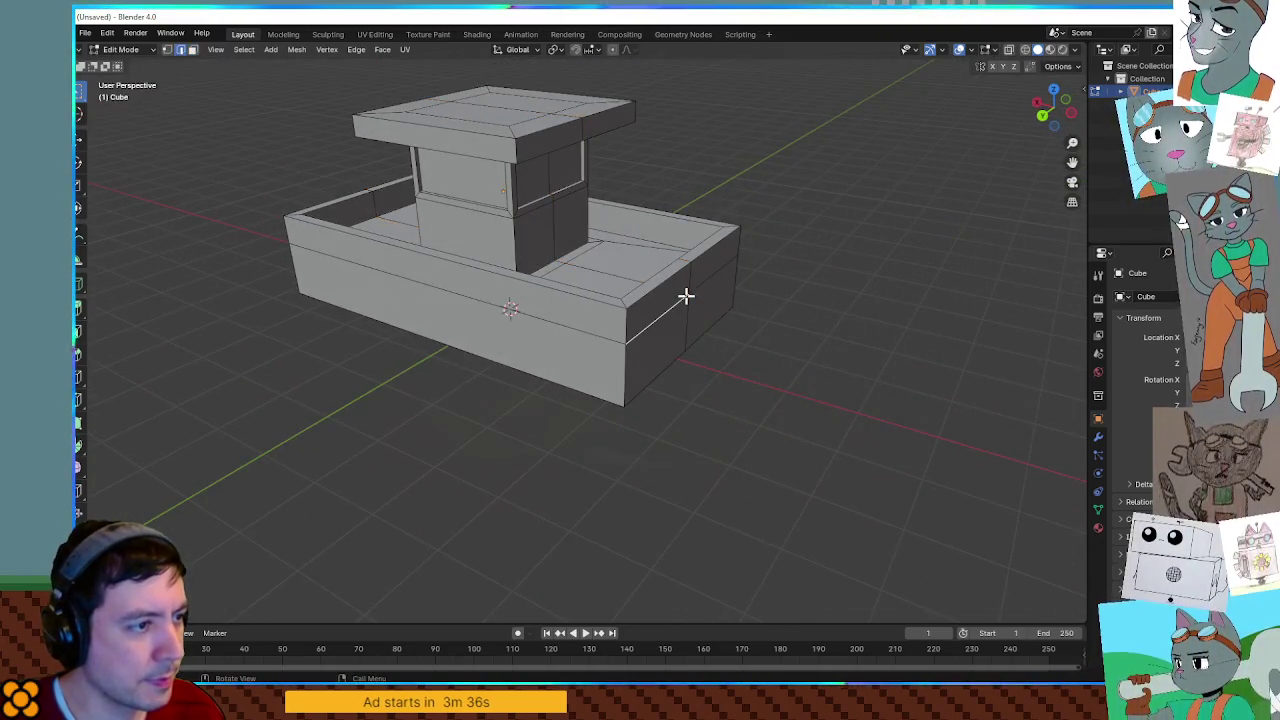
Extrude the hull's front faces forward and shift the bow section along X into a point.
middle_drag(687, 284, 770, 324)
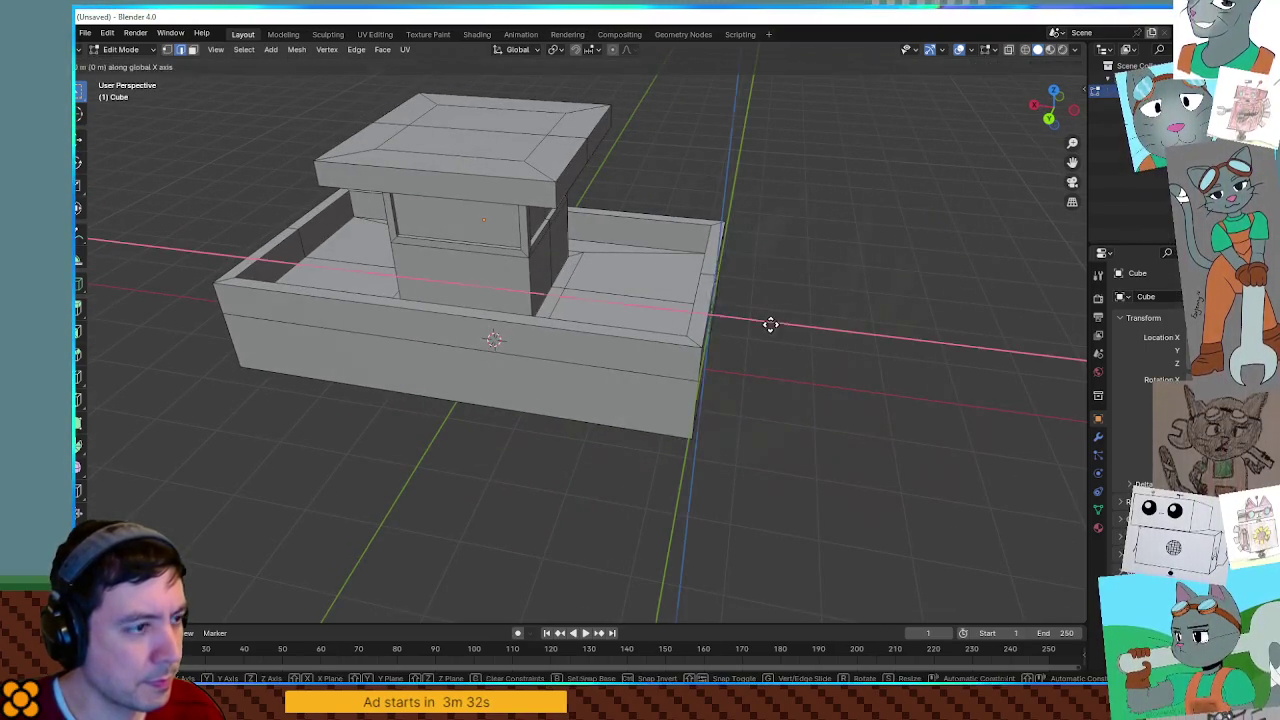
click(948, 338)
middle_drag(947, 339, 667, 320)
key(g)
key(x)
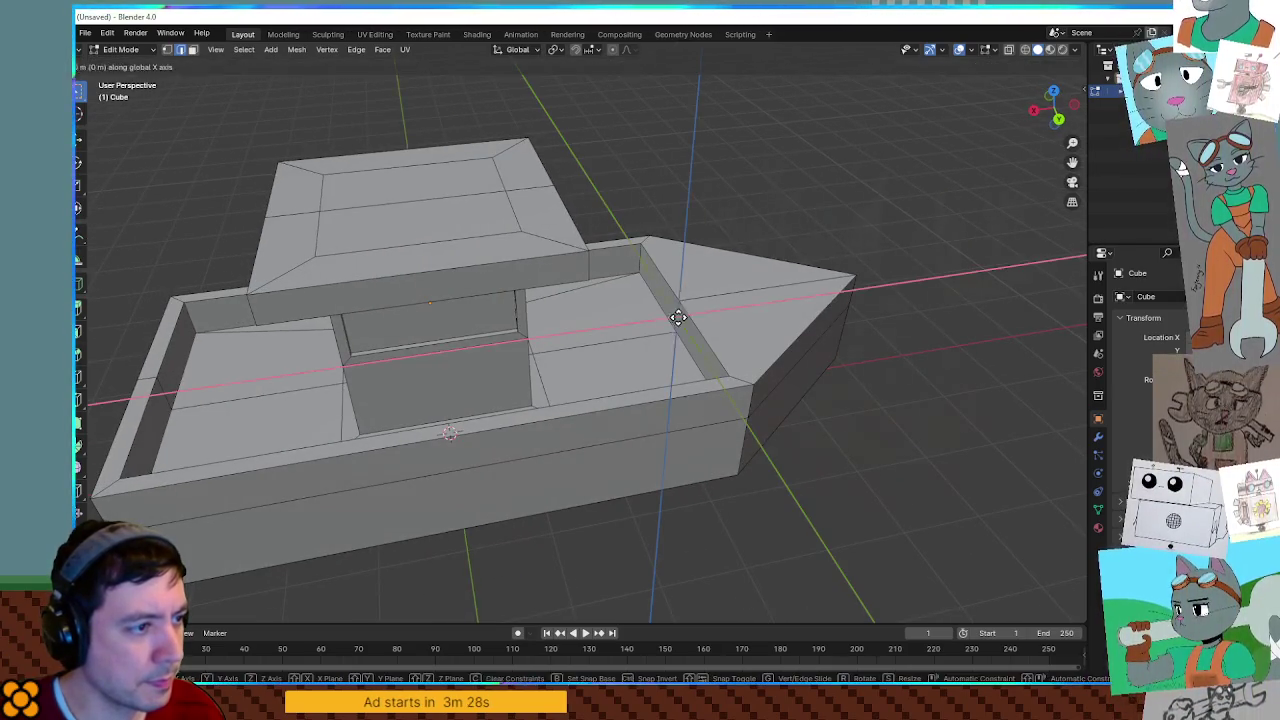
click(771, 307)
Orbit and zoom around the boat to inspect the new pointed bow from the sides and below.
mouse_move(763, 303)
middle_down()
mouse_move(831, 354)
mouse_move(786, 349)
mouse_move(802, 404)
middle_up()
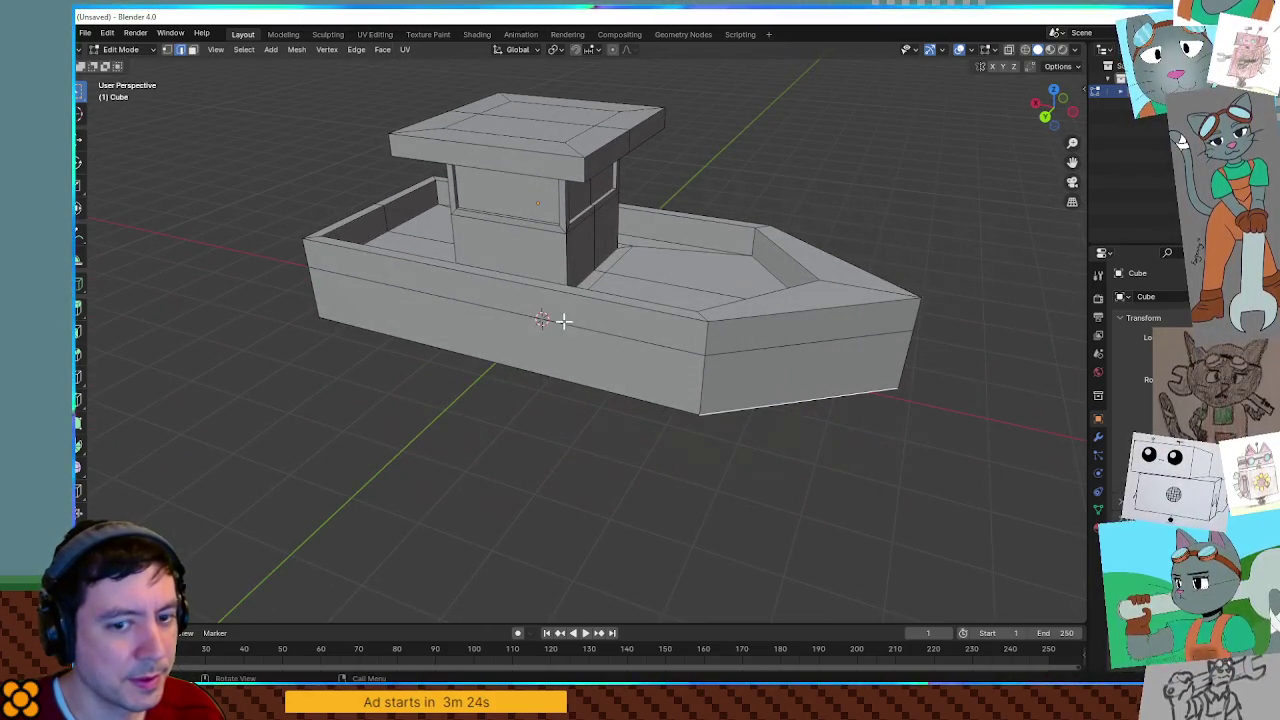
middle_drag(563, 320, 634, 391)
scroll(520, 349, up, 3)
mouse_move(520, 349)
middle_down()
mouse_move(655, 318)
mouse_move(314, 306)
mouse_move(317, 322)
middle_up()
scroll(466, 320, up, 3)
scroll(623, 474, down, 5)
scroll(586, 434, down, 2)
mouse_move(586, 434)
middle_down()
mouse_move(571, 337)
mouse_move(688, 348)
middle_up()
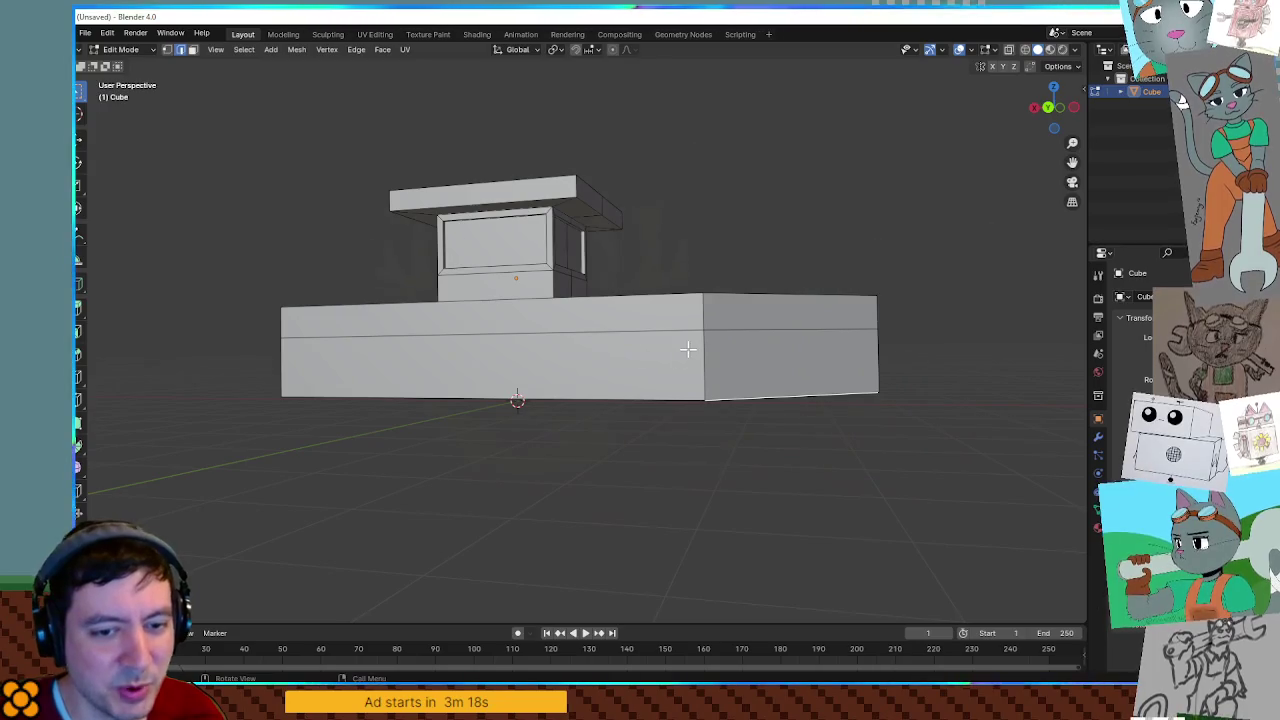
mouse_move(760, 366)
middle_down()
mouse_move(726, 371)
mouse_move(727, 410)
middle_up()
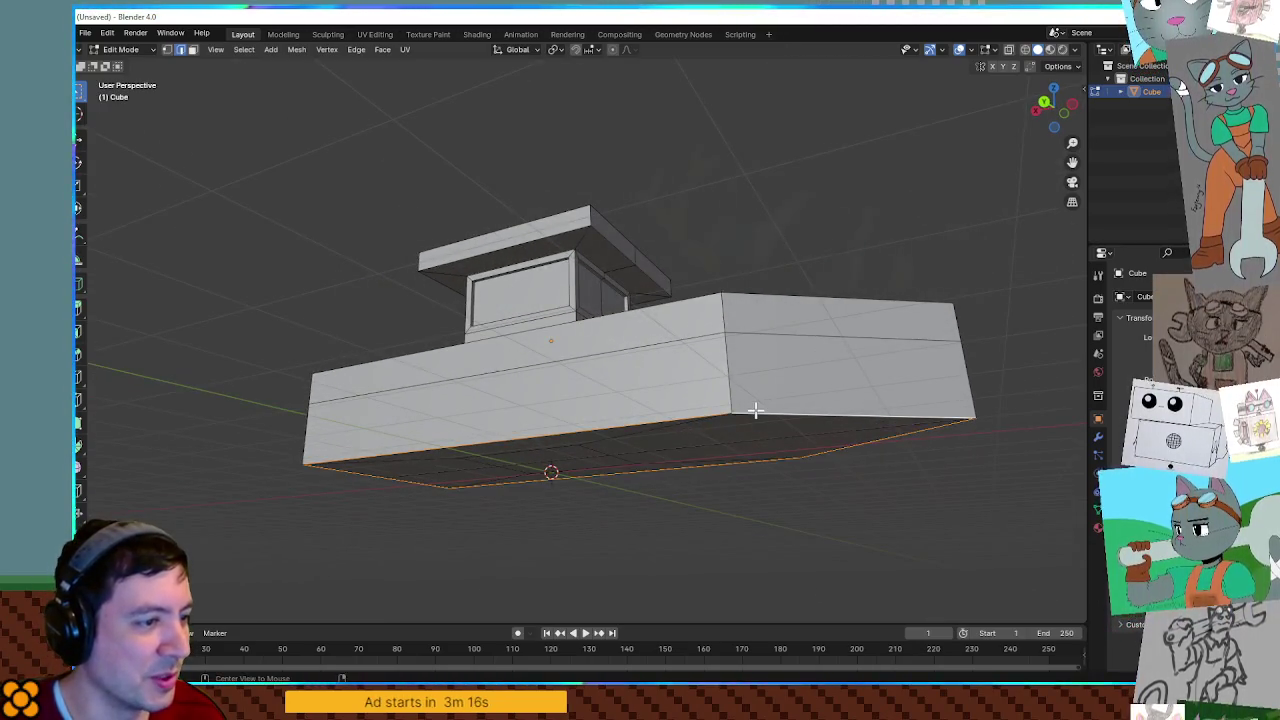
mouse_move(845, 409)
middle_down()
mouse_move(880, 417)
mouse_move(851, 417)
mouse_move(730, 343)
mouse_move(786, 360)
mouse_move(720, 346)
mouse_move(769, 326)
mouse_move(801, 338)
mouse_move(751, 351)
mouse_move(597, 346)
mouse_move(780, 331)
mouse_move(614, 386)
mouse_move(558, 366)
mouse_move(520, 392)
mouse_move(621, 398)
mouse_move(640, 352)
mouse_move(623, 394)
mouse_move(711, 354)
mouse_move(646, 377)
mouse_move(674, 296)
middle_up()
Check the whole boat shape in Object Mode, then return to Edit Mode.
key(Tab)
scroll(780, 331, up, 2)
key(Tab)
scroll(650, 375, up, 2)
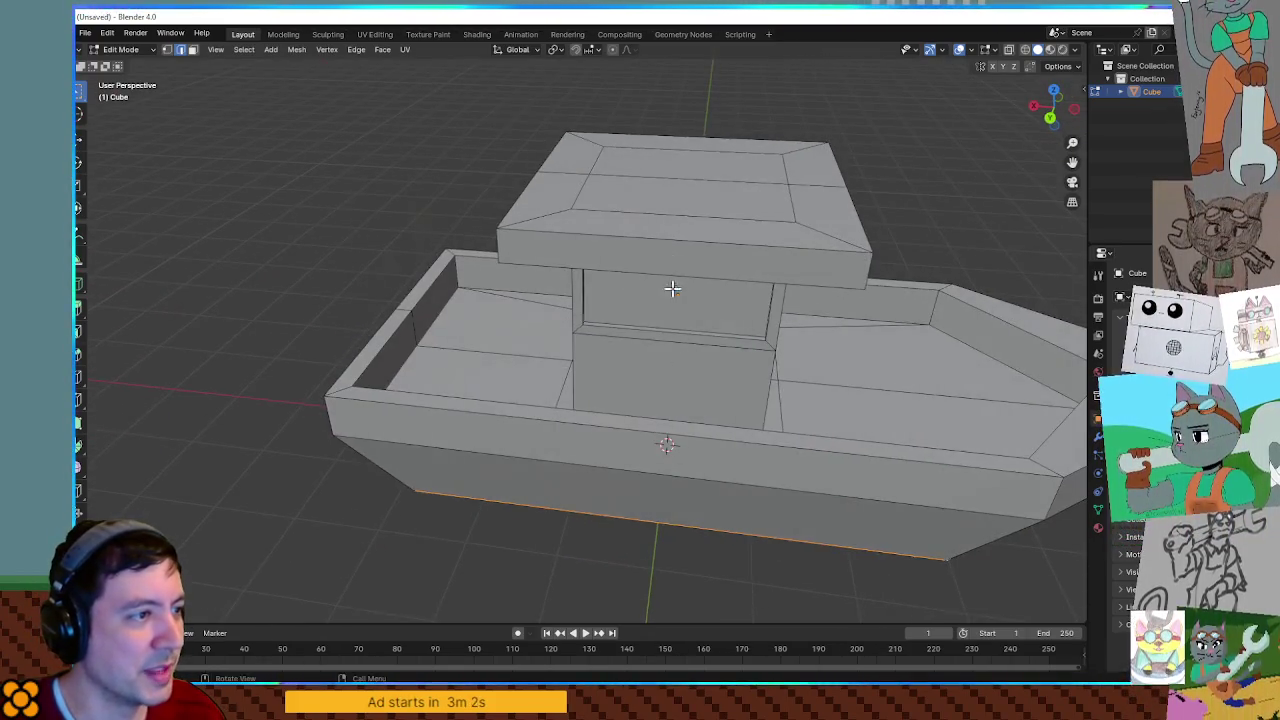
middle_drag(580, 171, 583, 133)
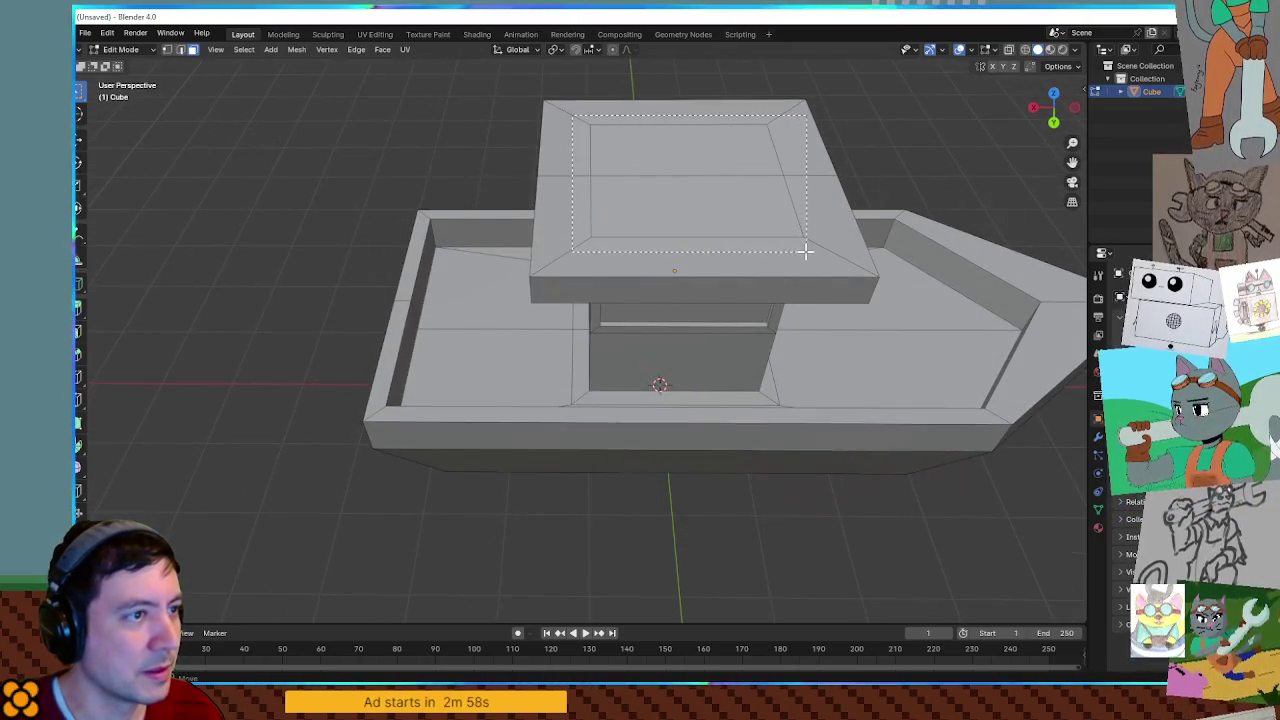
Shrink the cabin roof's top faces and lower them along Z into a flatter canopy.
middle_drag(812, 272, 834, 256)
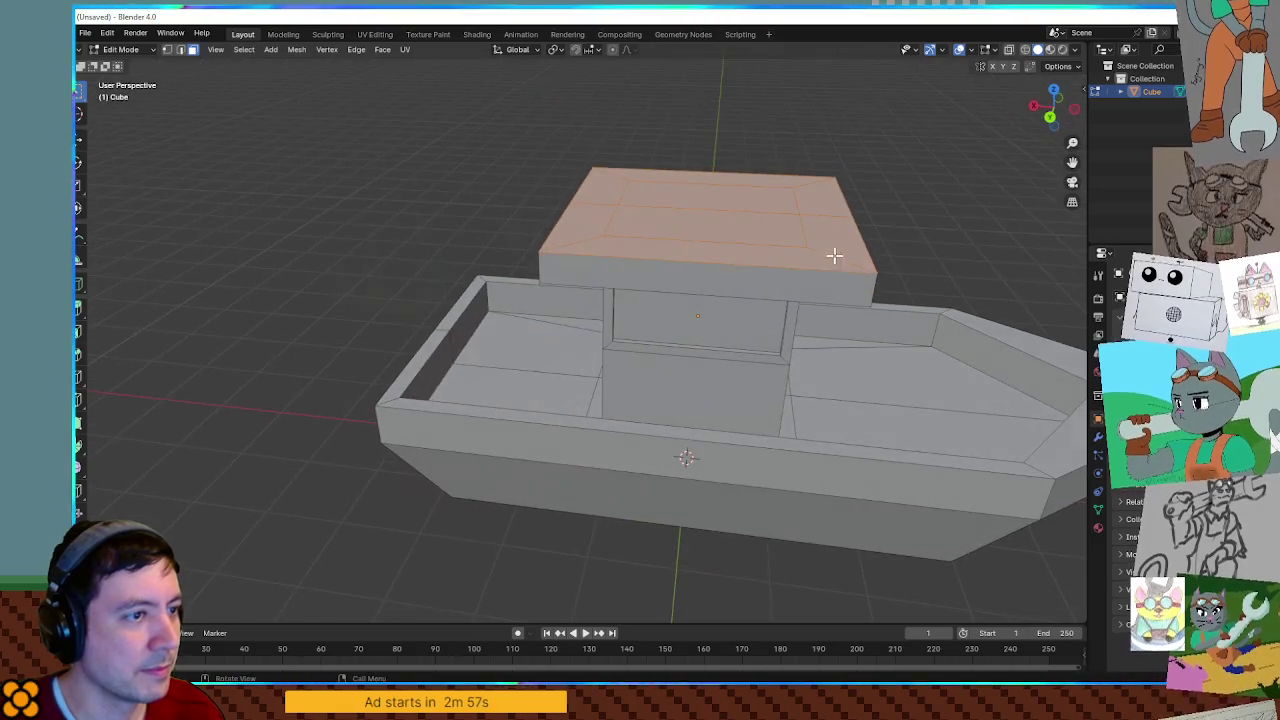
click(946, 262)
key(g)
key(z)
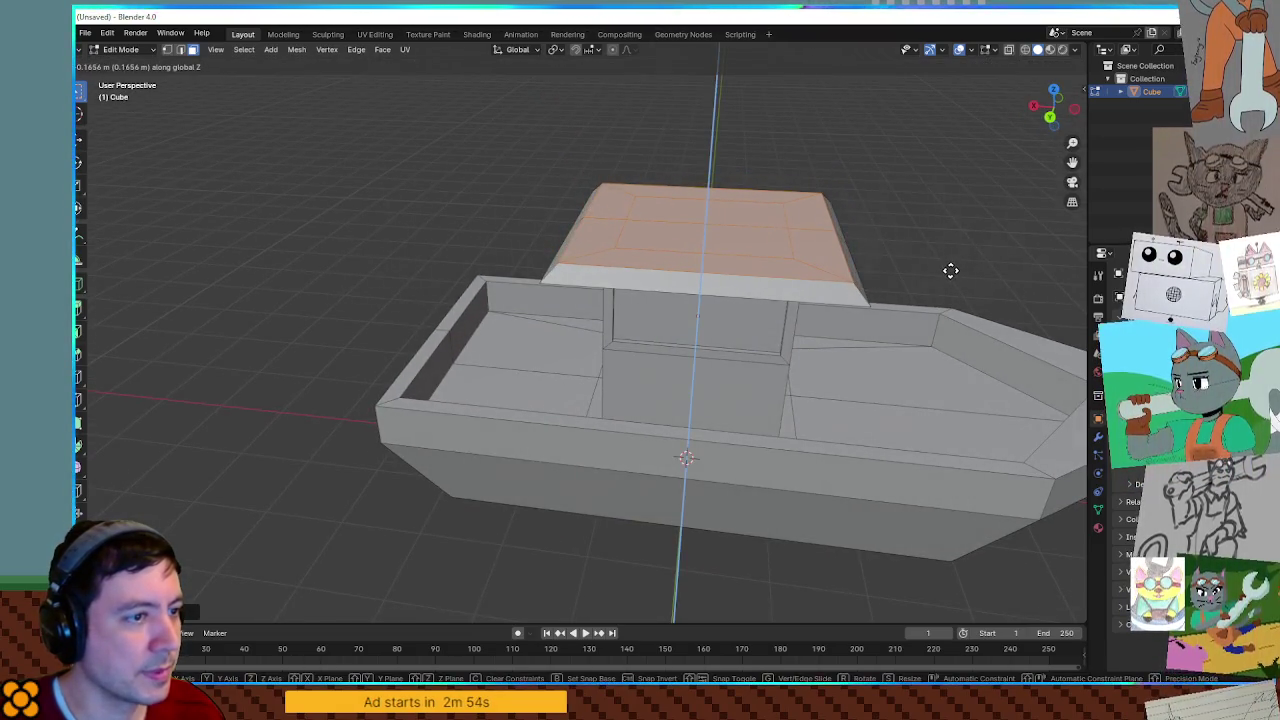
click(948, 271)
Select the cabin's front base edges and start sliding them along X.
middle_drag(938, 250, 913, 267)
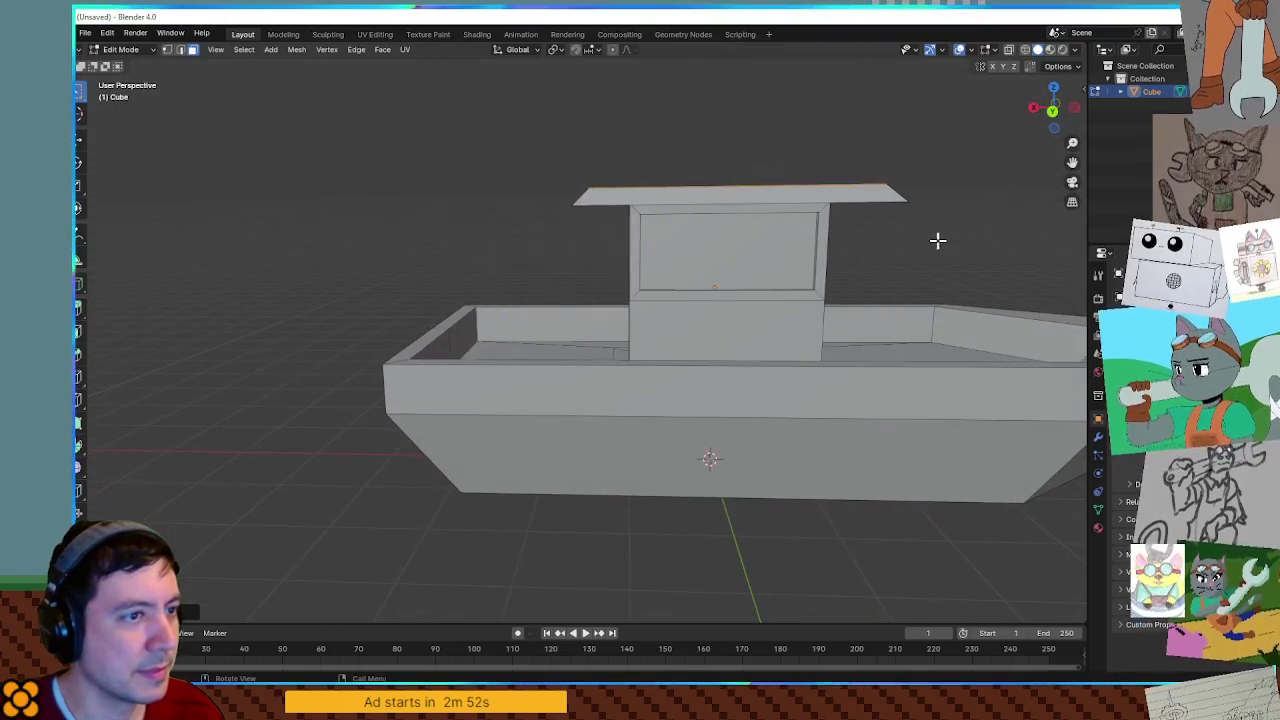
scroll(786, 263, down, 3)
scroll(908, 260, up, 3)
mouse_move(908, 260)
middle_down()
mouse_move(937, 263)
mouse_move(873, 295)
middle_up()
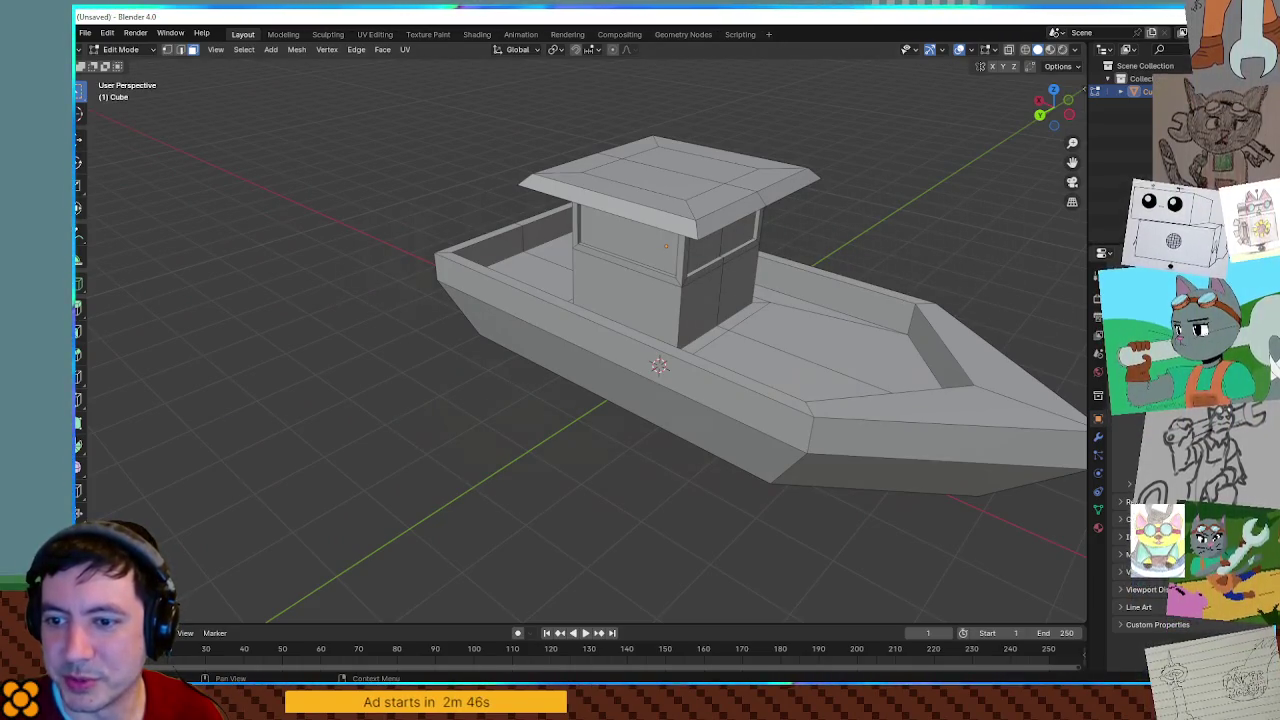
middle_drag(873, 295, 807, 341)
scroll(877, 286, up, 5)
mouse_move(740, 274)
middle_down()
mouse_move(811, 289)
mouse_move(748, 382)
mouse_move(757, 354)
middle_up()
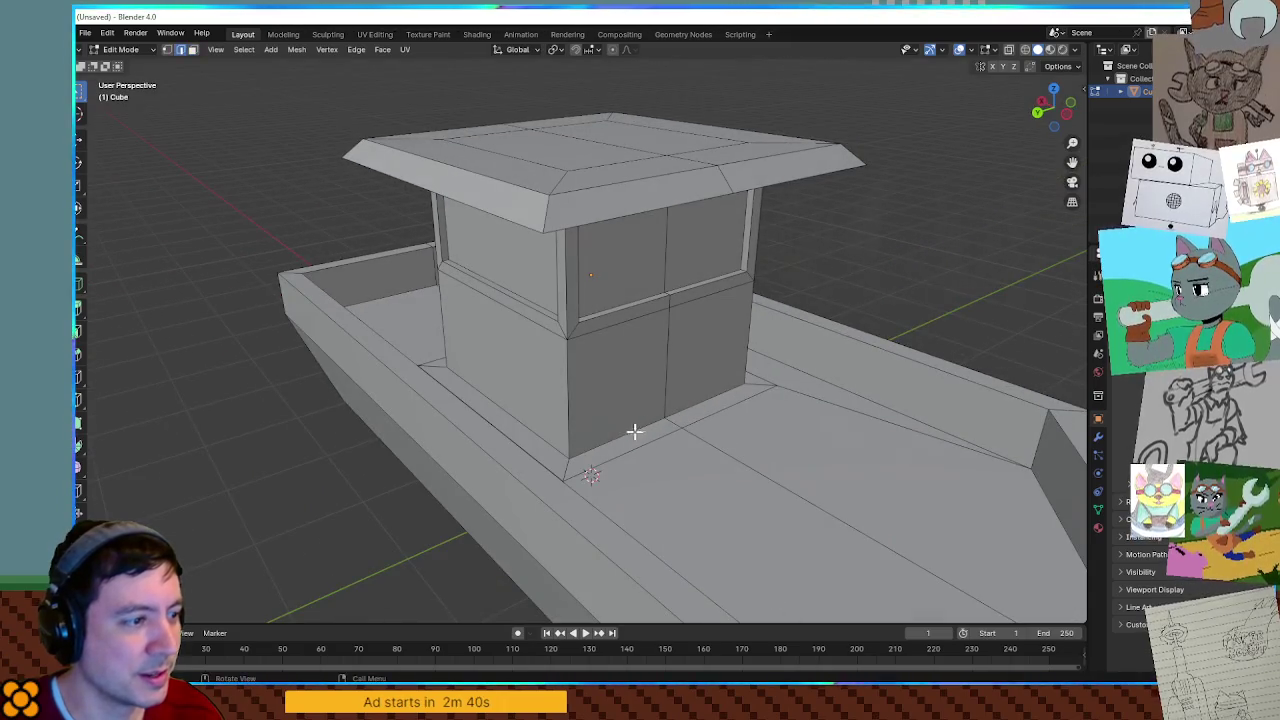
shift+click(689, 410)
mouse_move(689, 410)
middle_down()
mouse_move(691, 423)
mouse_move(723, 423)
mouse_move(677, 437)
middle_up()
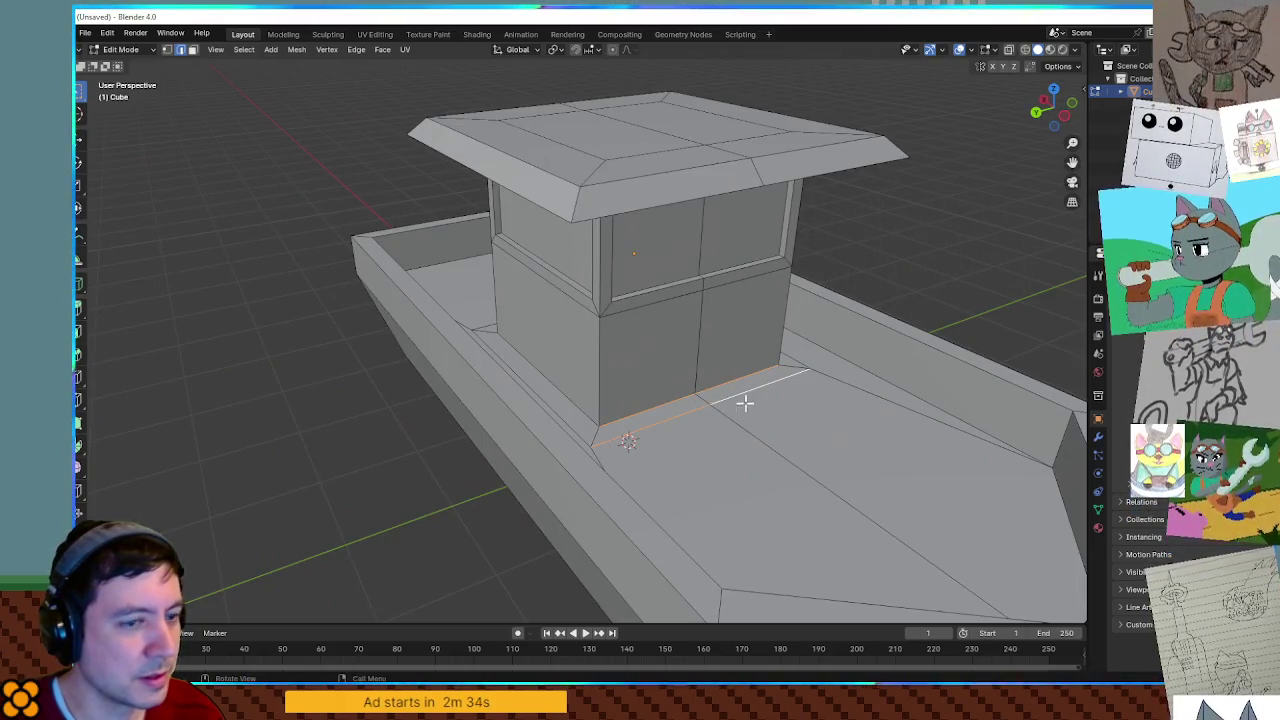
key(x)
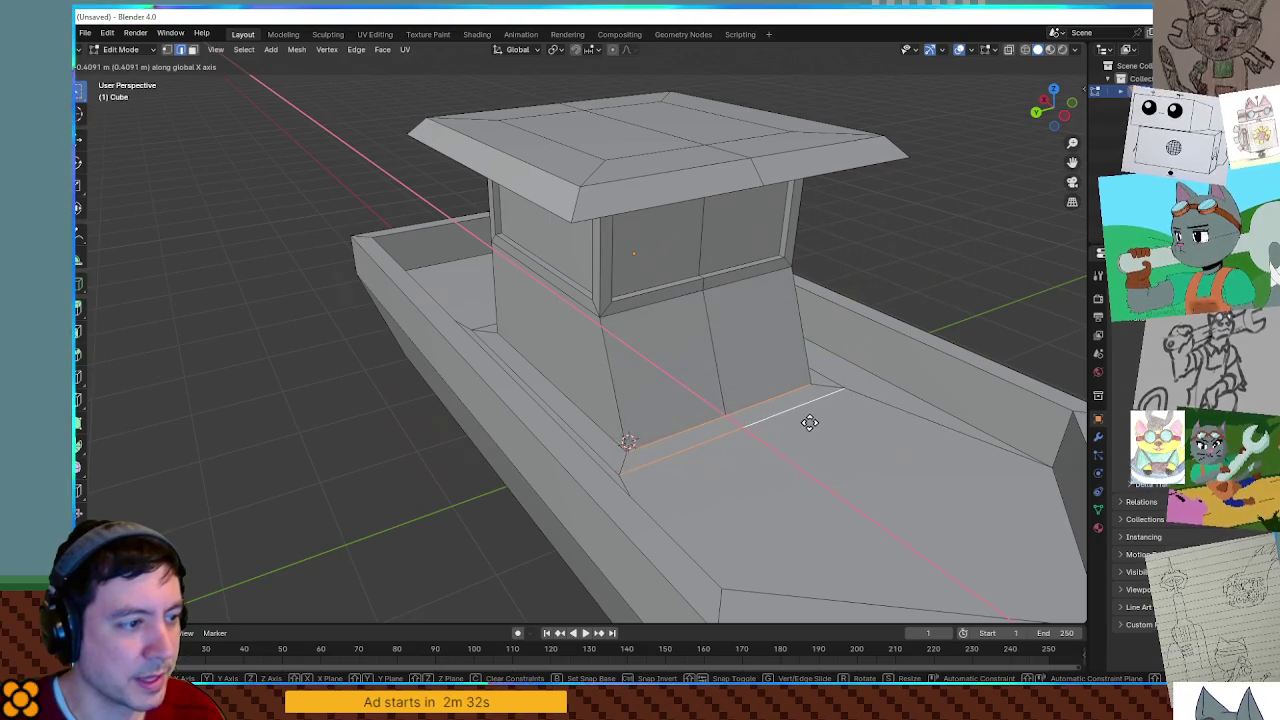
Slide the cabin's base edges along X to slope the cabin front.
click(780, 402)
mouse_move(780, 402)
middle_down()
mouse_move(823, 394)
mouse_move(786, 414)
middle_up()
key(g)
key(x)
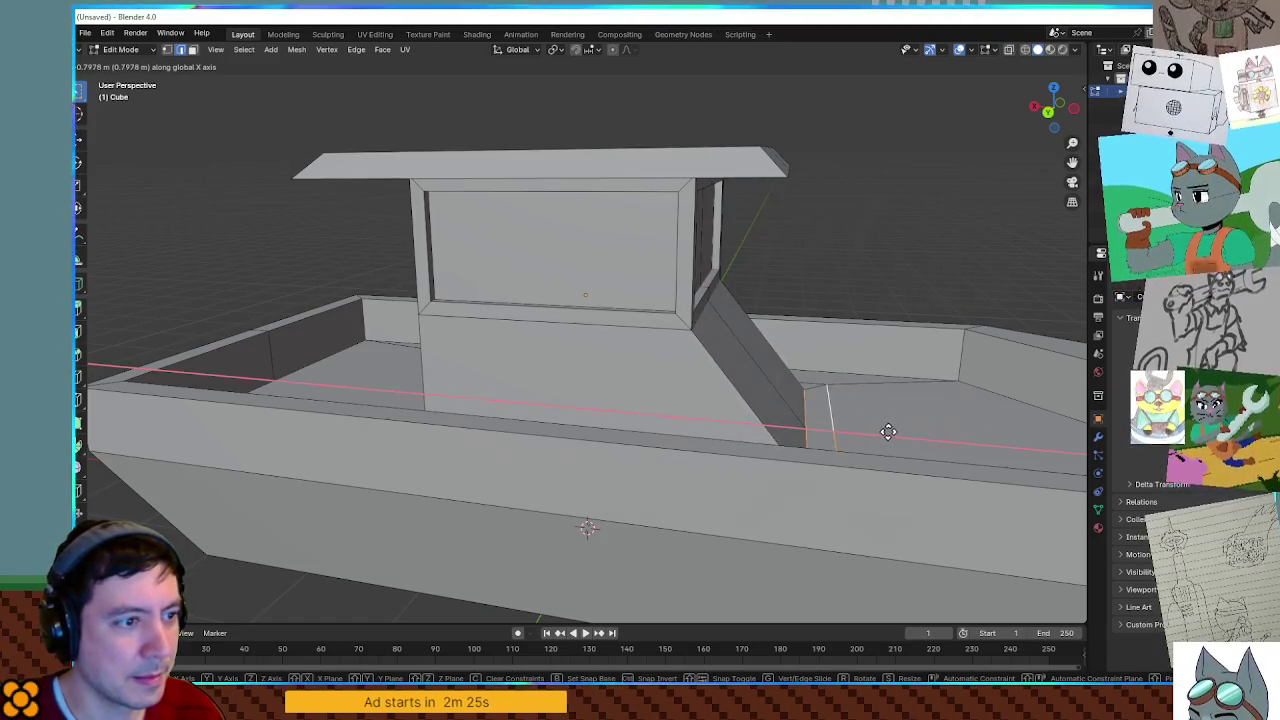
click(871, 429)
mouse_move(871, 429)
middle_down()
mouse_move(814, 423)
mouse_move(718, 318)
mouse_move(707, 380)
middle_up()
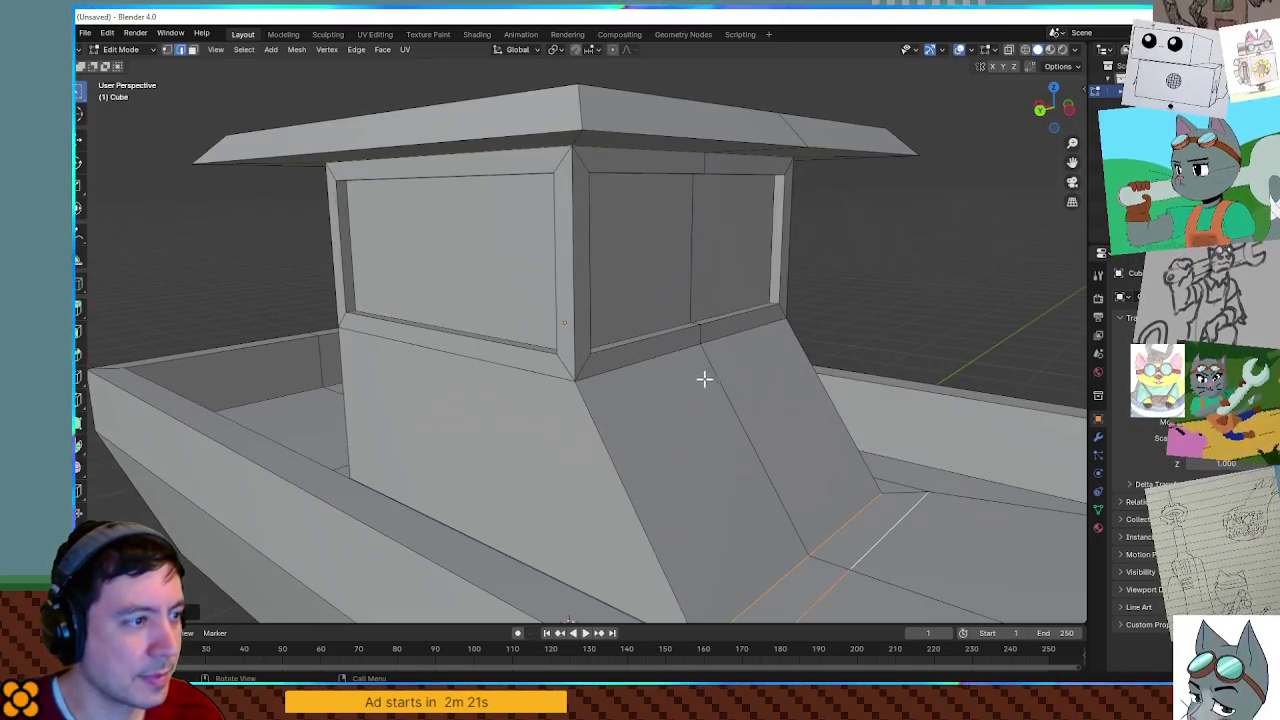
Select the loop around the right window frame together with the window pane.
alt+click(583, 362)
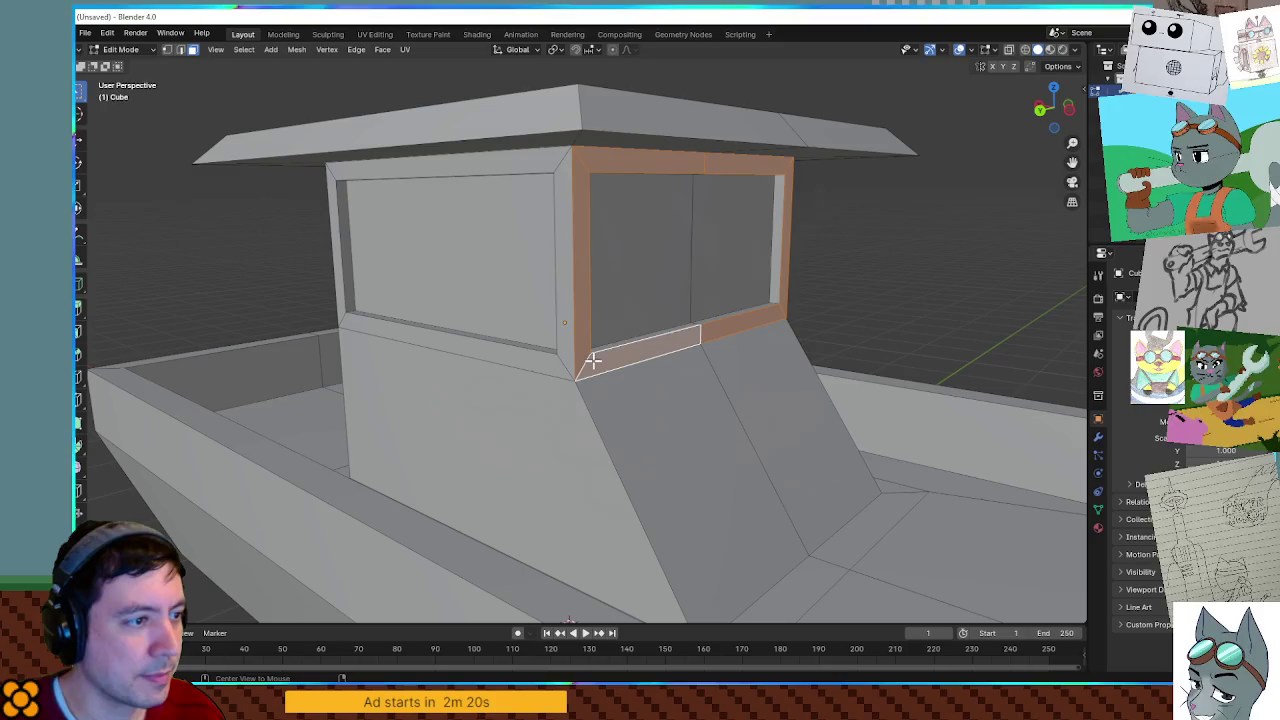
middle_drag(690, 315, 671, 342)
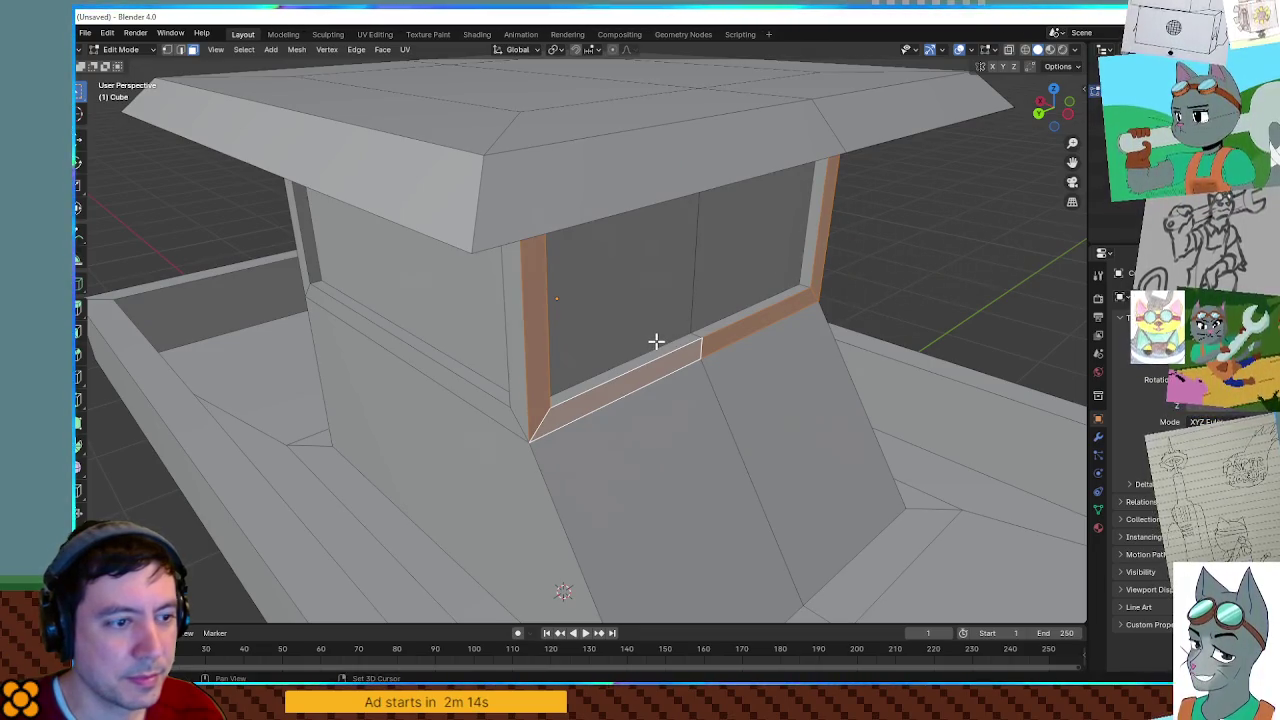
scroll(655, 341, down, 3)
mouse_move(651, 349)
middle_down()
mouse_move(749, 331)
mouse_move(669, 360)
mouse_move(555, 367)
mouse_move(651, 420)
mouse_move(686, 420)
mouse_move(600, 323)
mouse_move(648, 344)
middle_up()
scroll(651, 341, up, 1)
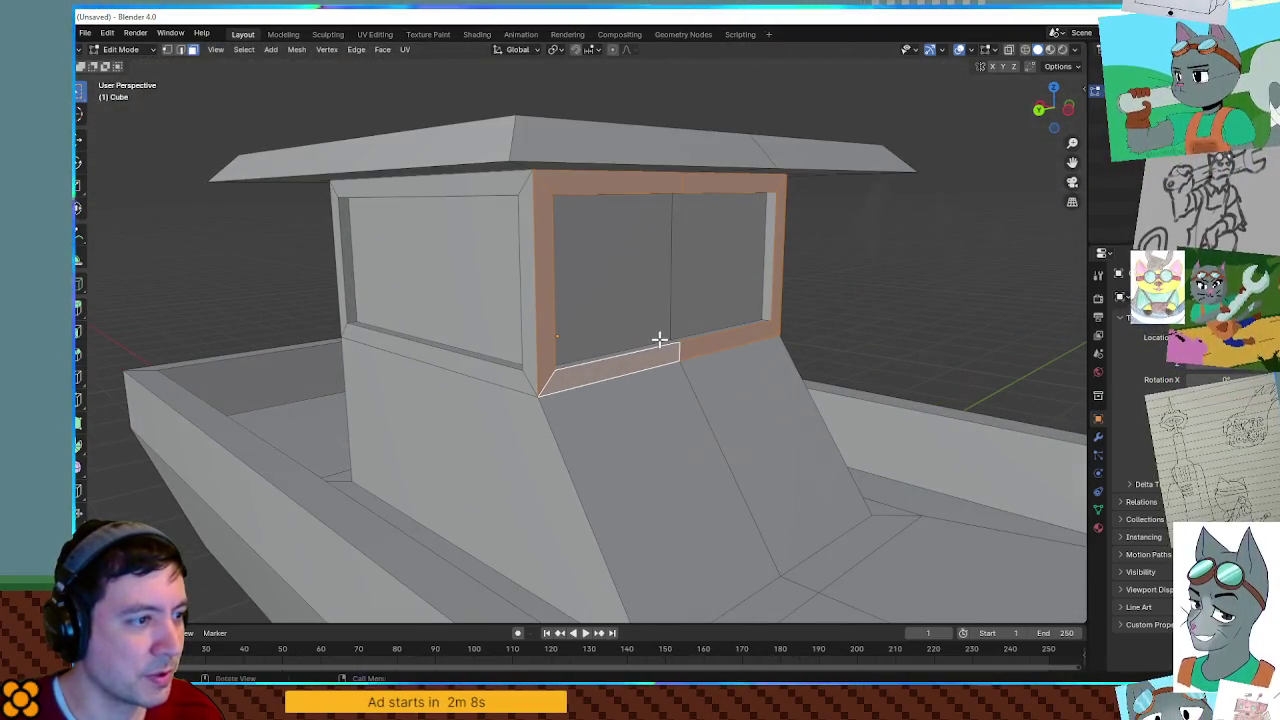
shift+click(670, 343)
shift+click(668, 332)
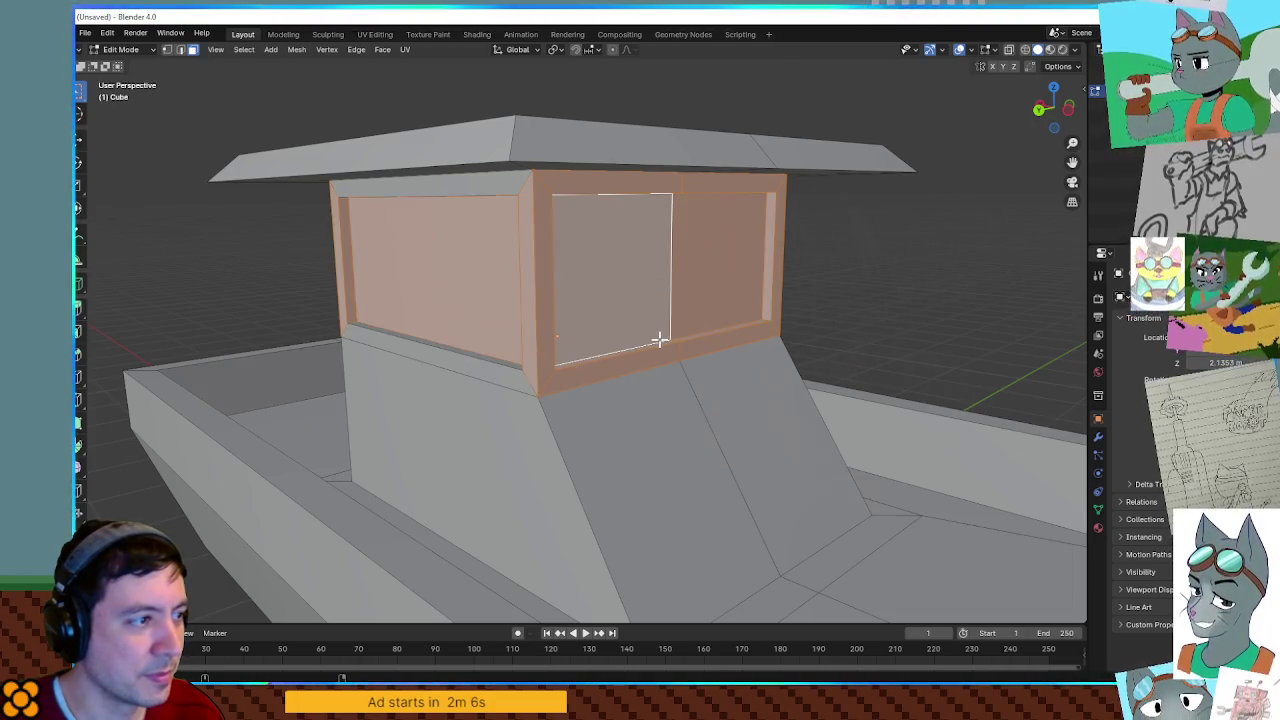
key(ctrl+z)
shift+click(650, 315)
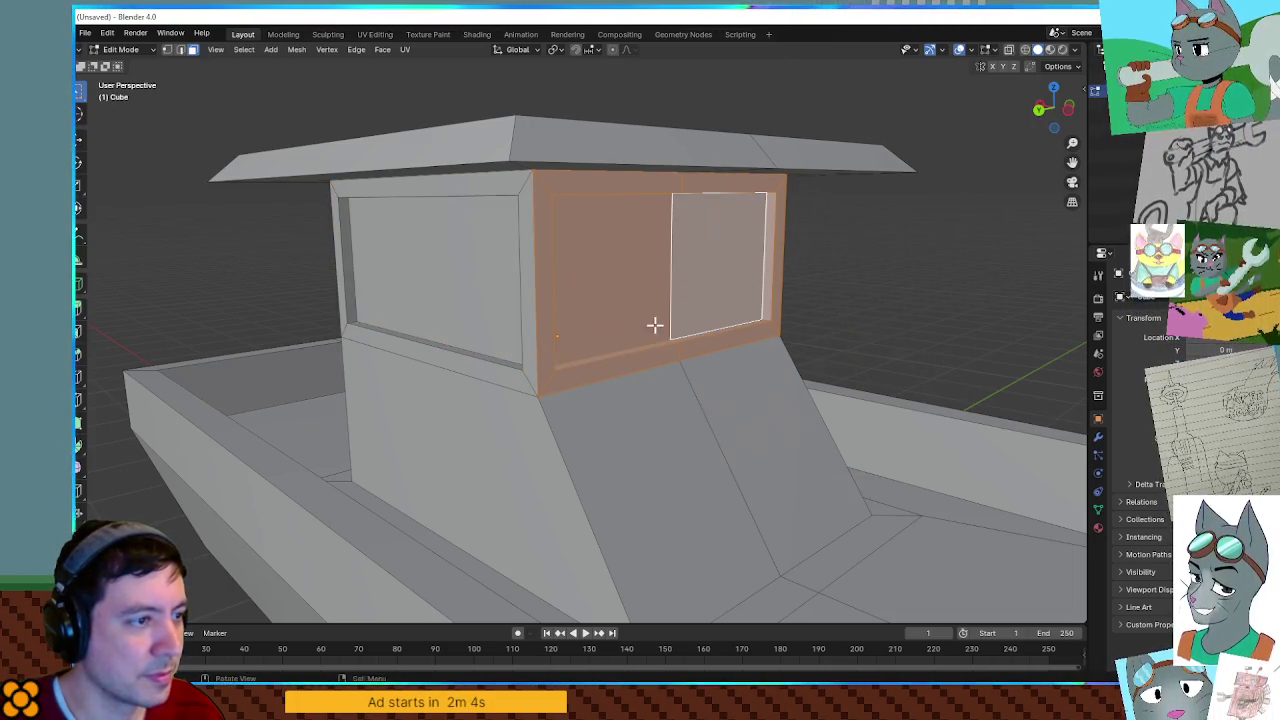
middle_drag(654, 323, 720, 328)
Shift the selected window frame about 0.3 m along X.
key(g)
key(x)
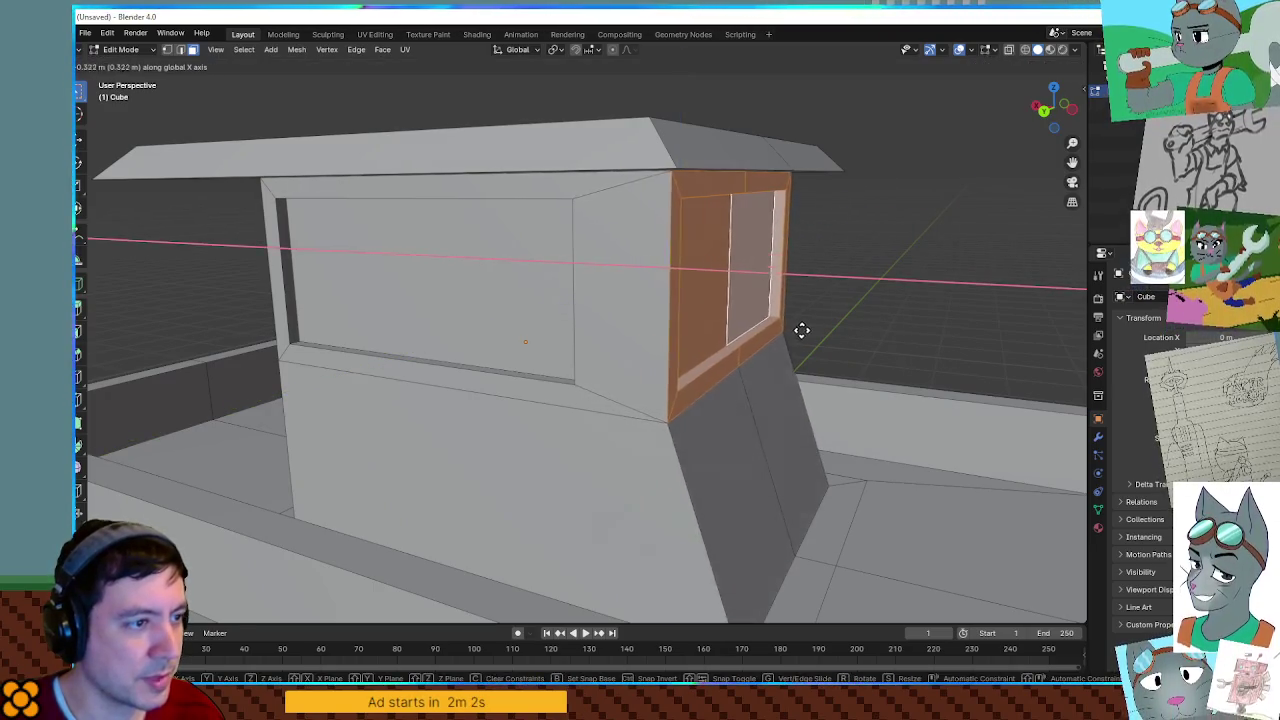
click(803, 331)
middle_drag(780, 326, 771, 345)
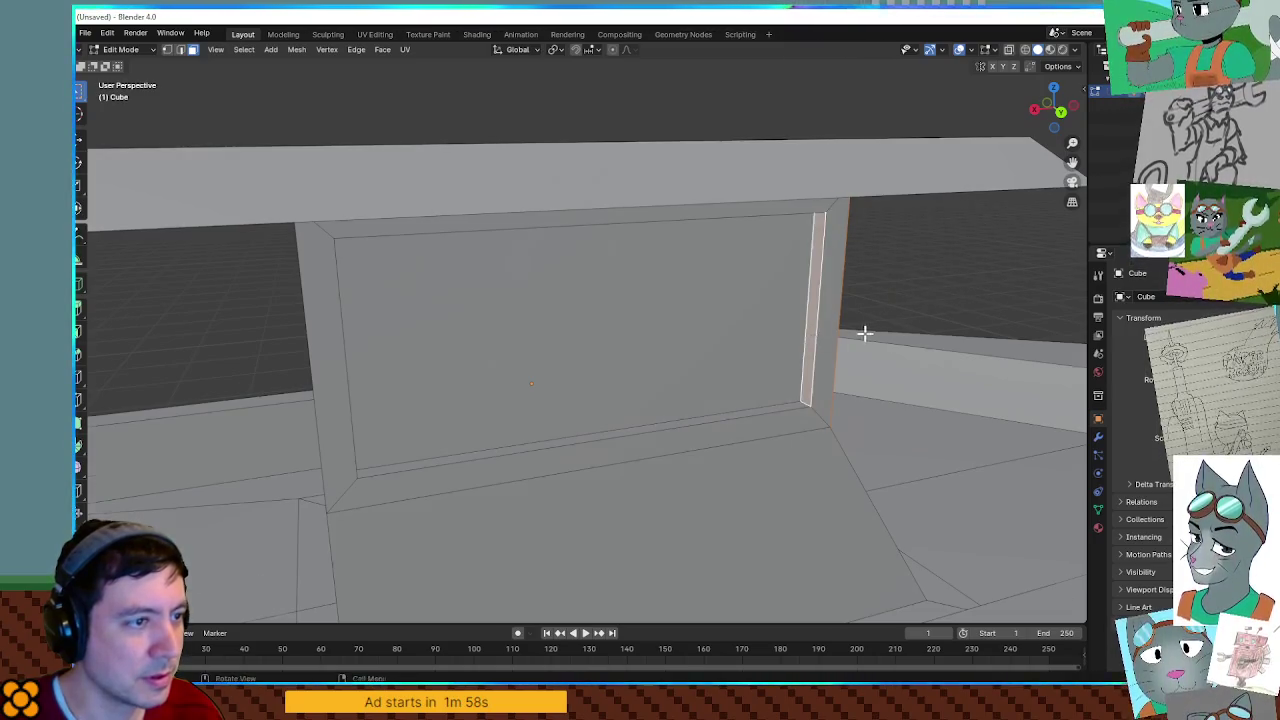
scroll(869, 332, down, 5)
mouse_move(554, 329)
middle_down()
mouse_move(697, 337)
mouse_move(729, 371)
mouse_move(646, 367)
middle_up()
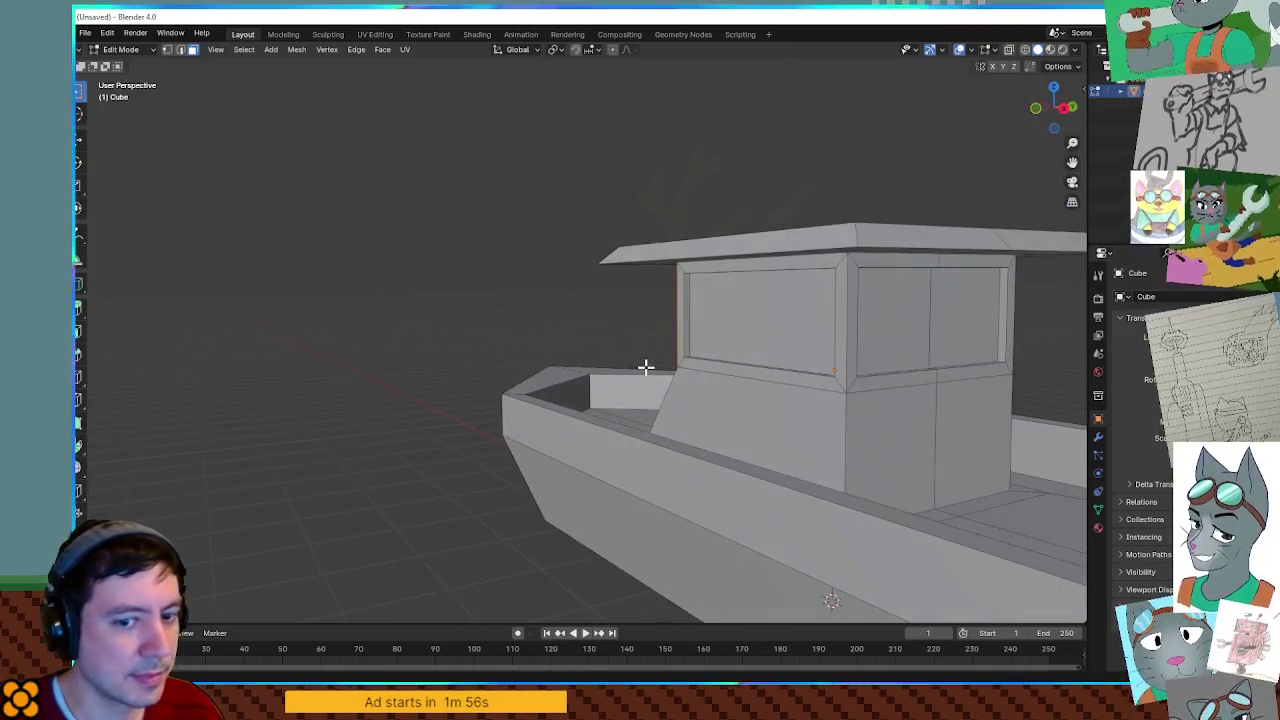
mouse_move(653, 321)
middle_down()
mouse_move(814, 343)
mouse_move(714, 328)
mouse_move(701, 311)
middle_up()
Move the cabin side face along X, then cancel the stray rotation to restore its shape.
key(g)
key(x)
click(782, 342)
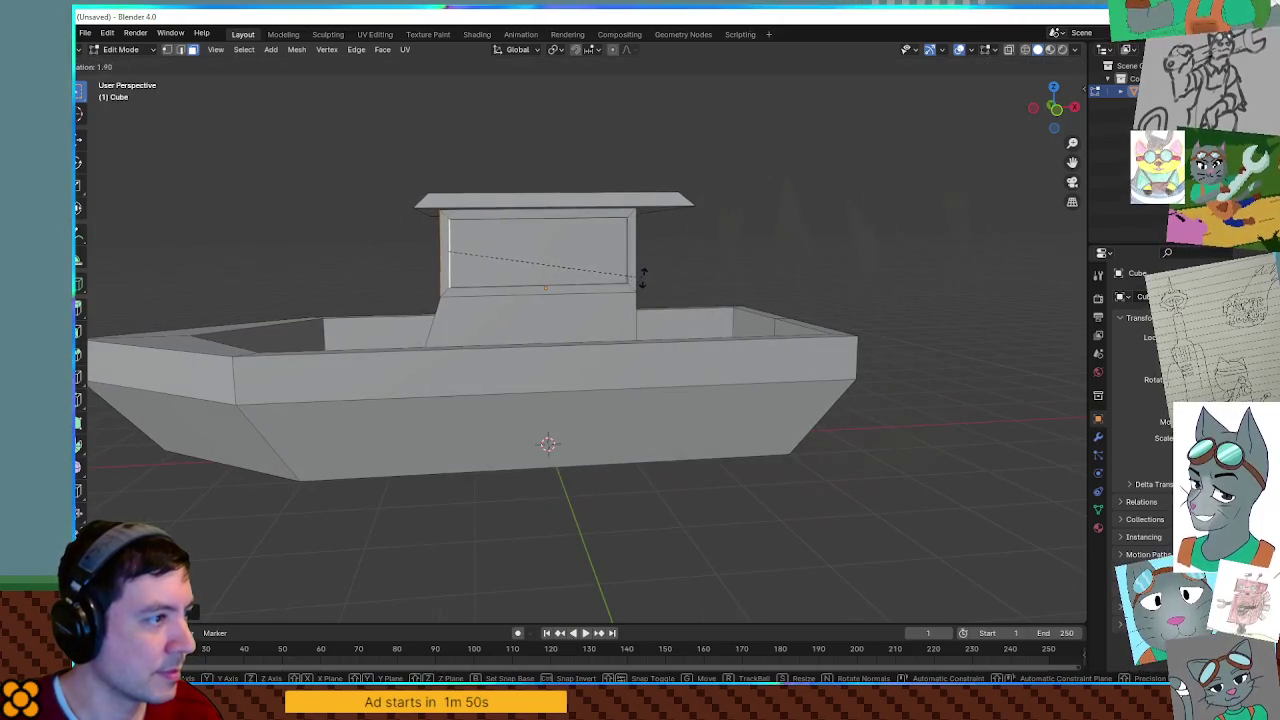
key(Escape)
scroll(629, 323, up, 3)
mouse_move(491, 263)
middle_down()
mouse_move(760, 383)
mouse_move(665, 357)
mouse_move(743, 340)
mouse_move(694, 357)
mouse_move(654, 340)
mouse_move(727, 384)
mouse_move(686, 409)
middle_up()
Slide the cabin's lower corner edge about 0.14 m along X so the lower wall slants.
click(615, 411)
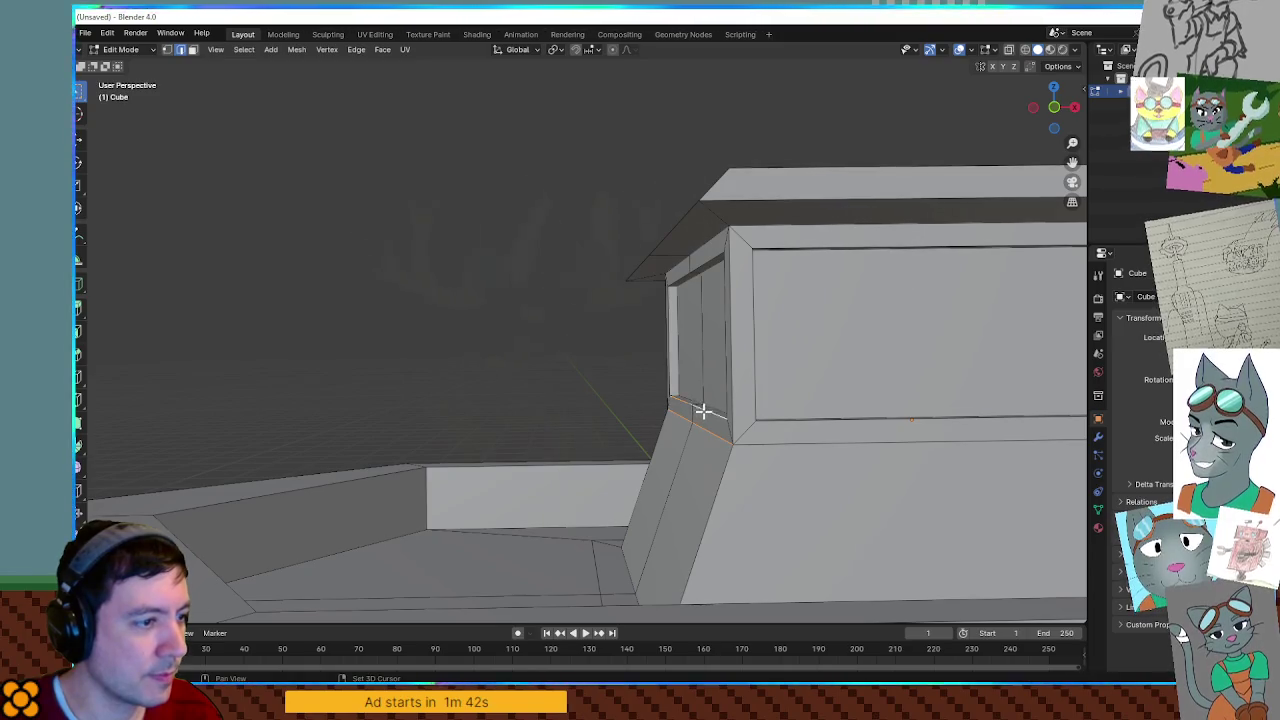
key(g)
key(x)
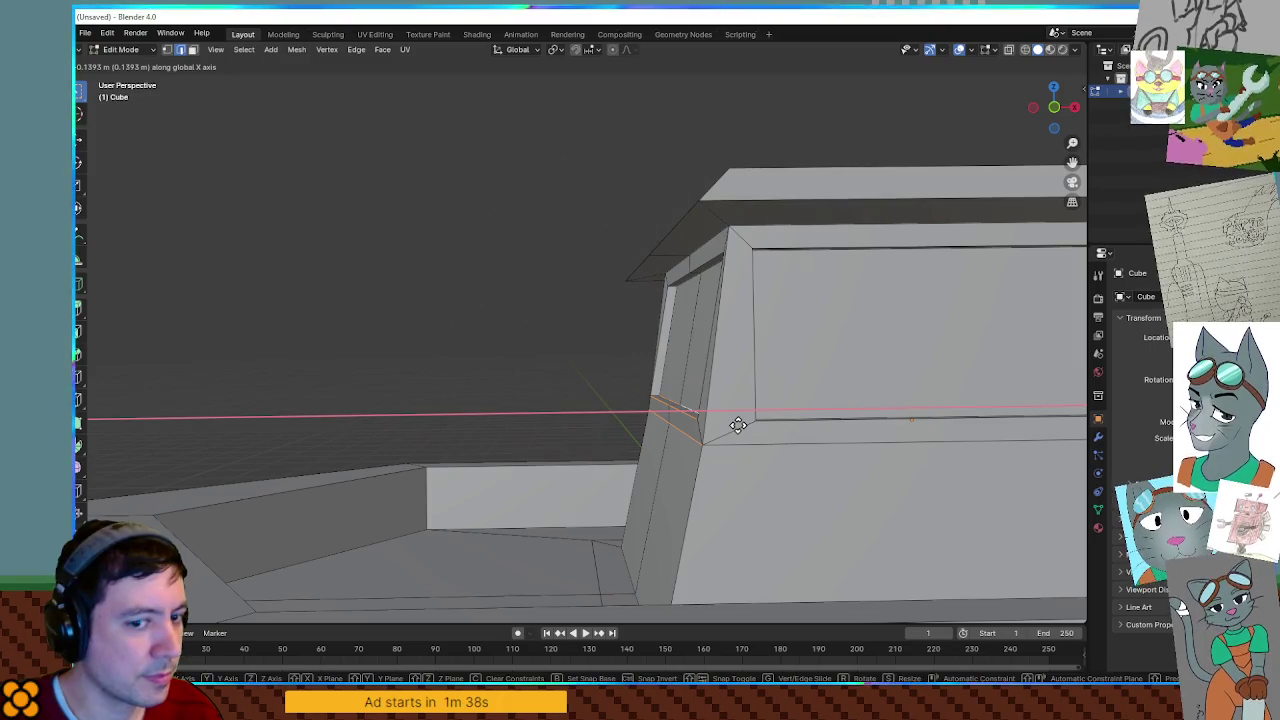
click(697, 420)
mouse_move(697, 420)
middle_down()
mouse_move(743, 463)
mouse_move(621, 333)
mouse_move(546, 366)
mouse_move(557, 400)
mouse_move(556, 388)
mouse_move(640, 377)
mouse_move(657, 334)
mouse_move(468, 376)
mouse_move(500, 320)
mouse_move(529, 313)
mouse_move(580, 331)
mouse_move(558, 318)
middle_up()
Select the cabin's band of window faces and turn on X-ray view.
alt+click(419, 322)
alt+click(416, 310)
key(alt+z)
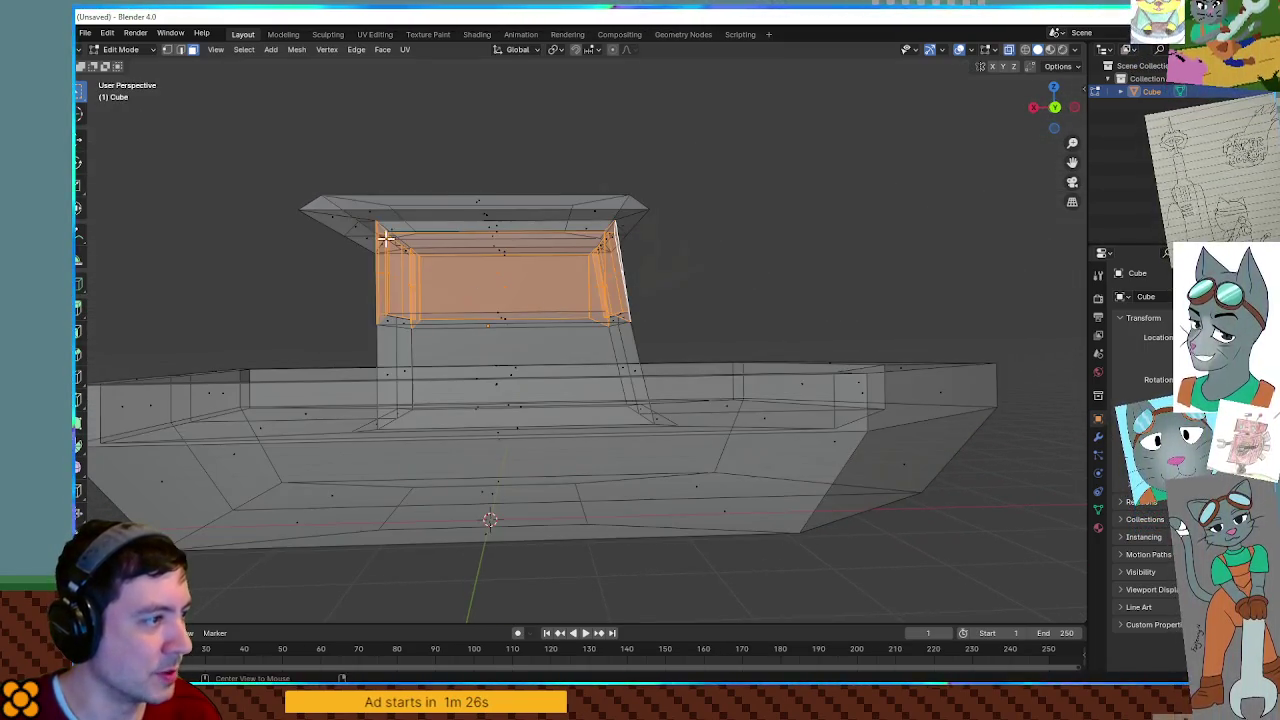
Add the cabin roof and the lower cabin wall faces to the selection.
mouse_move(253, 163)
mouse_down()
mouse_move(403, 203)
mouse_move(720, 320)
mouse_move(731, 337)
mouse_up()
mouse_move(731, 337)
middle_down()
mouse_move(648, 320)
mouse_move(629, 380)
middle_up()
key(alt+z)
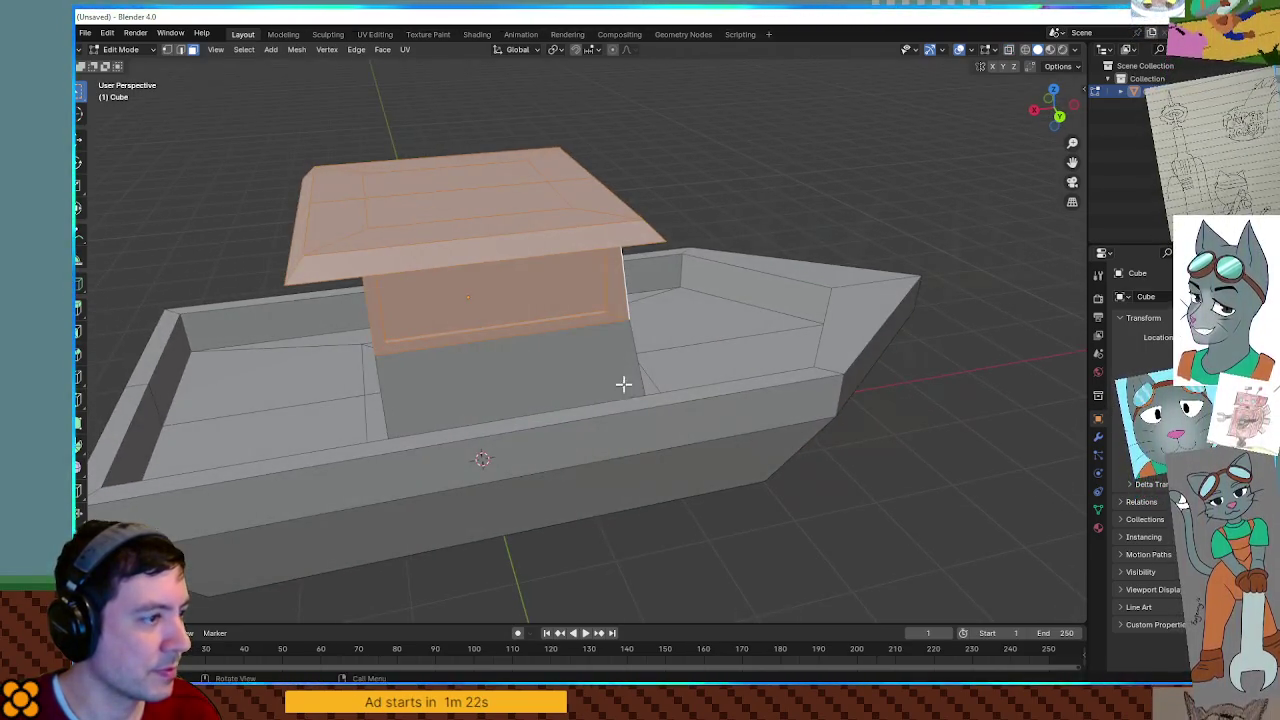
scroll(543, 374, up, 3)
mouse_move(543, 374)
middle_down()
mouse_move(452, 414)
mouse_move(334, 434)
mouse_move(471, 426)
mouse_move(363, 434)
mouse_move(376, 443)
mouse_move(251, 514)
mouse_move(363, 506)
mouse_move(340, 463)
middle_up()
shift+click(452, 414)
shift+click(251, 514)
shift+click(340, 463)
middle_drag(488, 467, 594, 429)
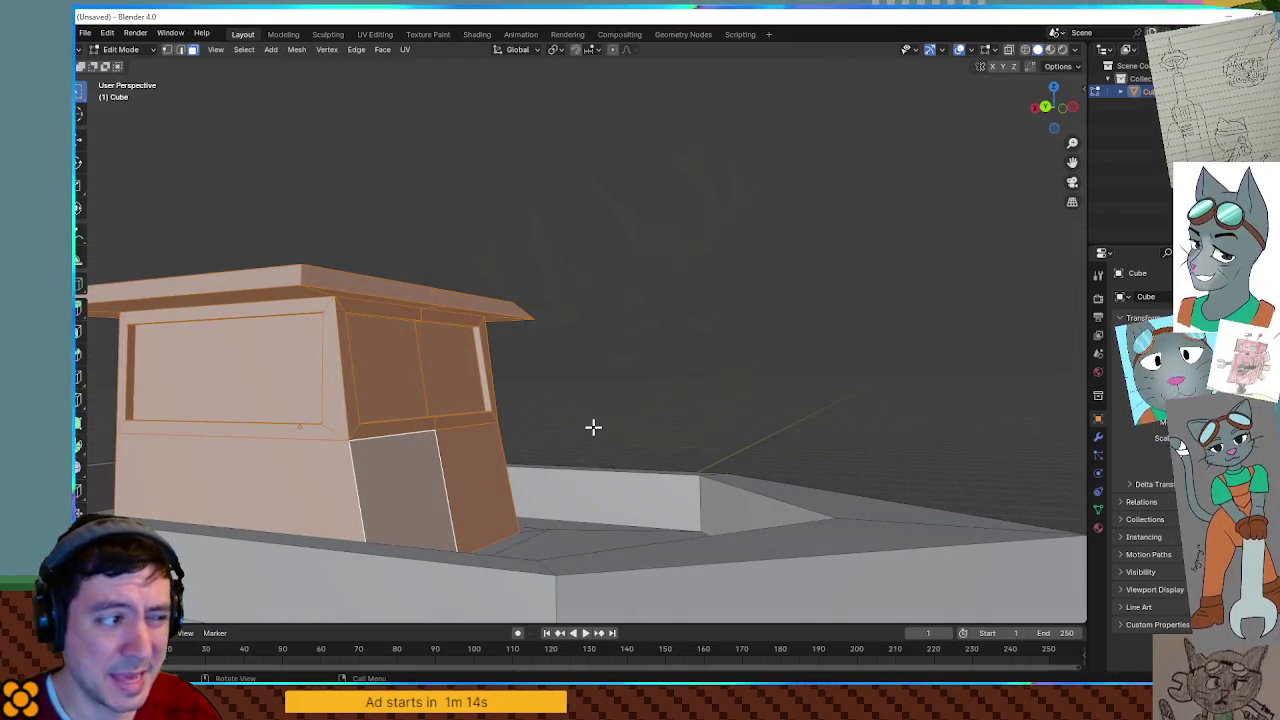
Separate the selected cabin geometry into its own object with P > Selection.
key(p)
click(593, 428)
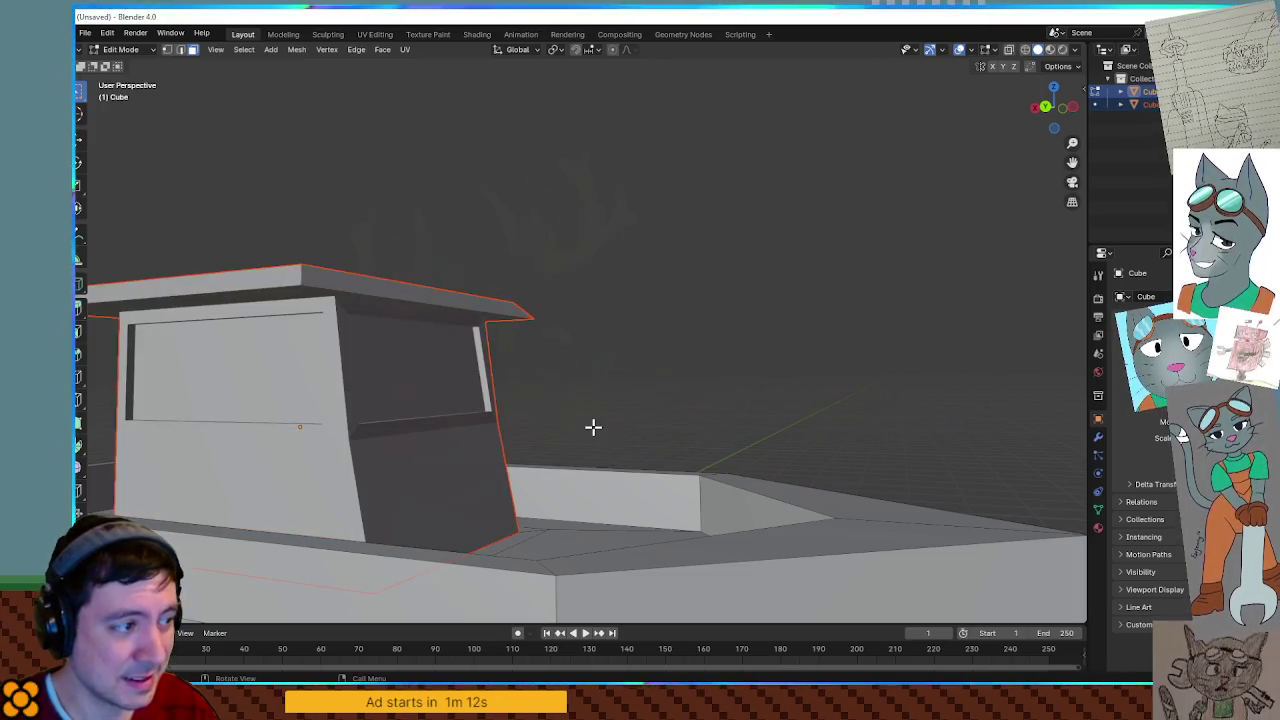
mouse_move(593, 428)
middle_down()
mouse_move(745, 390)
mouse_move(766, 263)
mouse_move(643, 329)
mouse_move(689, 351)
mouse_move(623, 324)
mouse_move(607, 299)
middle_up()
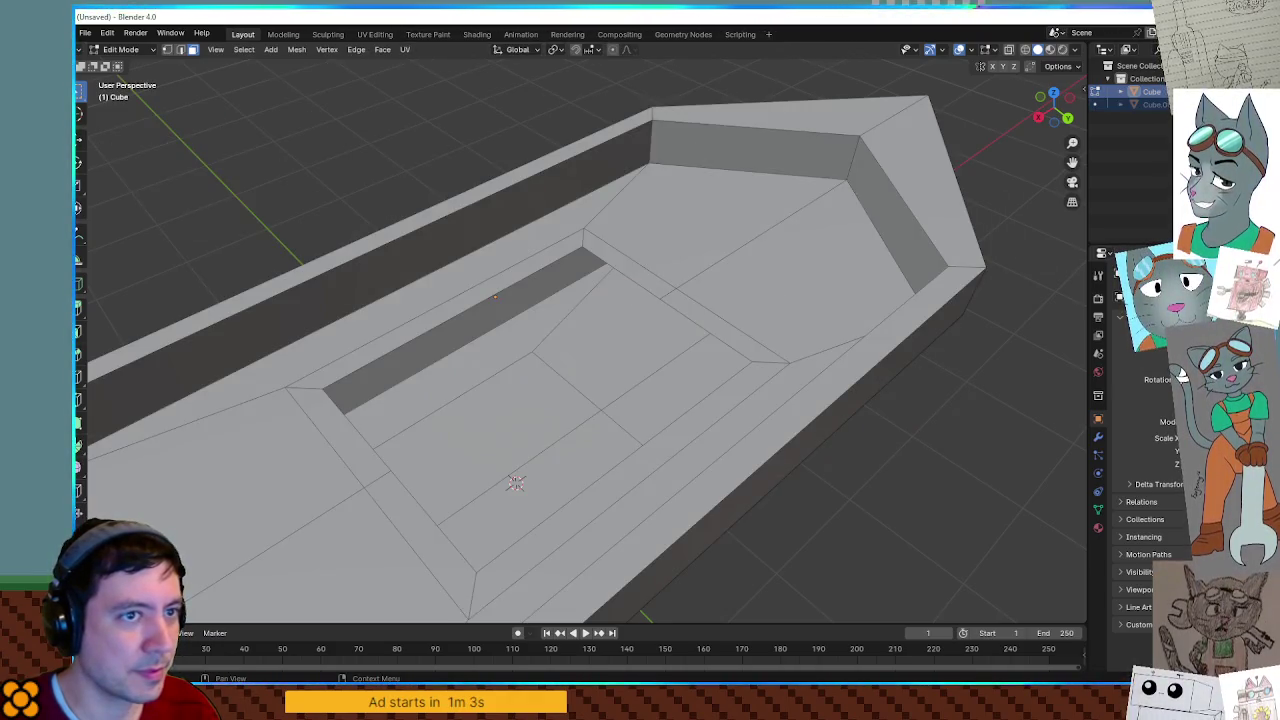
Select the edge loop around the deck opening and fill it with a new face.
middle_drag(760, 240, 766, 229)
click(766, 283)
mouse_move(766, 283)
middle_down()
mouse_move(714, 306)
mouse_move(706, 380)
middle_up()
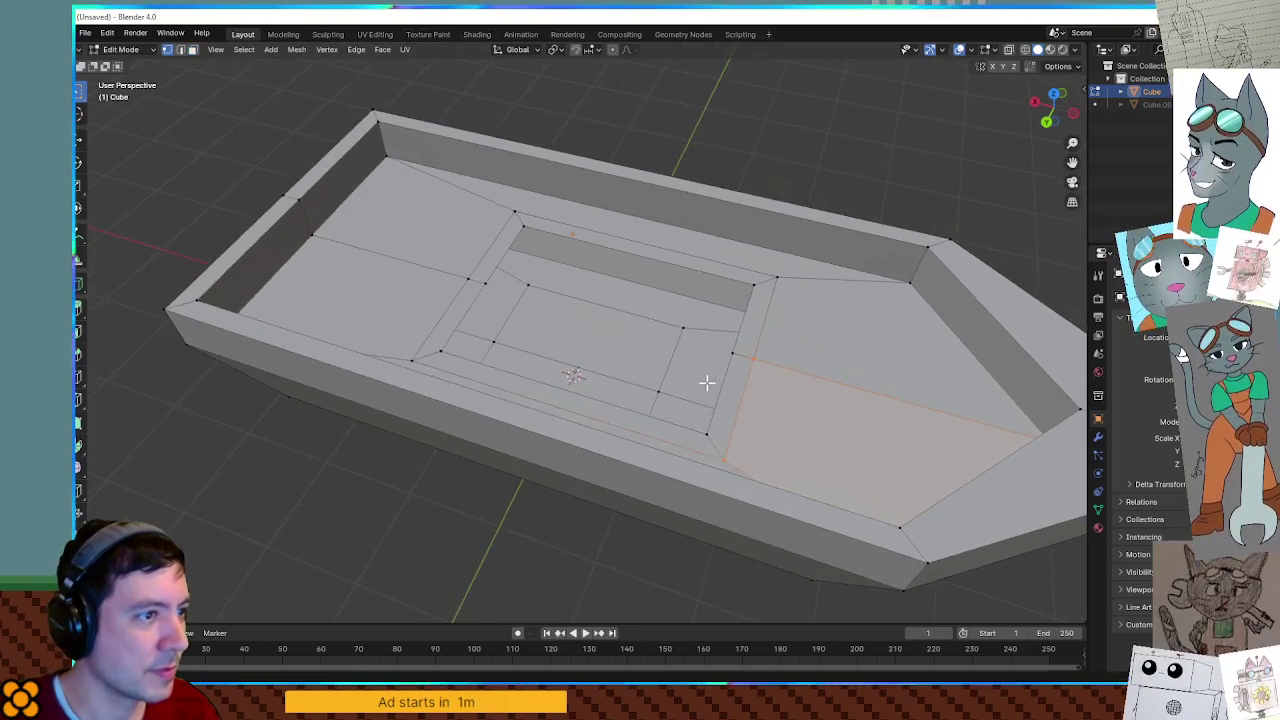
scroll(654, 369, up, 4)
click(435, 242)
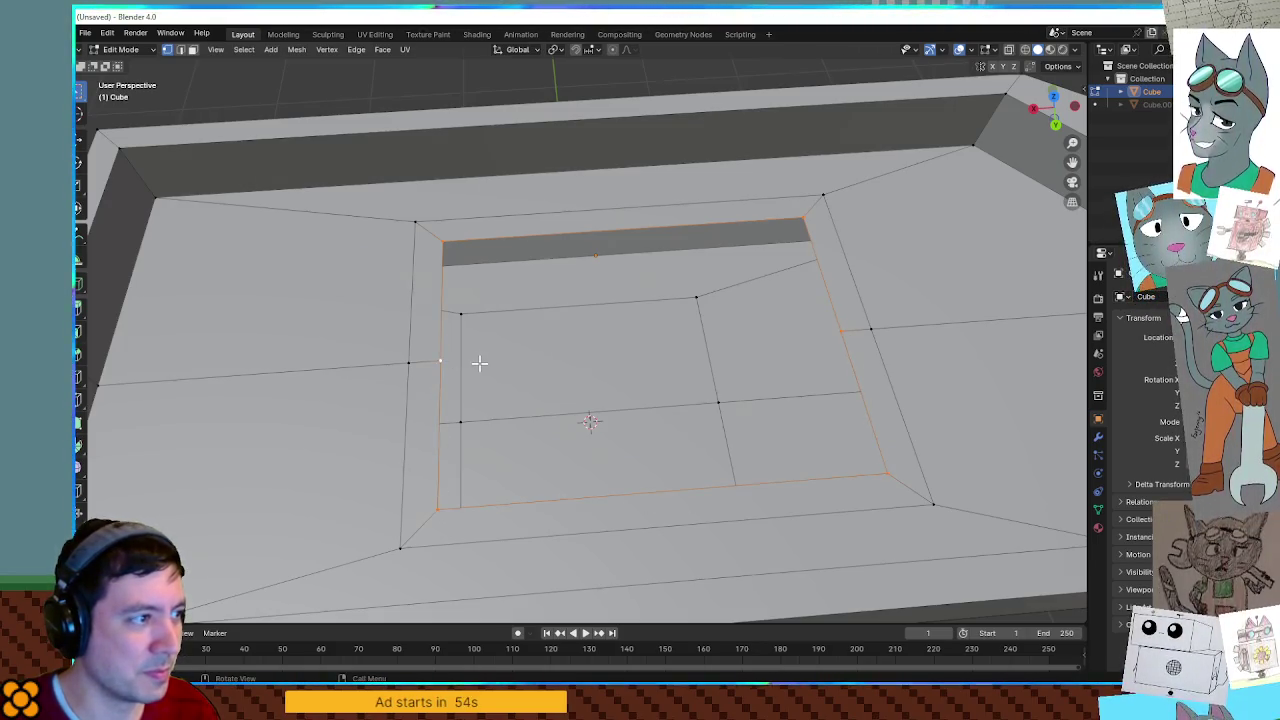
key(f)
middle_drag(489, 391, 558, 392)
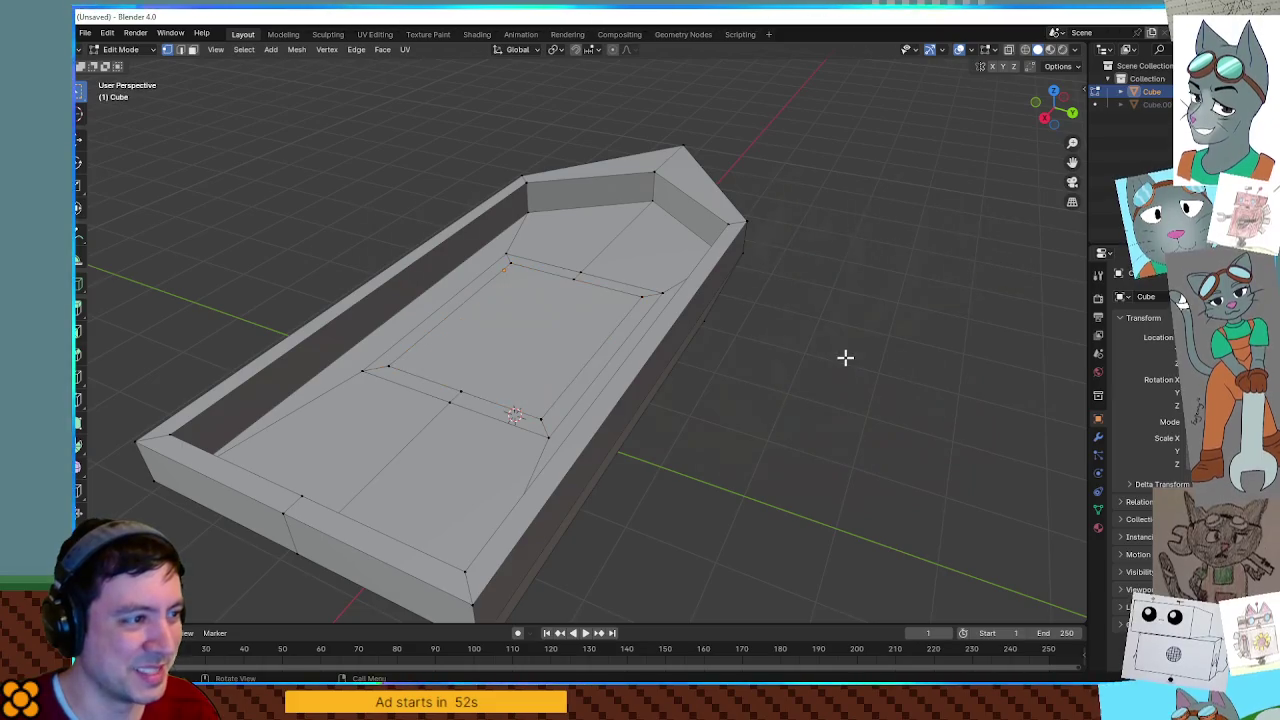
Orbit and zoom around the hull to inspect the filled deck.
mouse_move(791, 345)
middle_down()
mouse_move(740, 357)
mouse_move(697, 337)
mouse_move(534, 354)
mouse_move(684, 380)
mouse_move(696, 360)
middle_up()
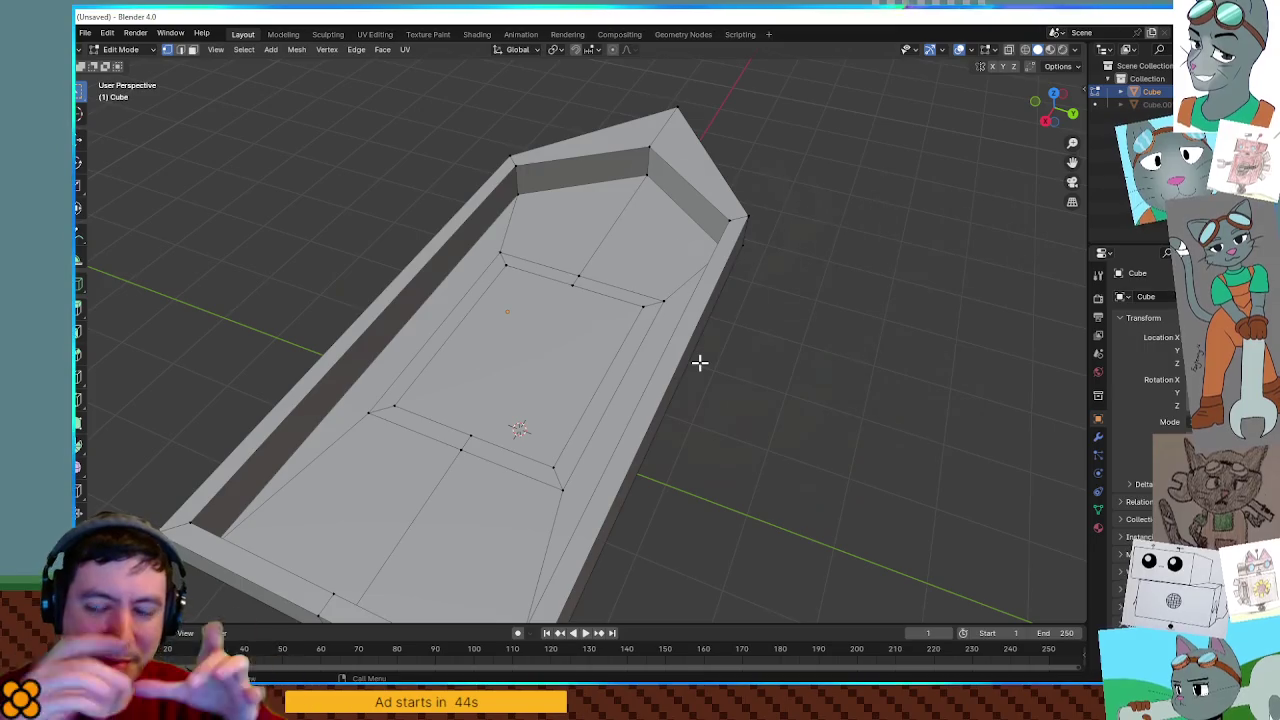
mouse_move(700, 363)
middle_down()
mouse_move(694, 400)
mouse_move(769, 314)
mouse_move(837, 292)
mouse_move(843, 309)
mouse_move(960, 380)
mouse_move(877, 374)
mouse_move(889, 471)
mouse_move(828, 363)
mouse_move(917, 451)
mouse_move(897, 420)
mouse_move(751, 423)
mouse_move(310, 304)
middle_up()
scroll(960, 380, up, 3)
scroll(995, 403, up, 2)
scroll(995, 403, down, 3)
scroll(828, 363, down, 3)
scroll(697, 418, up, 2)
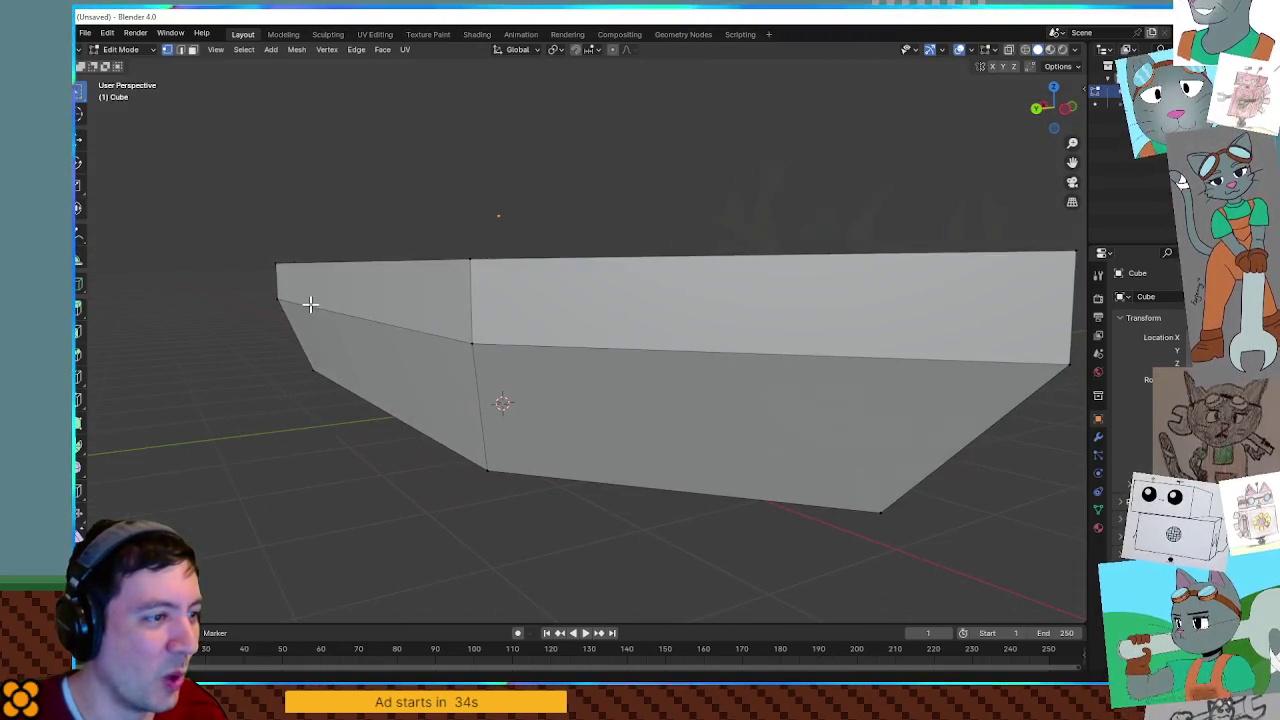
scroll(541, 332, down, 3)
scroll(703, 354, up, 4)
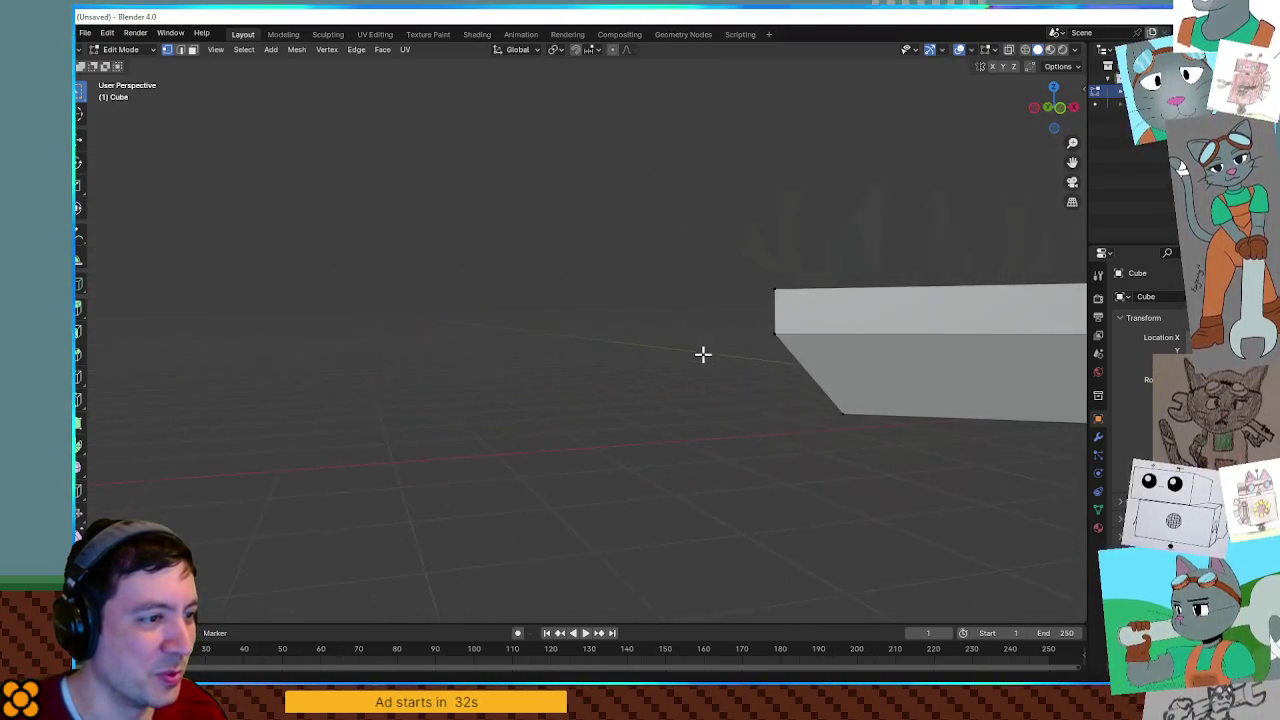
scroll(517, 331, down, 3)
mouse_move(791, 340)
middle_down()
mouse_move(897, 357)
mouse_move(866, 378)
mouse_move(606, 409)
mouse_move(740, 412)
mouse_move(654, 414)
mouse_move(609, 394)
mouse_move(569, 403)
mouse_move(490, 350)
mouse_move(763, 491)
mouse_move(685, 382)
mouse_move(669, 389)
mouse_move(666, 351)
mouse_move(525, 371)
mouse_move(443, 334)
middle_up()
Check the hull in Object Mode, then return to editing its mesh.
key(Tab)
scroll(694, 386, up, 4)
scroll(574, 386, down, 4)
key(Tab)
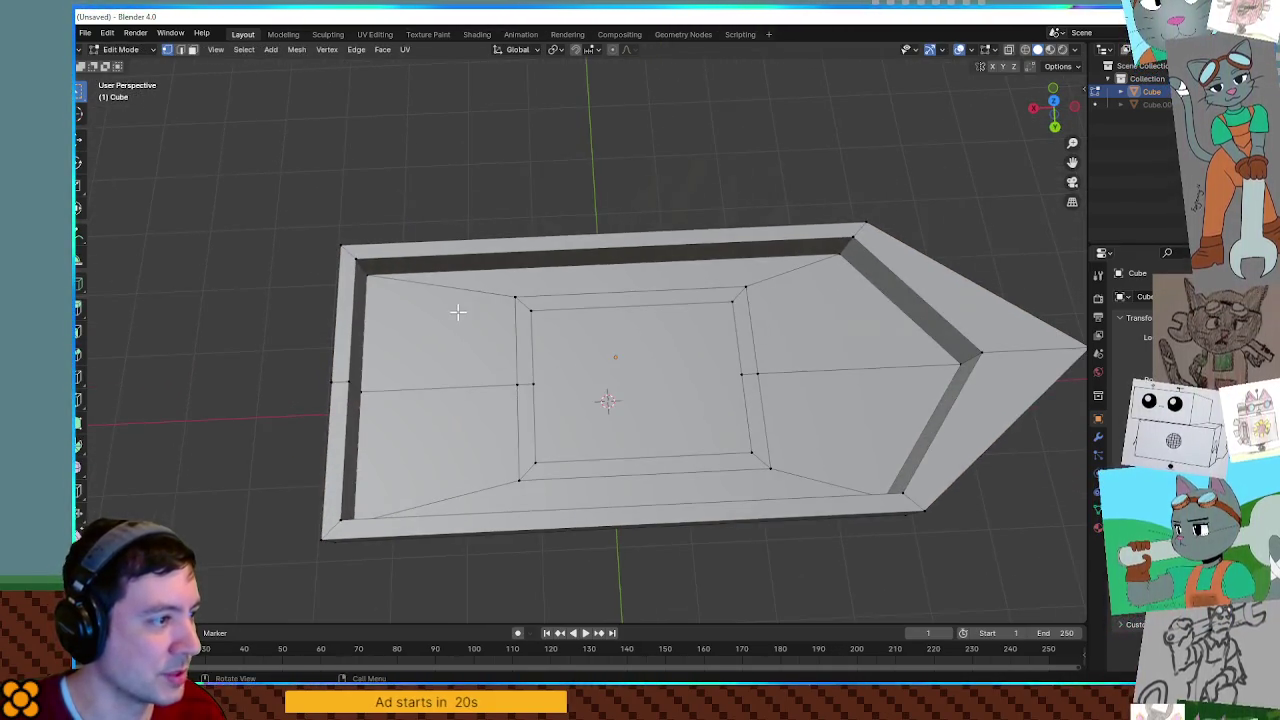
Delete the four raised inner deck faces so the hull opens to its lower floor.
click(456, 321)
shift+click(537, 286)
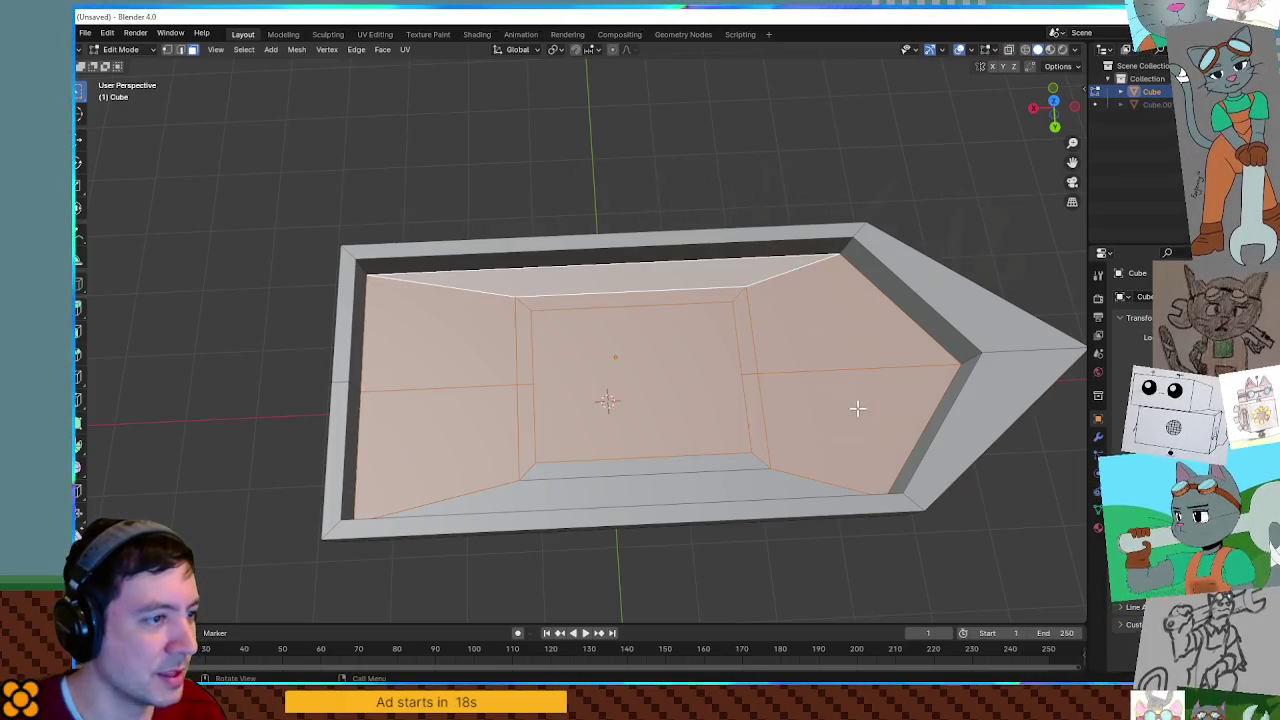
shift+click(690, 492)
shift+click(669, 468)
key(z)
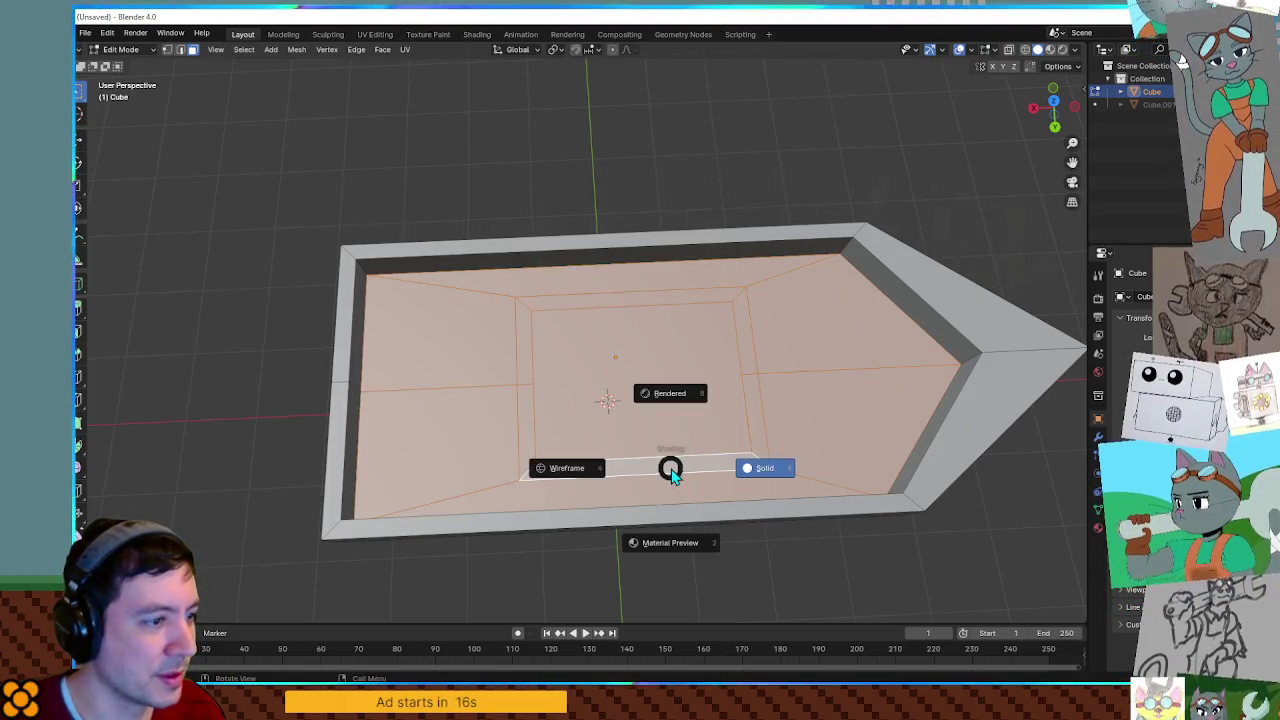
key(x)
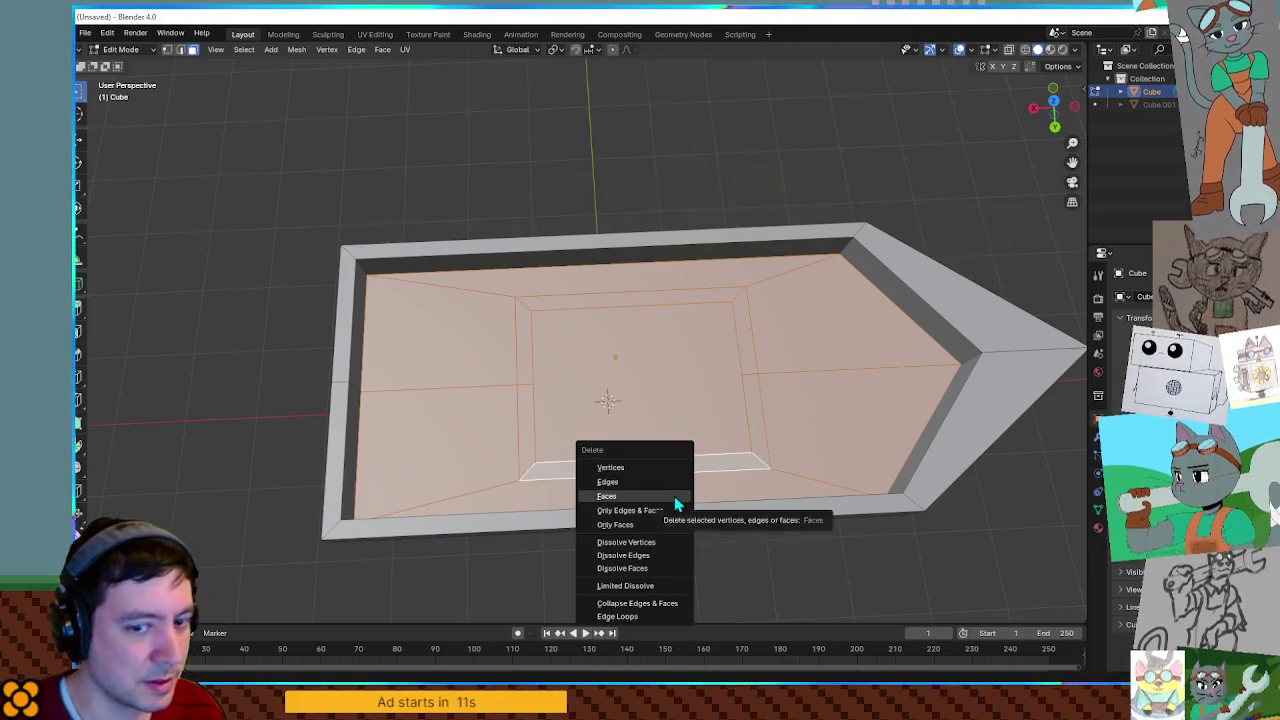
click(674, 496)
mouse_move(705, 495)
middle_down()
mouse_move(750, 431)
mouse_move(680, 437)
middle_up()
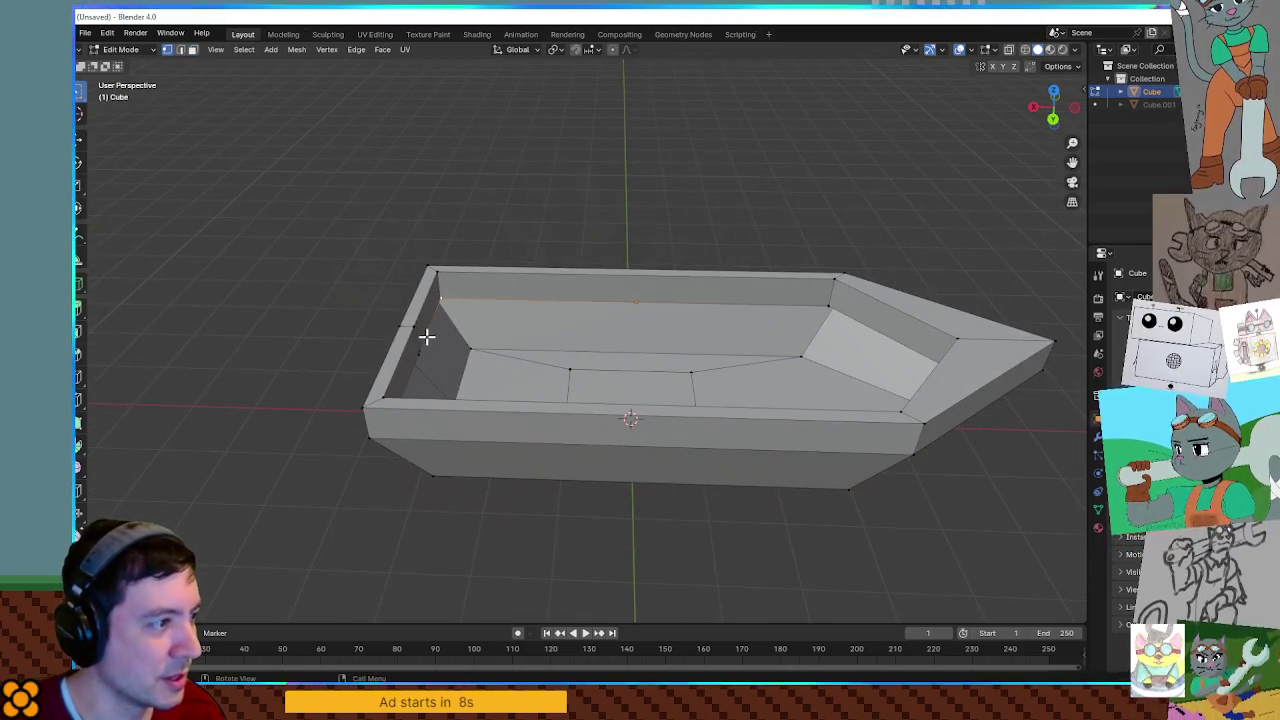
Select the hull's floor face from above.
middle_drag(865, 347, 936, 343)
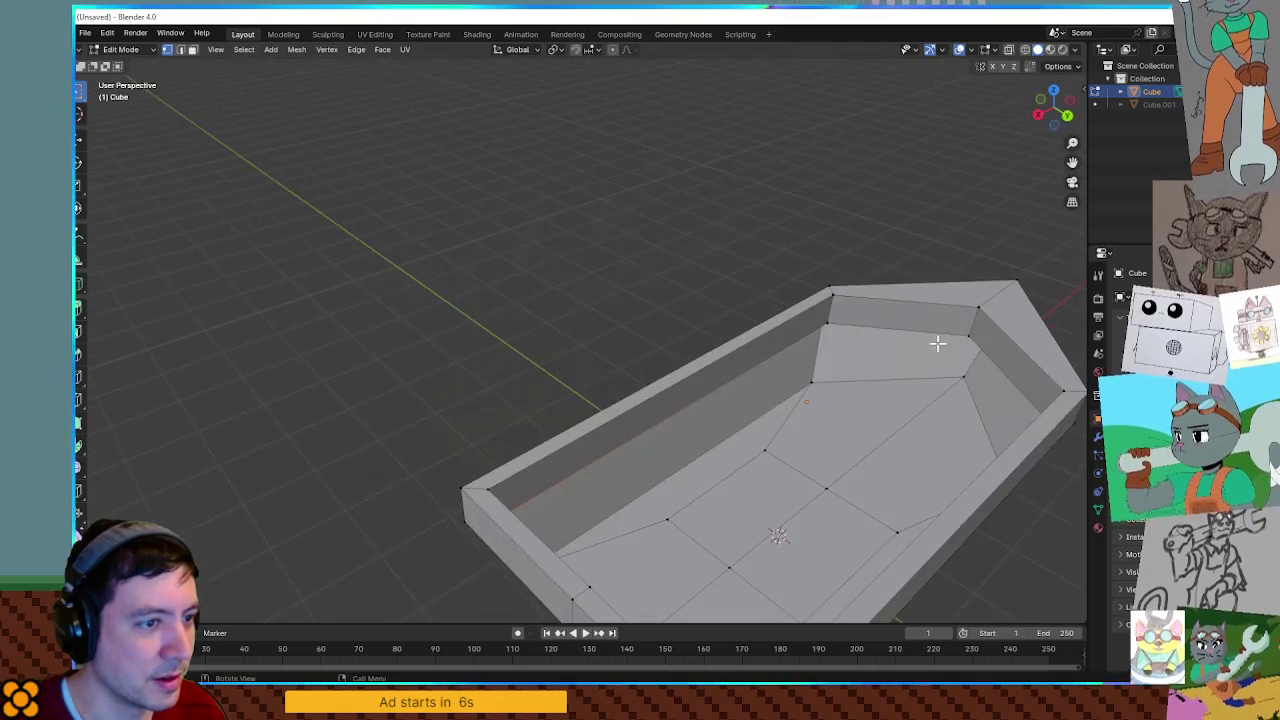
click(849, 324)
middle_drag(849, 324, 678, 300)
mouse_move(776, 299)
middle_down()
mouse_move(863, 420)
mouse_move(743, 383)
mouse_move(932, 328)
middle_up()
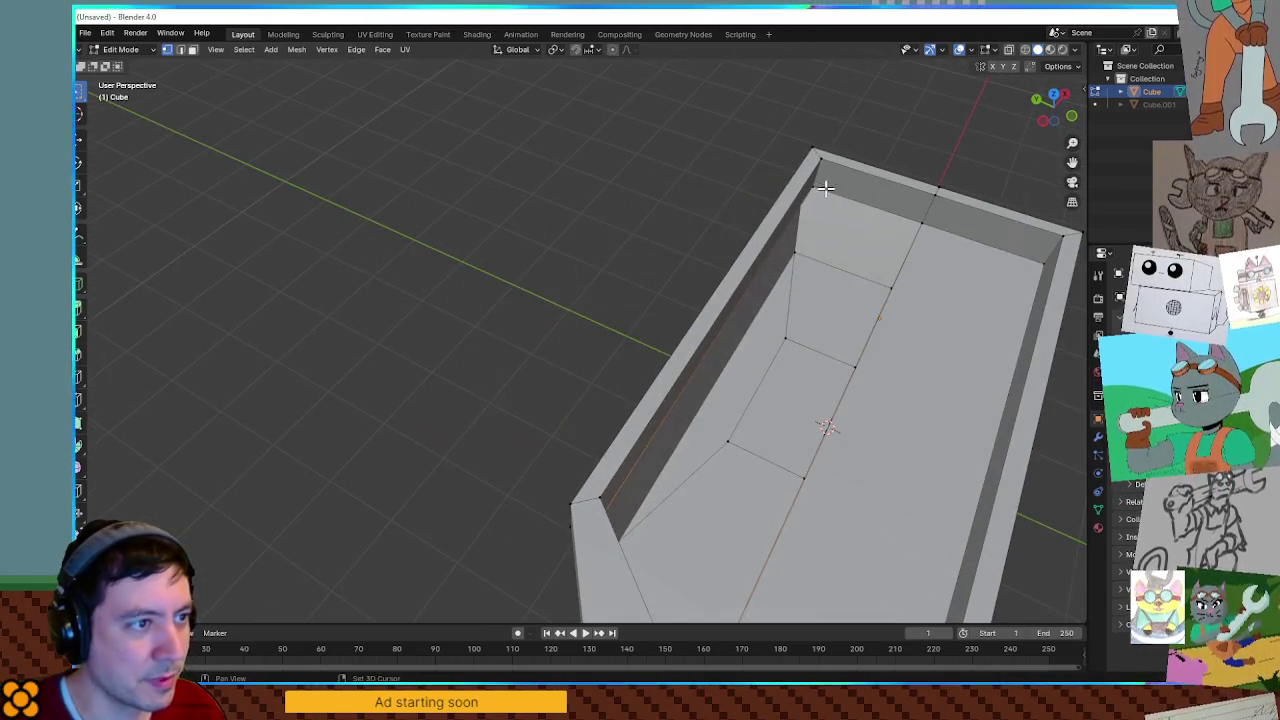
click(914, 286)
middle_drag(914, 286, 783, 192)
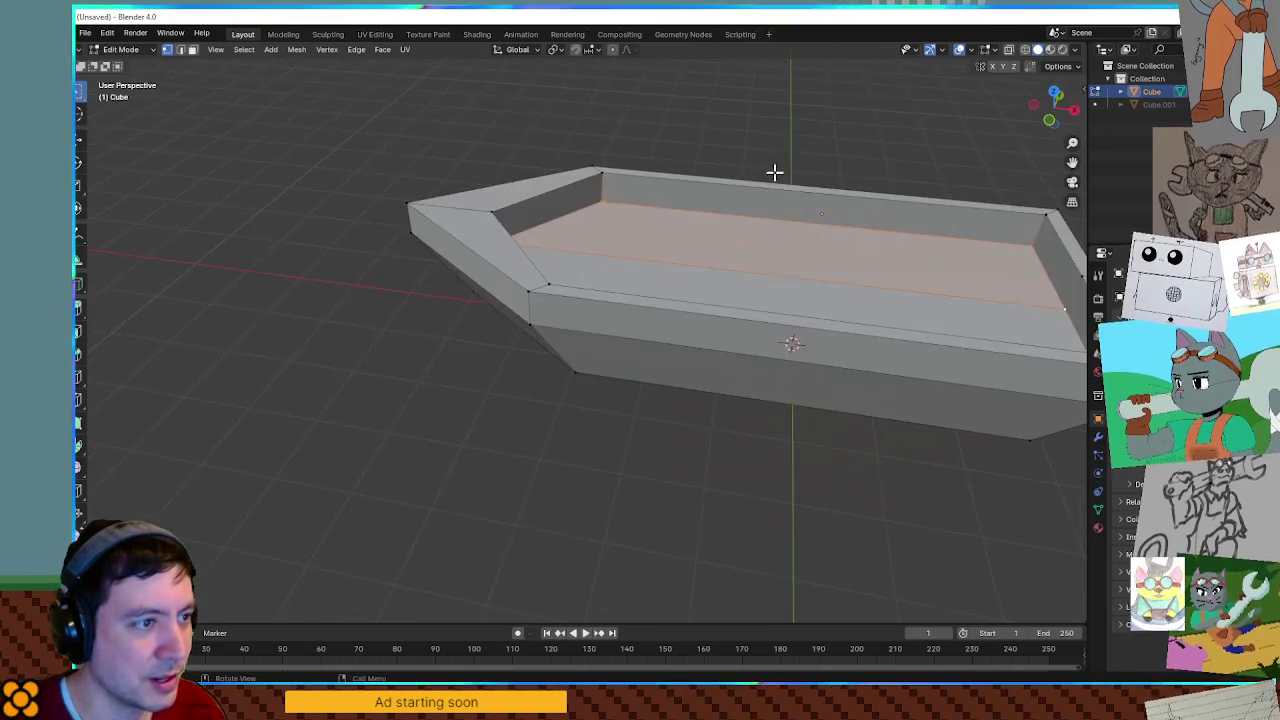
click(1074, 50)
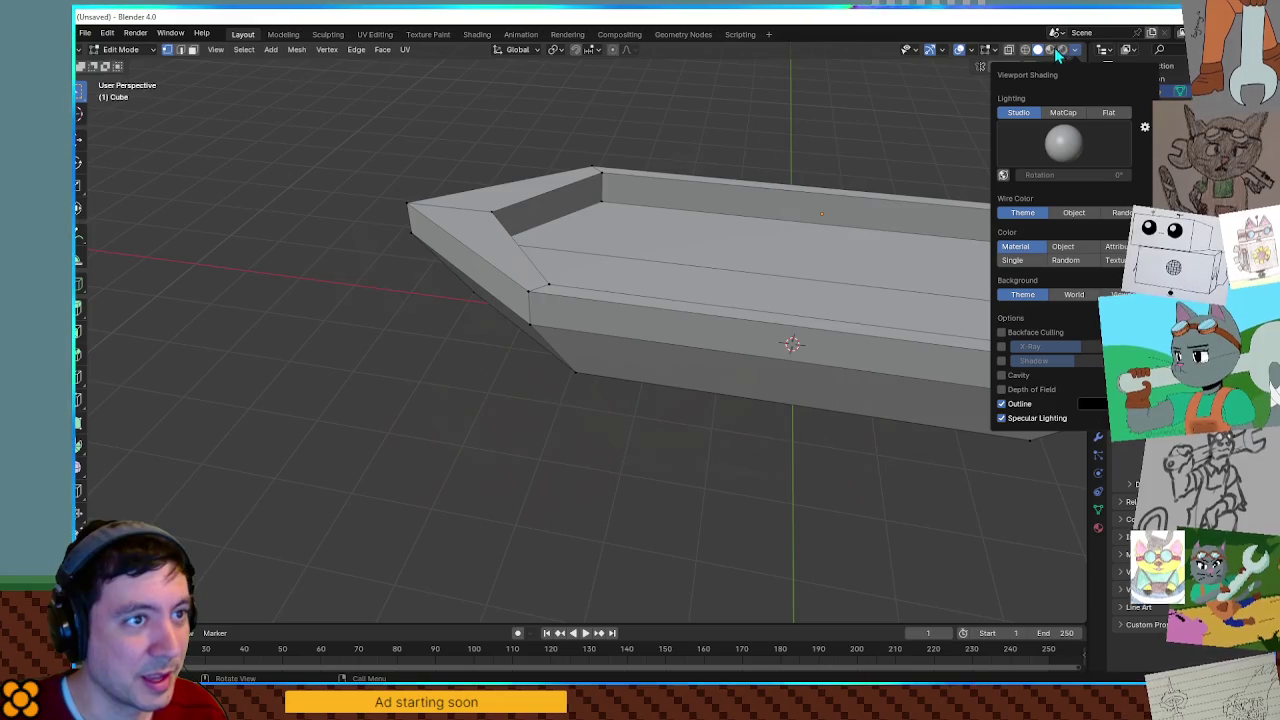
click(945, 52)
click(945, 52)
click(972, 51)
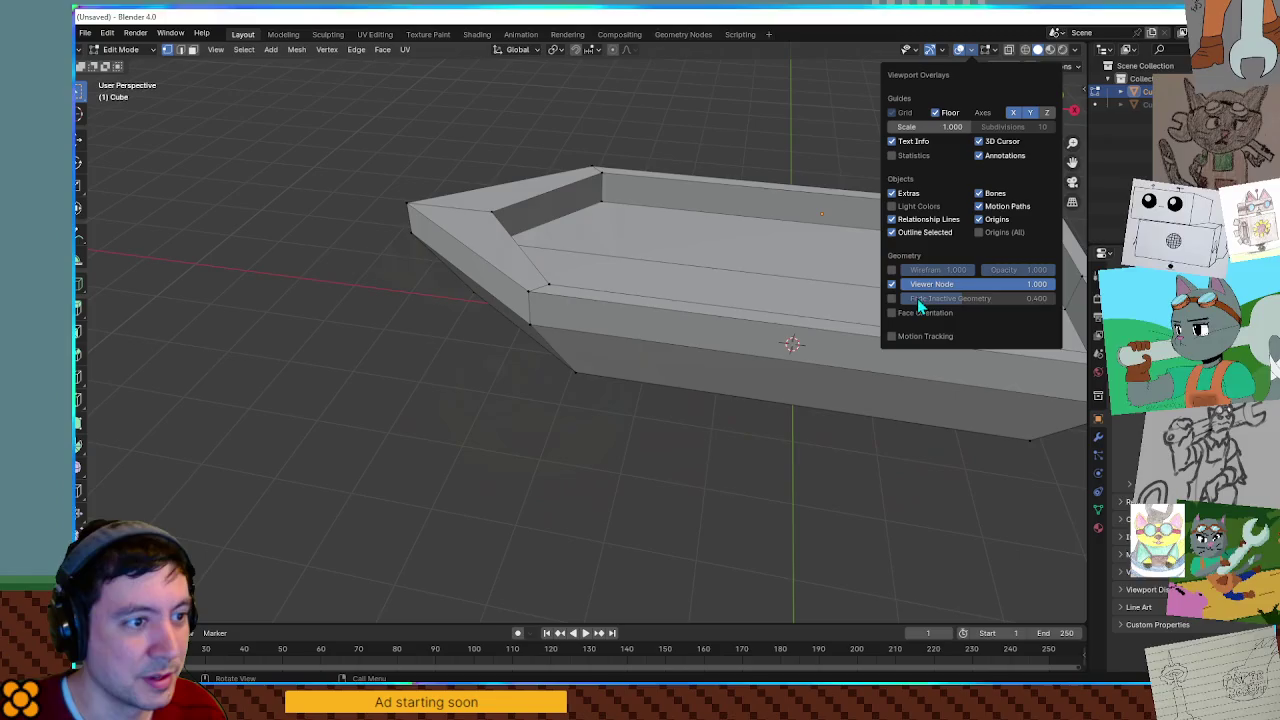
click(893, 313)
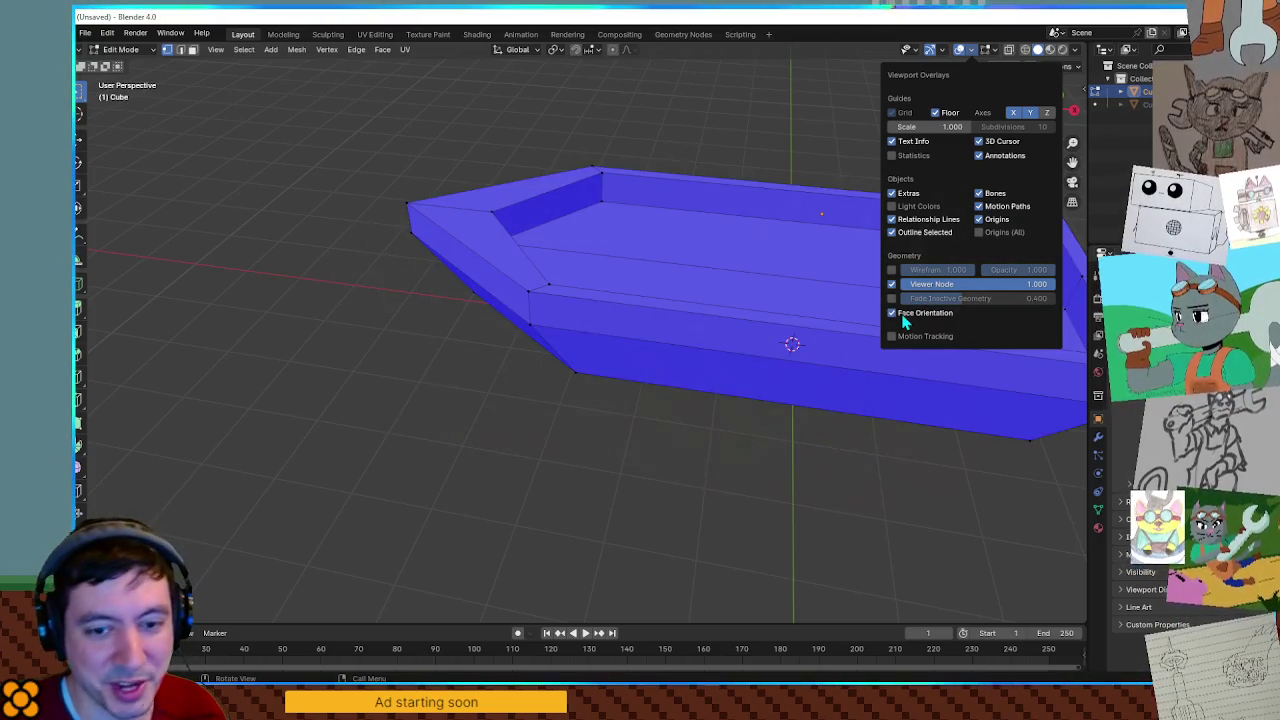
click(900, 315)
mouse_move(852, 161)
middle_down()
mouse_move(789, 151)
mouse_move(900, 210)
middle_up()
scroll(991, 209, down, 3)
scroll(737, 277, down, 3)
mouse_move(737, 277)
middle_down()
mouse_move(737, 437)
mouse_move(677, 351)
mouse_move(743, 434)
mouse_move(745, 332)
middle_up()
scroll(708, 419, up, 5)
scroll(677, 351, down, 2)
key(z)
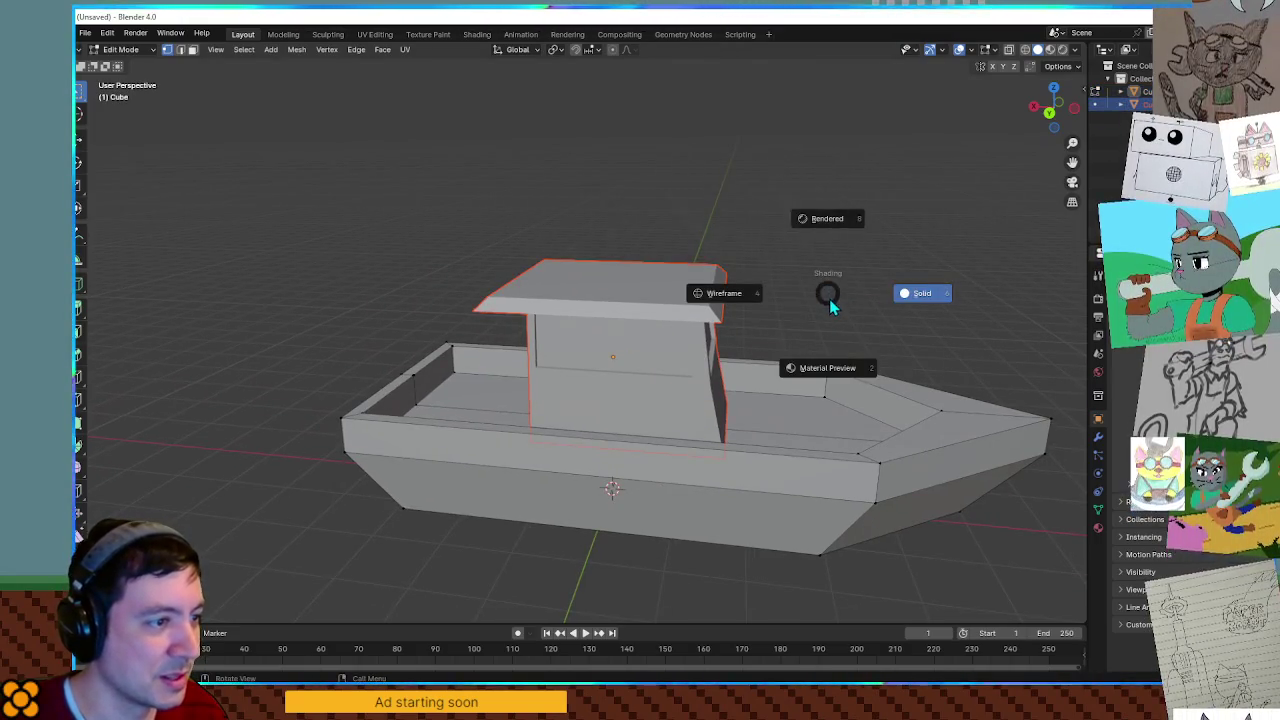
Lower the cabin object slightly along Z in Object Mode.
key(z)
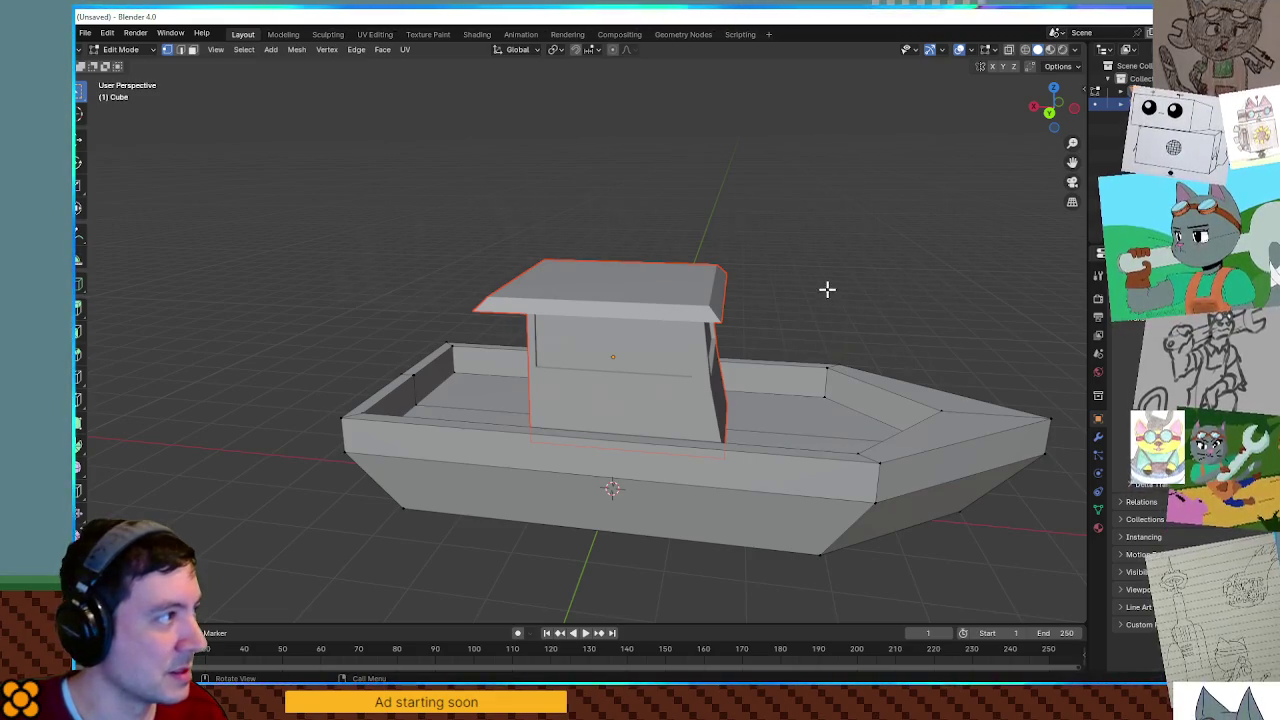
key(Tab)
key(g)
key(z)
click(825, 308)
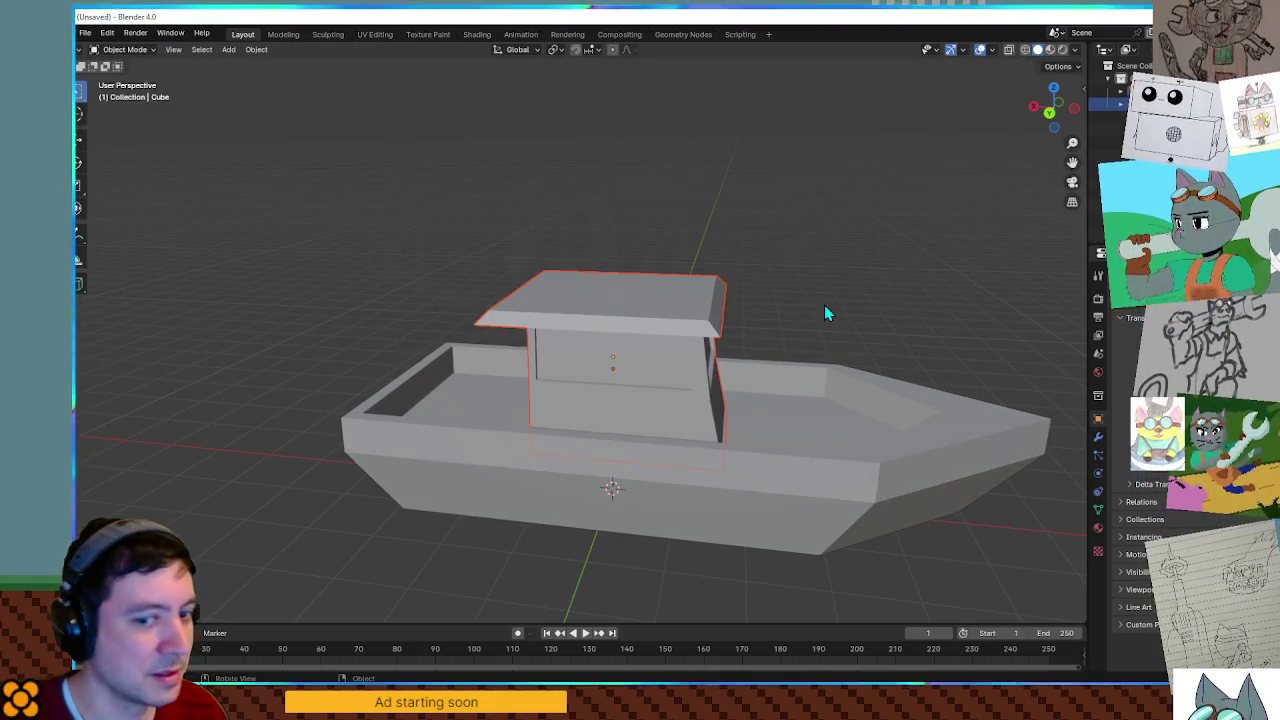
Orbit and zoom around the boat to review the cabin's new height.
middle_drag(824, 313, 806, 323)
scroll(634, 309, up, 3)
scroll(608, 306, down, 2)
mouse_move(608, 306)
middle_down()
mouse_move(758, 332)
mouse_move(597, 306)
mouse_move(551, 317)
mouse_move(749, 297)
mouse_move(783, 320)
mouse_move(777, 423)
mouse_move(771, 303)
mouse_move(789, 329)
mouse_move(778, 289)
mouse_move(778, 316)
mouse_move(810, 308)
middle_up()
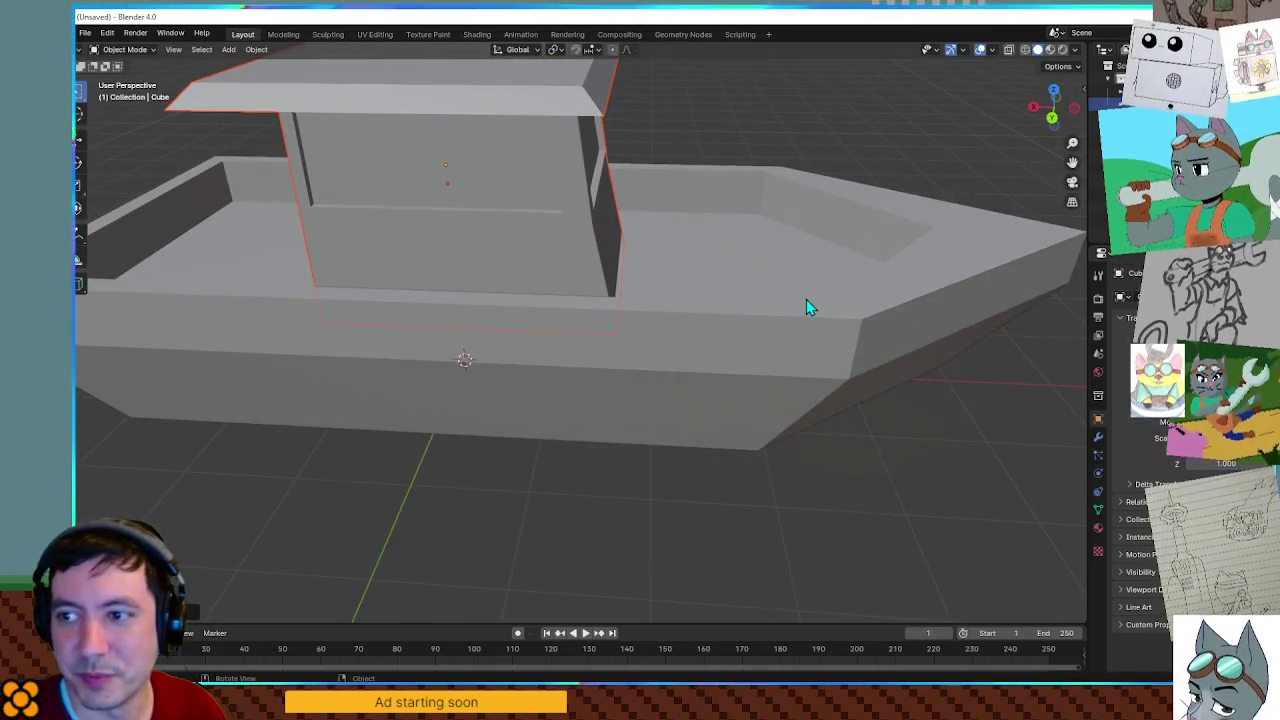
mouse_move(706, 303)
middle_down()
mouse_move(836, 290)
mouse_move(846, 277)
mouse_move(531, 306)
mouse_move(623, 314)
mouse_move(741, 364)
mouse_move(769, 360)
mouse_move(520, 417)
mouse_move(774, 363)
mouse_move(474, 331)
mouse_move(630, 365)
mouse_move(786, 371)
mouse_move(811, 346)
mouse_move(760, 337)
mouse_move(868, 338)
mouse_move(777, 311)
mouse_move(763, 320)
mouse_move(743, 297)
mouse_move(778, 288)
middle_up()
scroll(836, 290, up, 5)
scroll(823, 274, down, 3)
scroll(803, 280, down, 2)
scroll(774, 363, up, 3)
scroll(868, 338, down, 3)
Hide the hull in see-through edit view and scale the cabin roof vertices about 1.06 times wider.
key(Tab)
key(alt+z)
key(h)
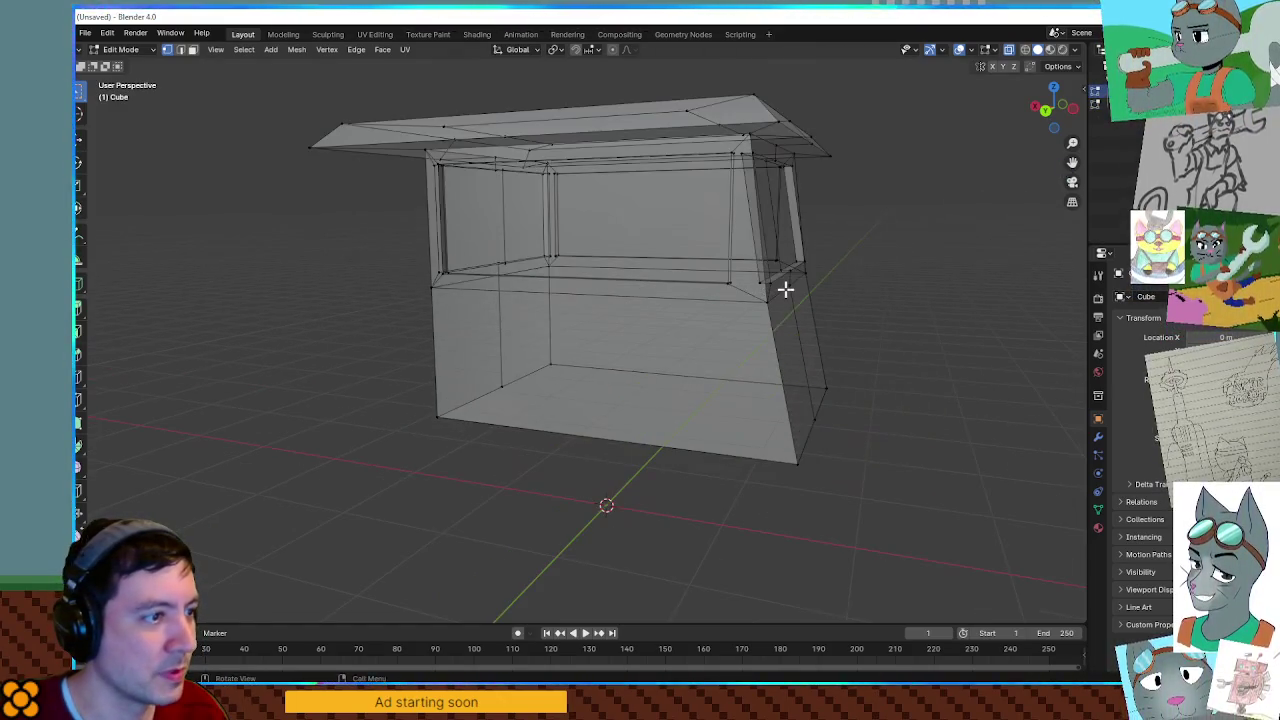
mouse_move(892, 289)
middle_down()
mouse_move(854, 346)
mouse_move(850, 410)
mouse_move(917, 289)
mouse_move(917, 306)
middle_up()
scroll(917, 306, down, 2)
drag(354, 132, 880, 257)
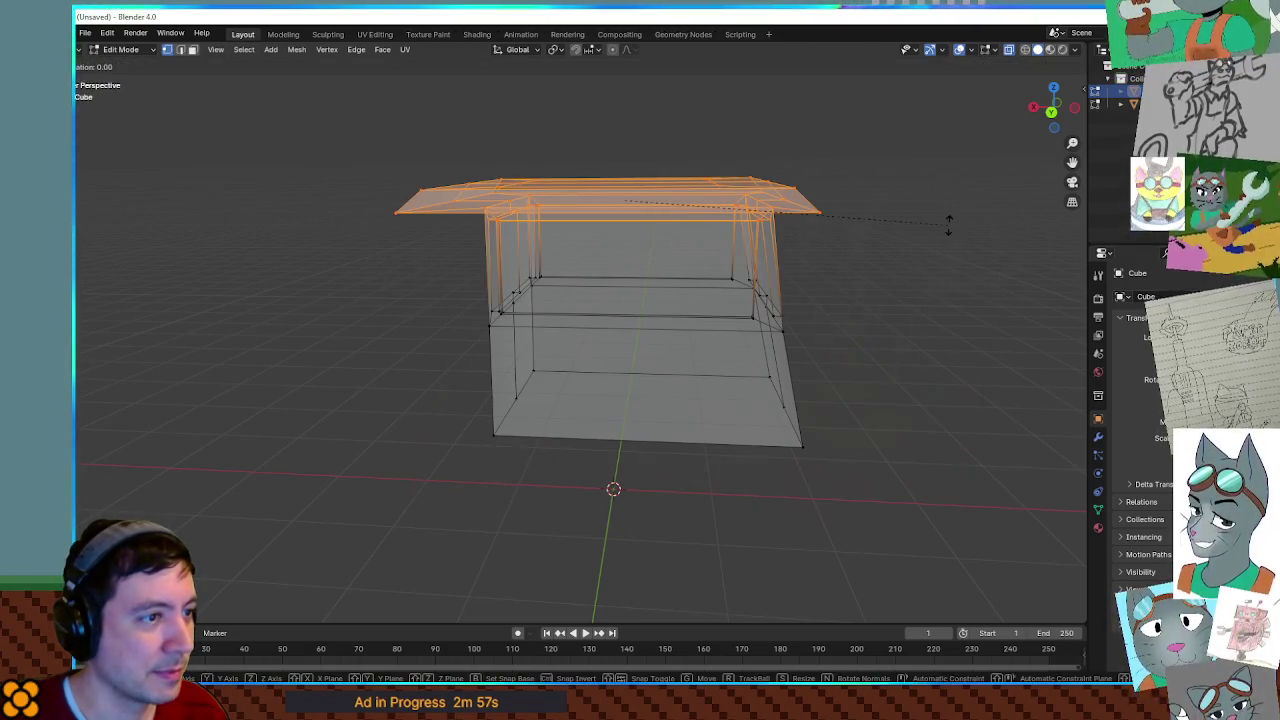
key(s)
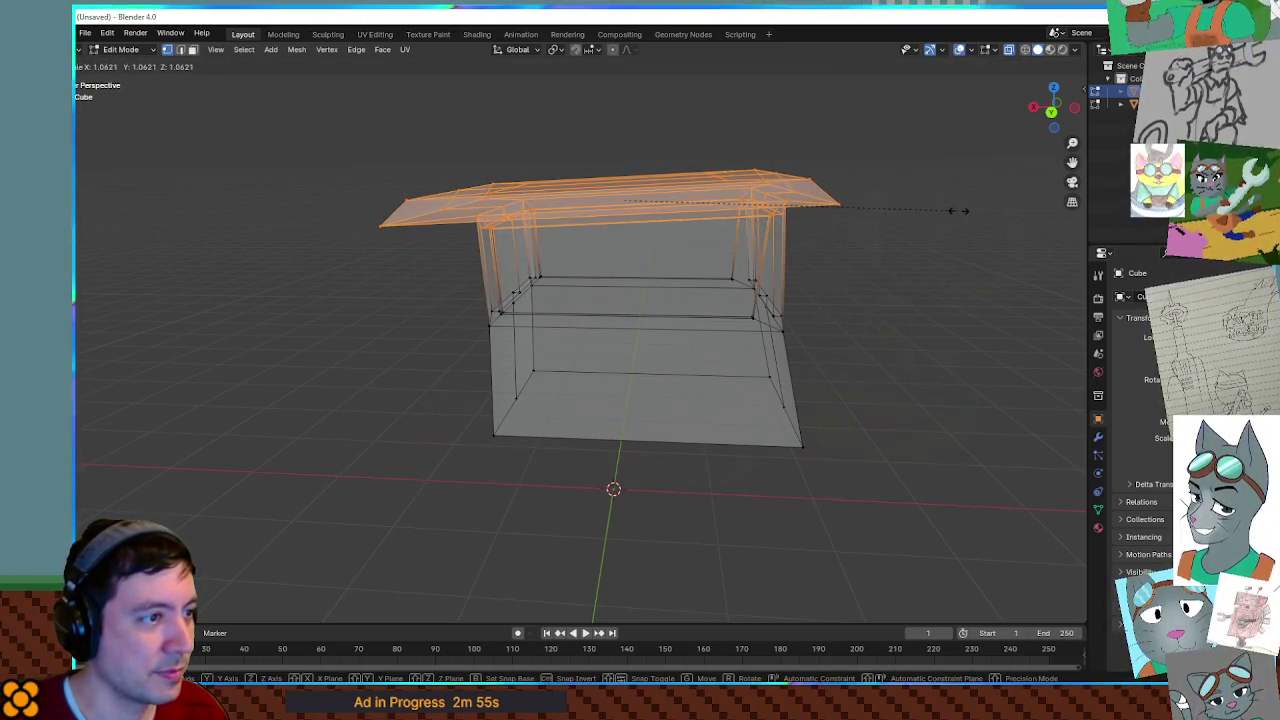
click(979, 212)
Shift a hull deck-wall edge along the X axis, then view the whole boat in Object Mode.
middle_drag(820, 257, 729, 348)
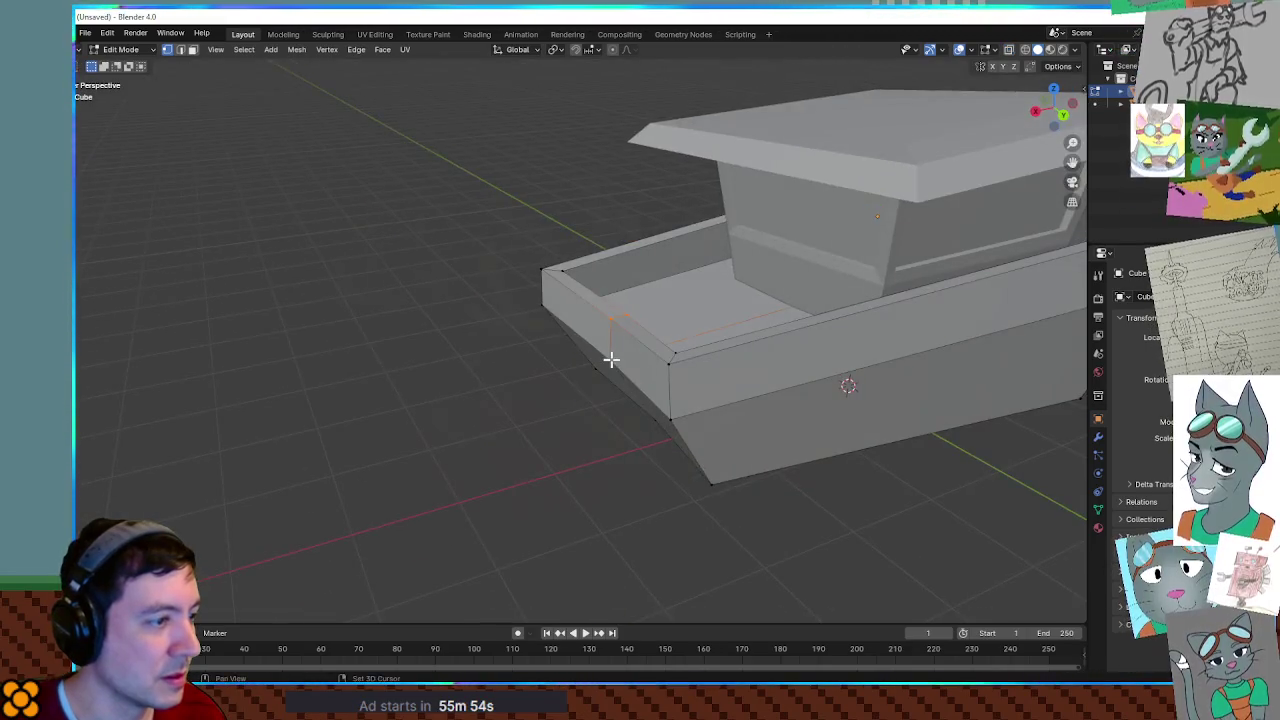
key(x)
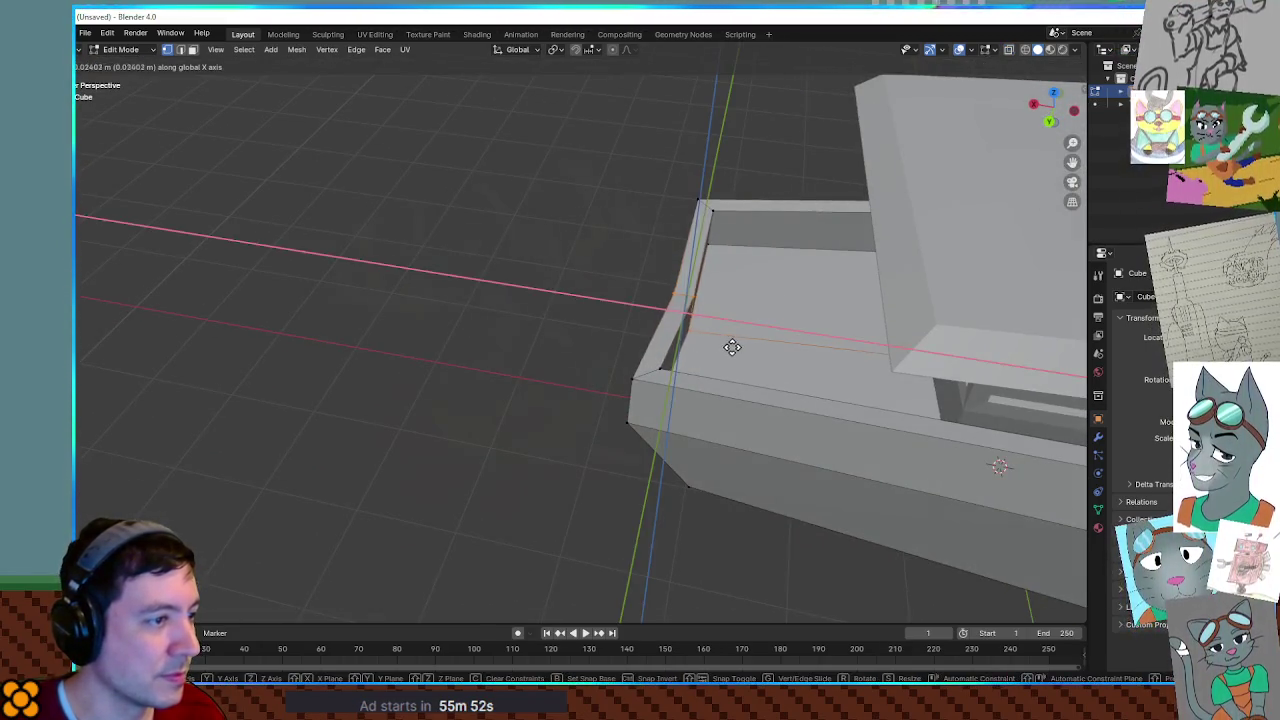
click(710, 341)
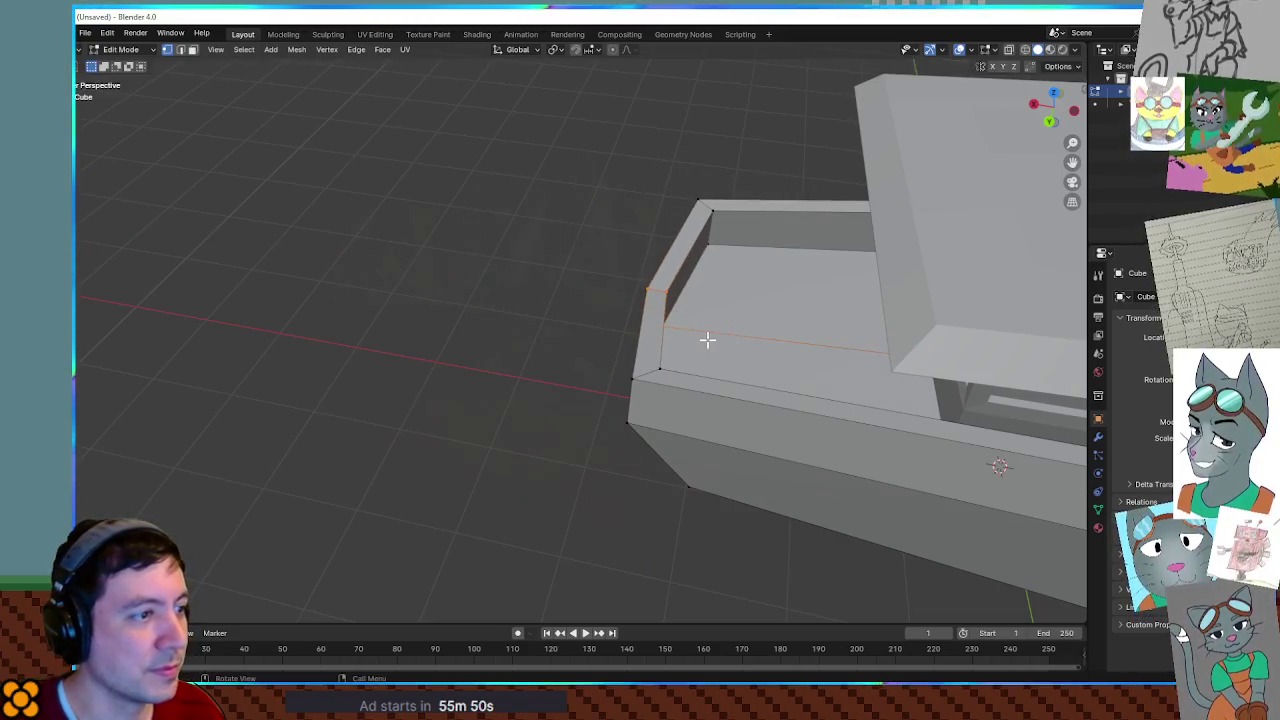
key(Tab)
scroll(540, 354, down, 5)
middle_drag(700, 300, 630, 355)
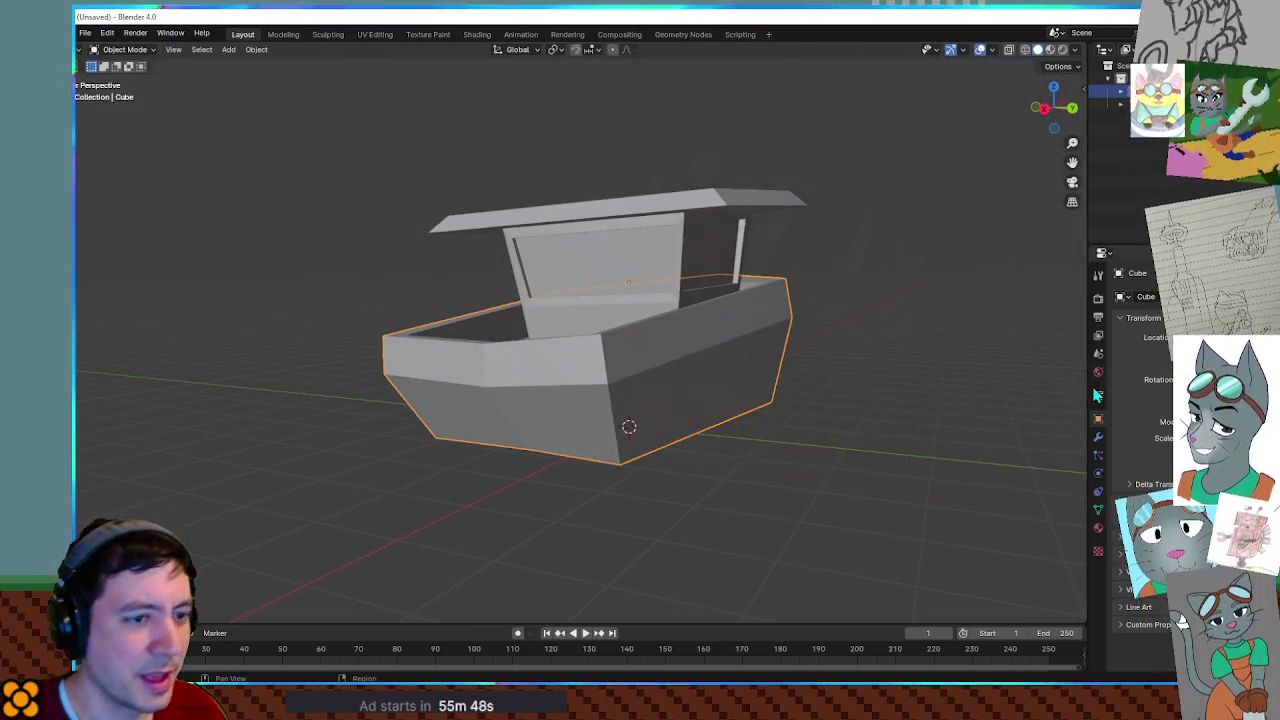
Try a Subdivision Surface modifier on the boat, then undo it.
click(1098, 437)
click(1150, 297)
click(1158, 305)
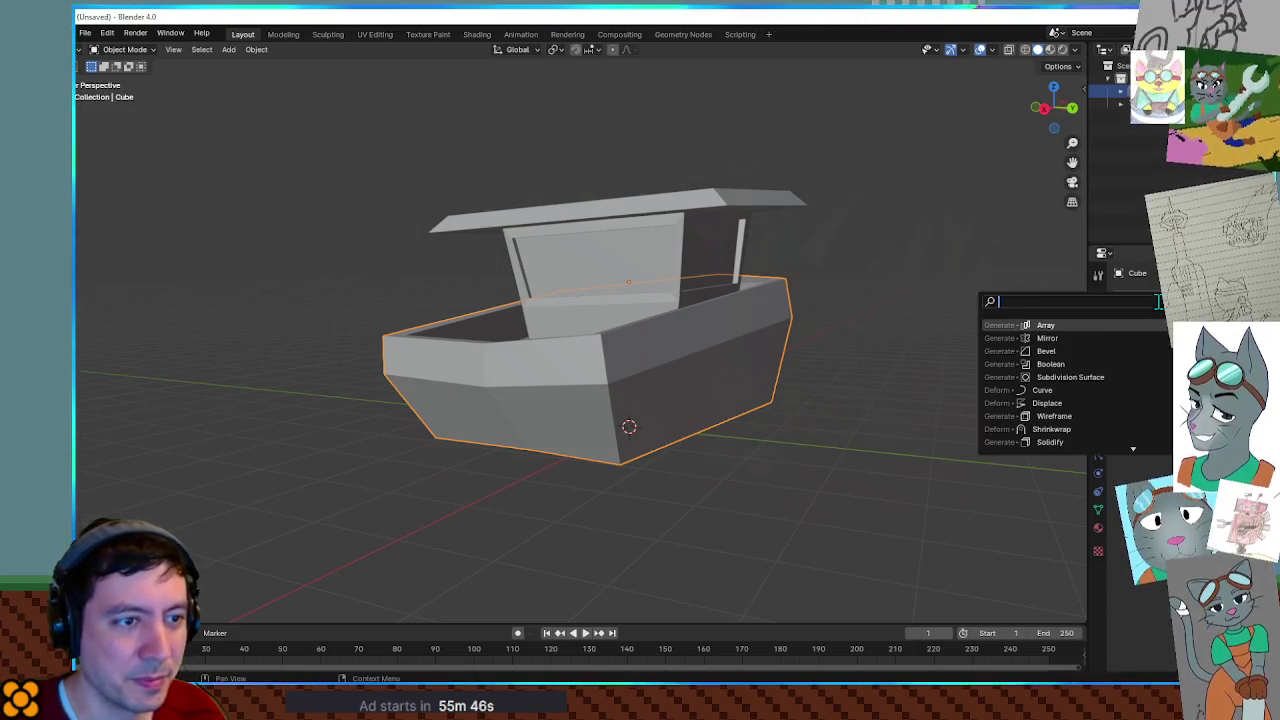
text(sub)
click(1070, 328)
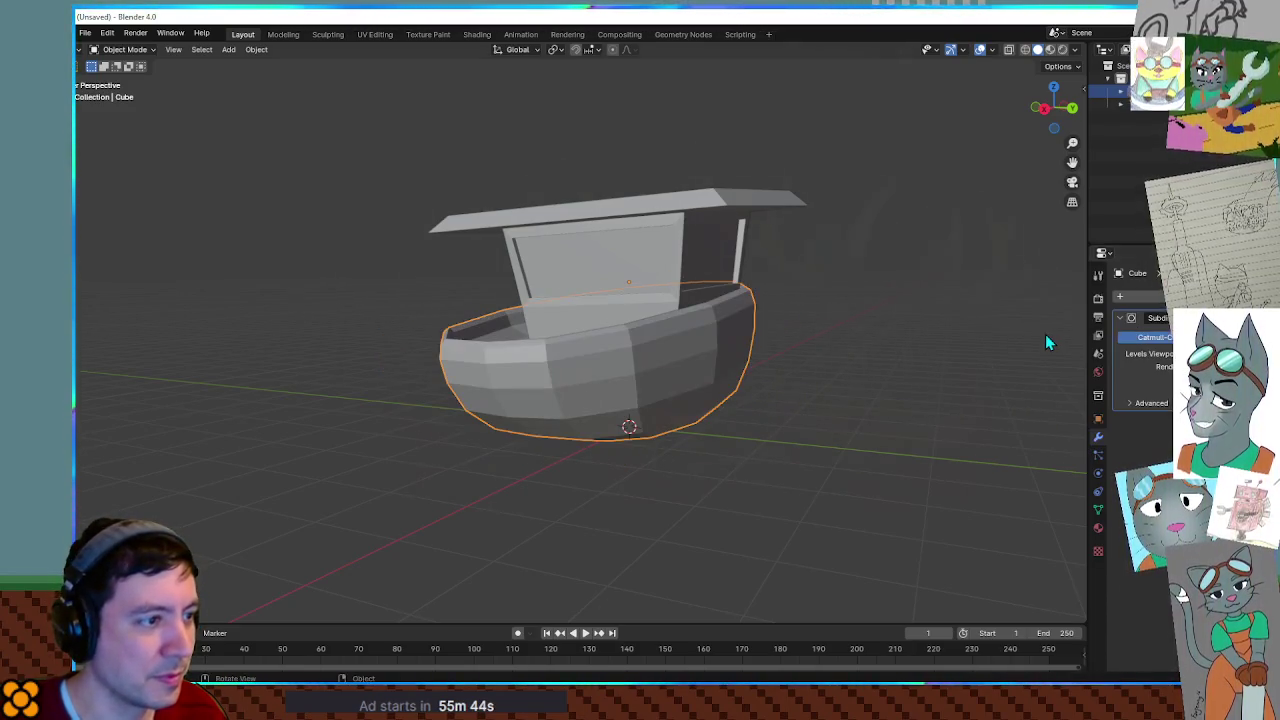
mouse_move(916, 371)
middle_down()
mouse_move(963, 346)
mouse_move(823, 338)
mouse_move(440, 380)
mouse_move(626, 374)
mouse_move(614, 414)
mouse_move(657, 360)
middle_up()
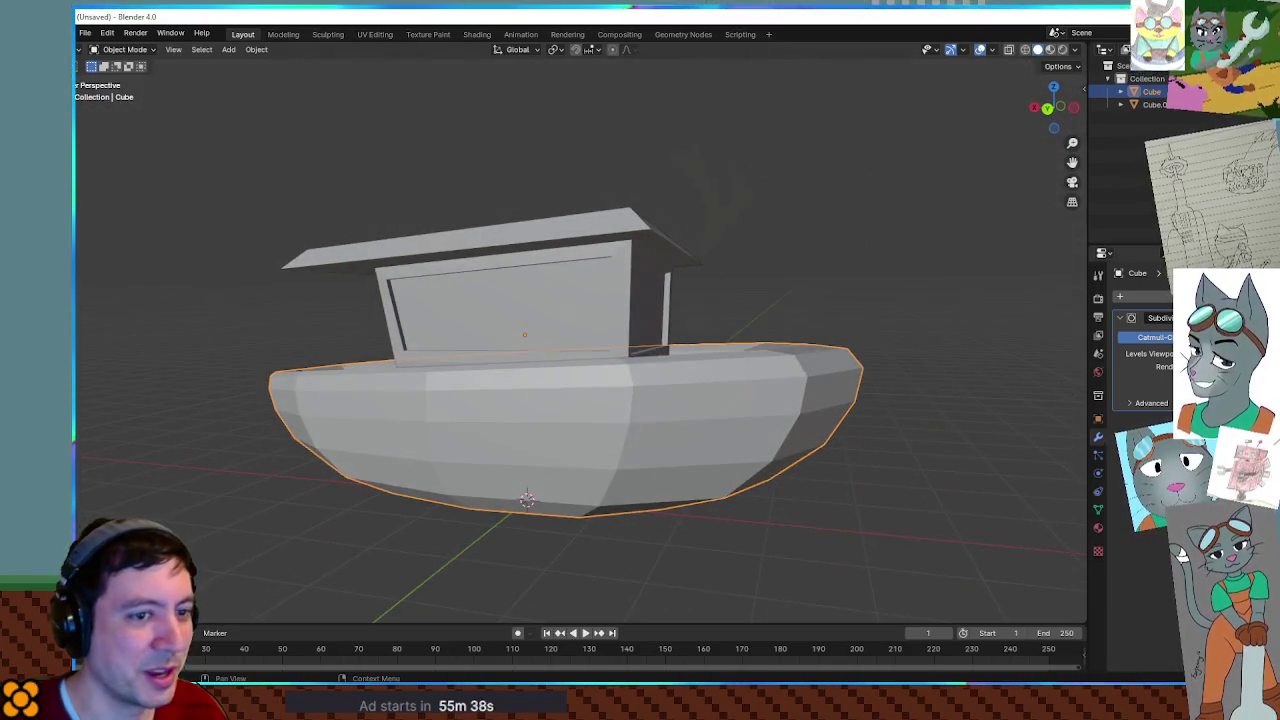
key(ctrl+z)
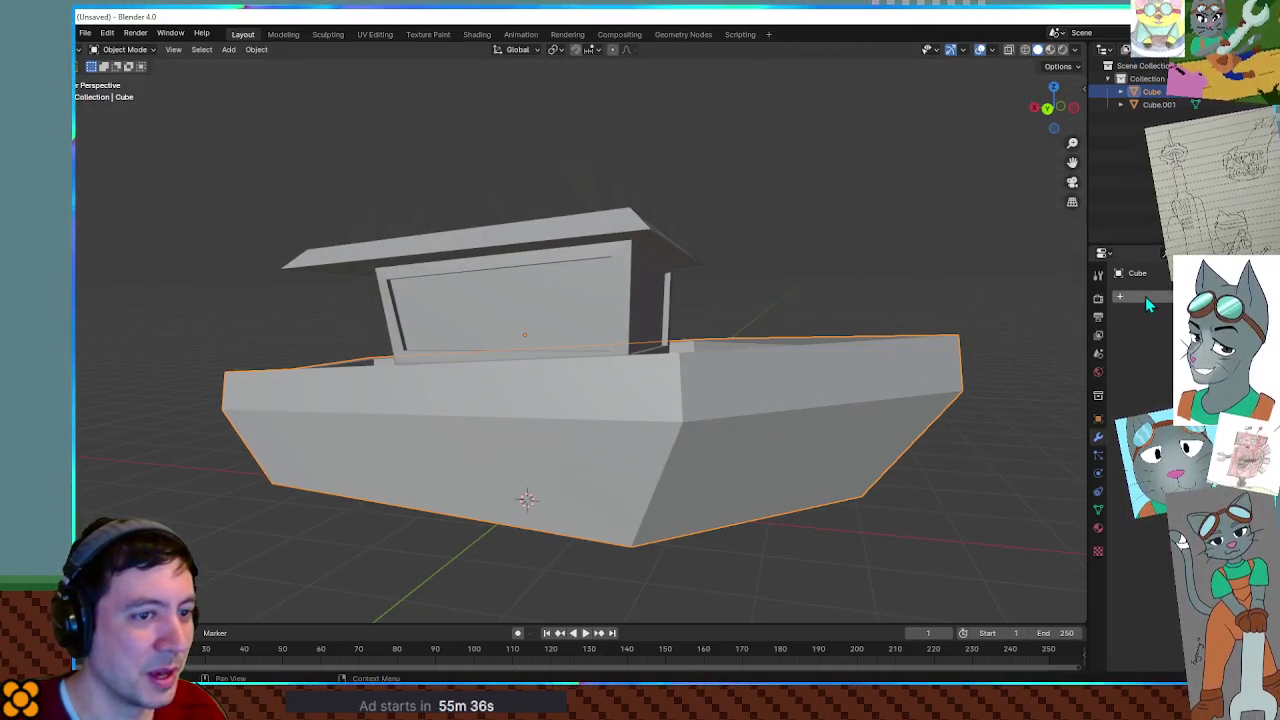
Add a Bevel modifier to the boat and zoom out to judge it.
click(1145, 296)
text(beve)
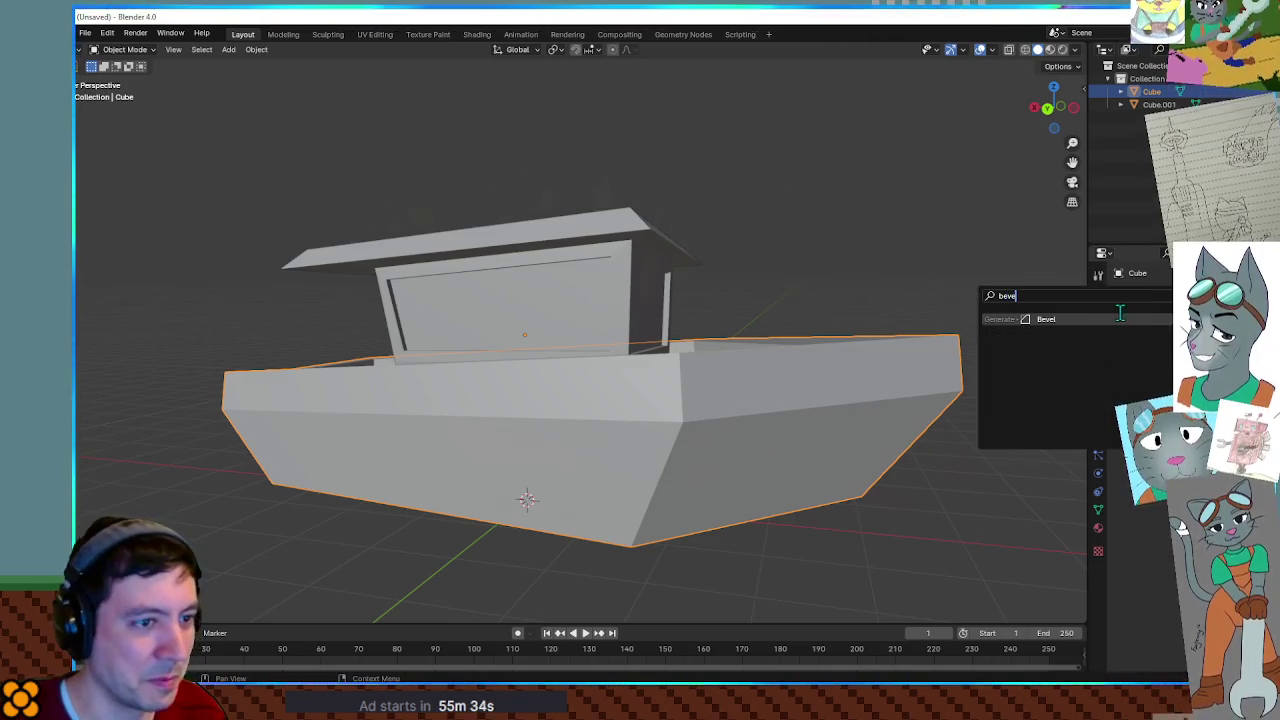
click(1117, 325)
mouse_move(910, 305)
middle_down()
mouse_move(950, 354)
mouse_move(966, 322)
middle_up()
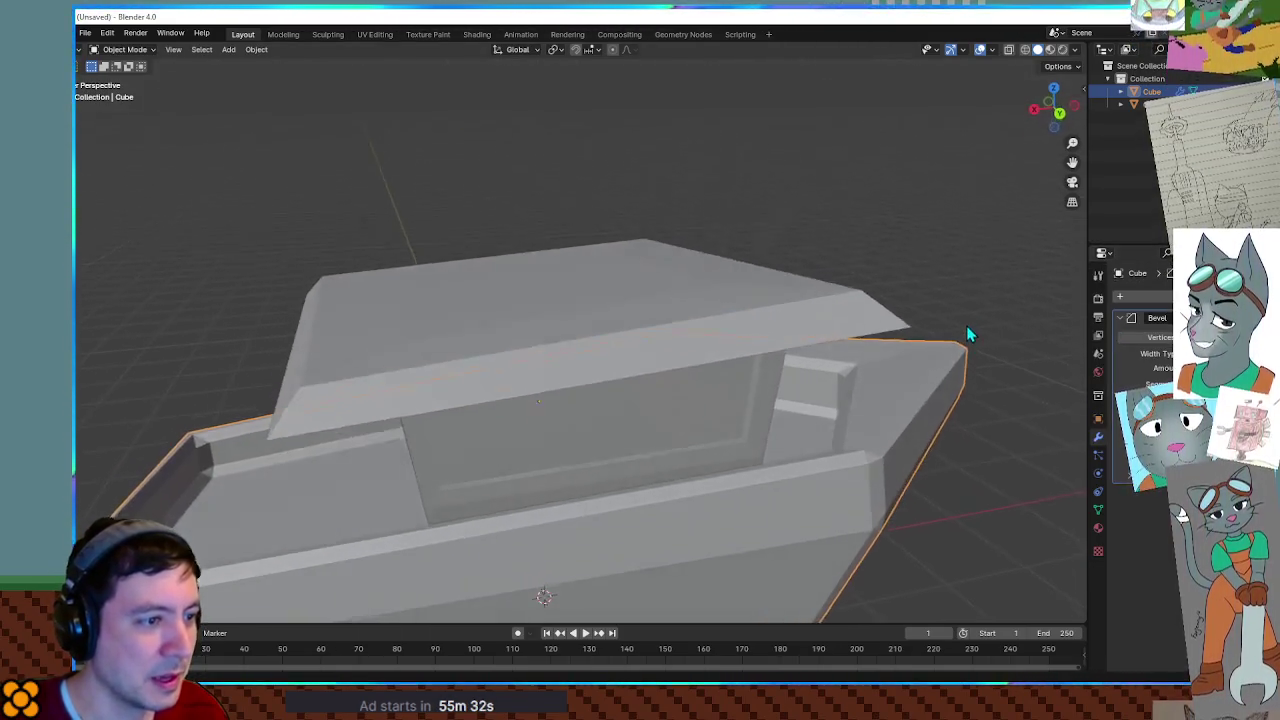
scroll(966, 322, down, 4)
scroll(943, 329, down, 3)
mouse_move(837, 334)
middle_down()
mouse_move(728, 318)
mouse_move(651, 363)
middle_up()
Apply Shade Smooth to the boat, then switch it back to Shade Flat.
right_click(592, 374)
click(592, 374)
mouse_move(575, 380)
middle_down()
mouse_move(654, 400)
mouse_move(581, 360)
middle_up()
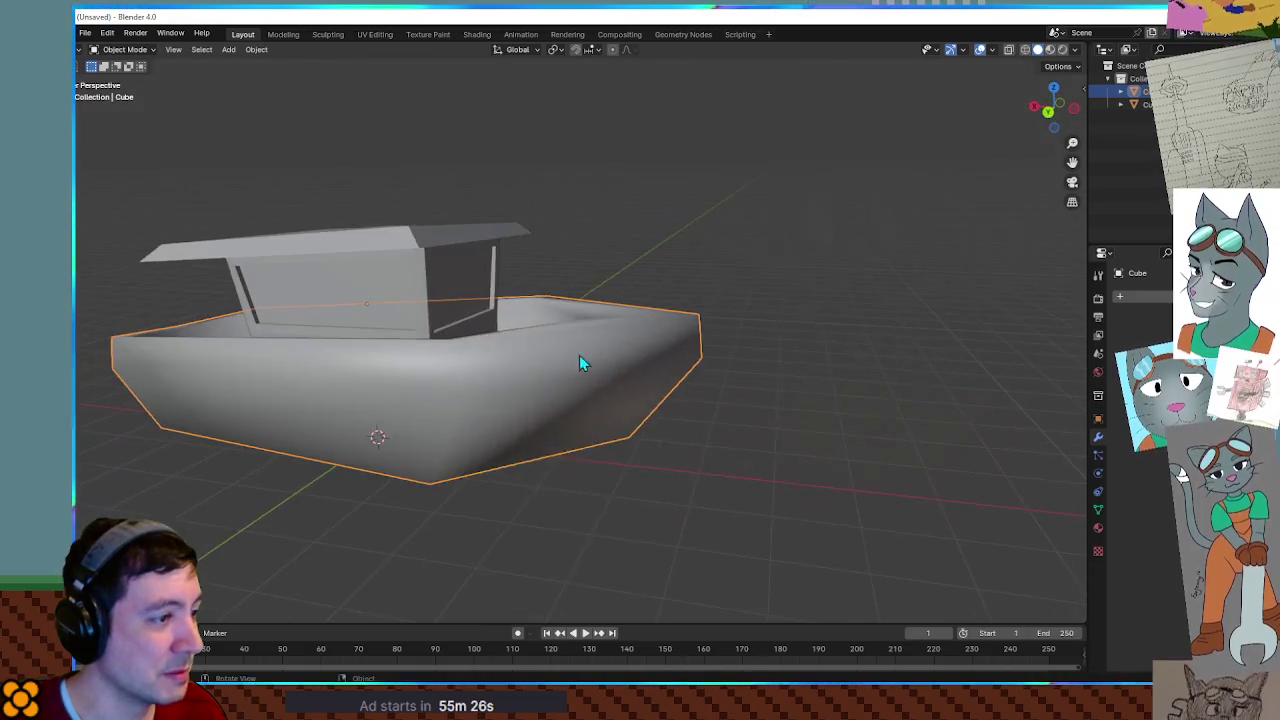
right_click(578, 378)
click(575, 377)
Reselect the boat and enter Edit Mode on its mesh.
click(781, 361)
middle_drag(781, 361, 728, 354)
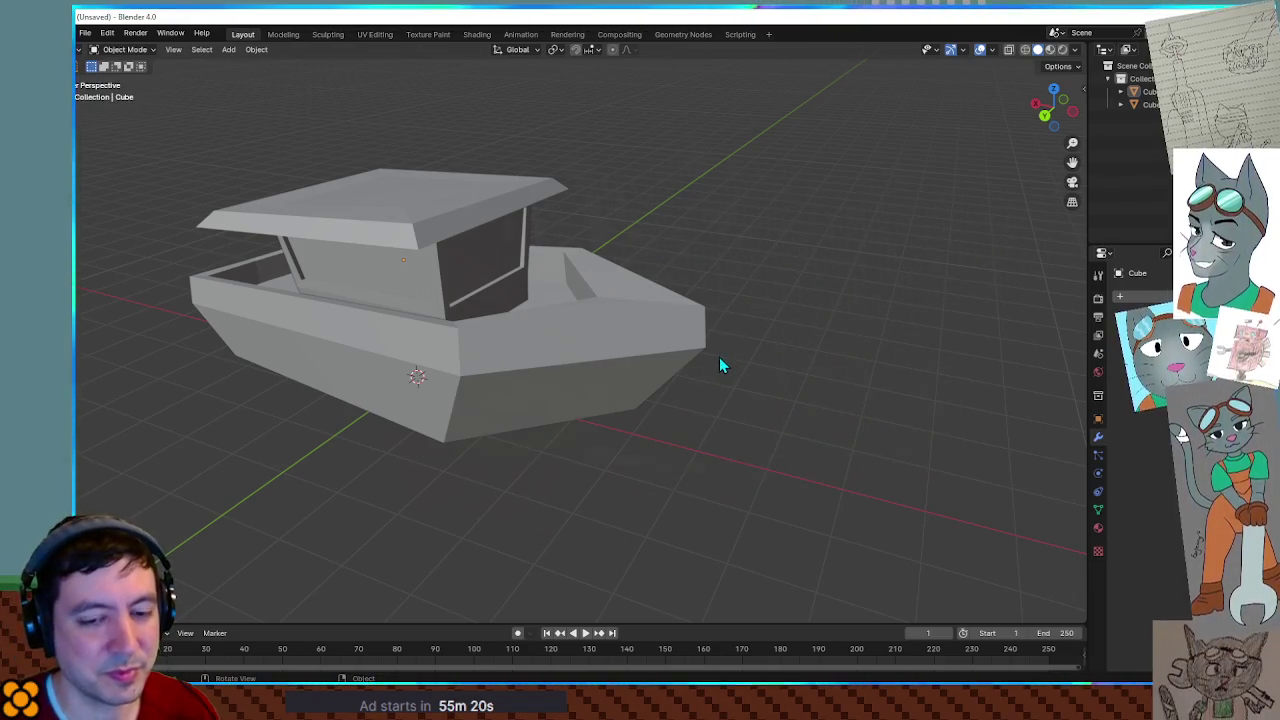
click(631, 354)
mouse_move(631, 354)
middle_down()
mouse_move(617, 346)
mouse_move(726, 360)
mouse_move(865, 318)
mouse_move(805, 320)
middle_up()
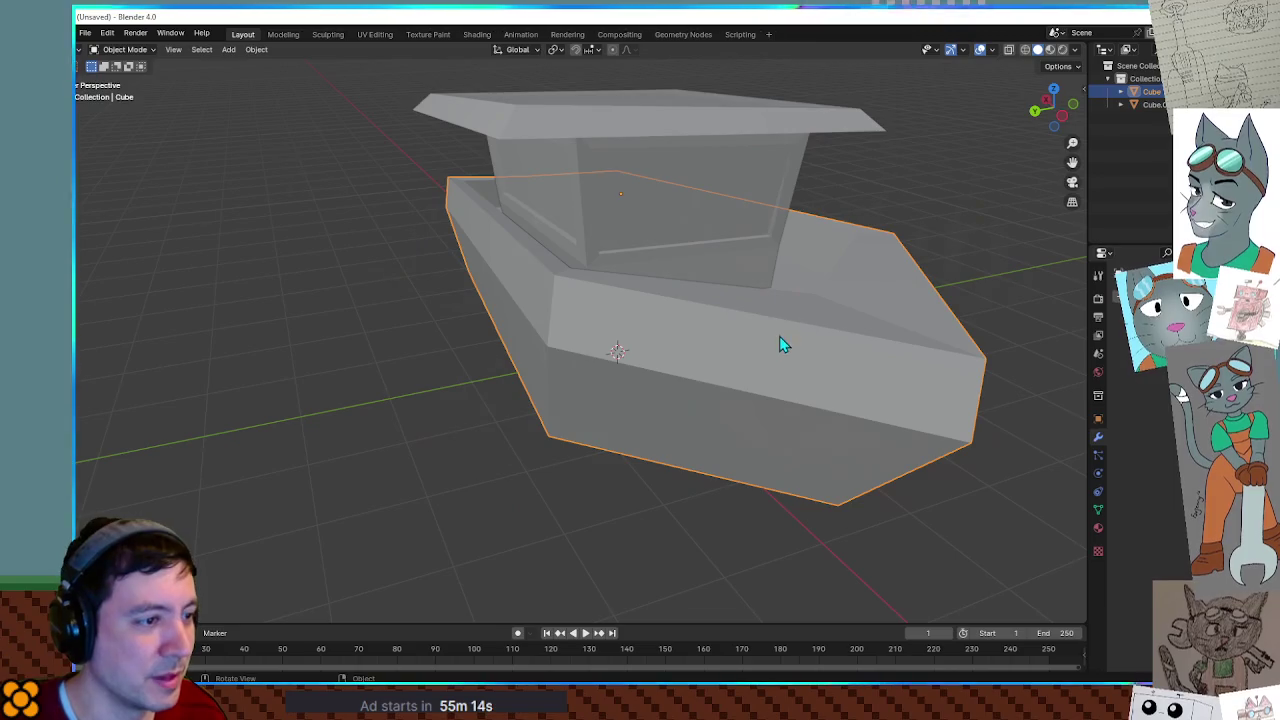
key(Tab)
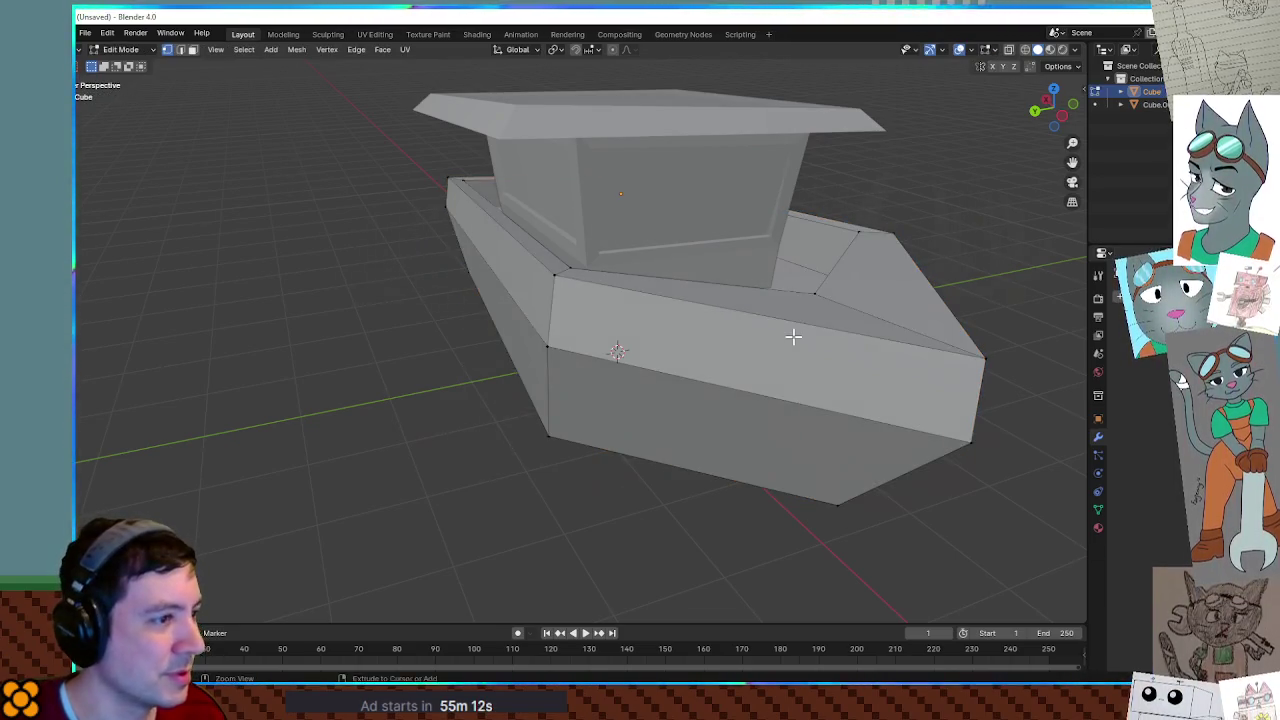
Loop-cut across the hull and add a Catmull-Clark Subdivision Surface modifier.
mouse_move(709, 330)
middle_down()
mouse_move(809, 329)
mouse_move(763, 329)
middle_up()
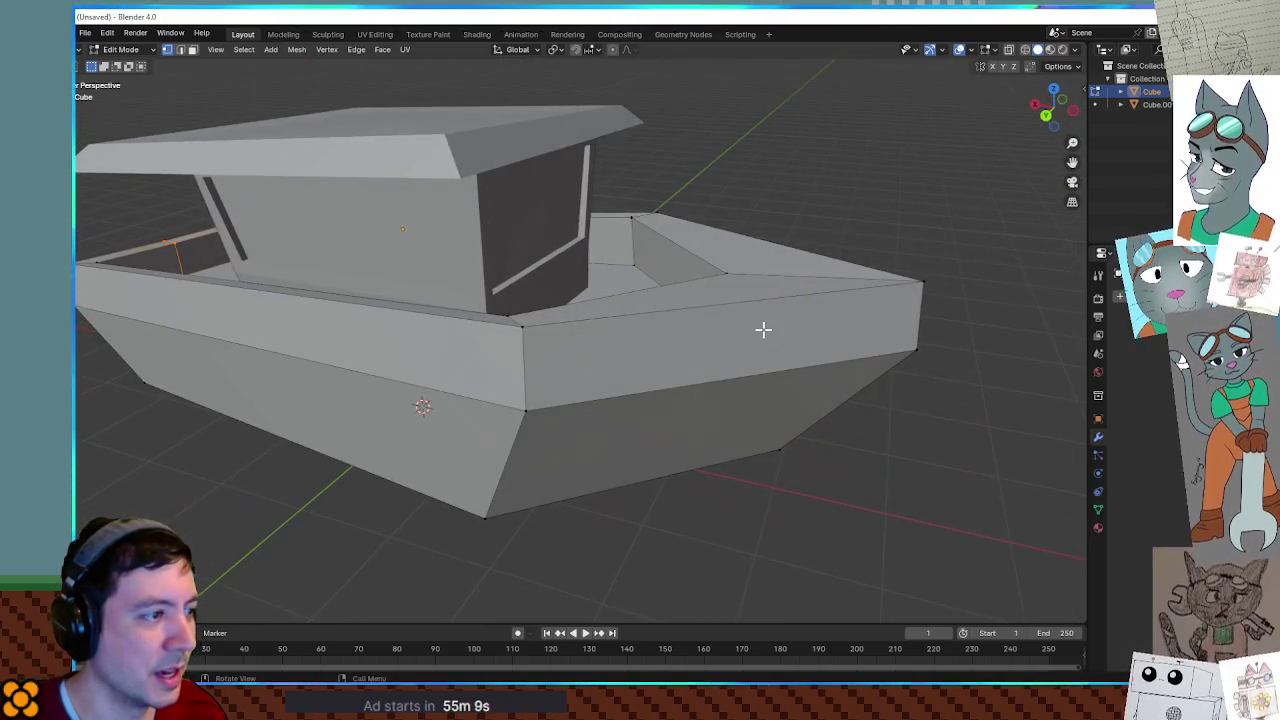
click(634, 328)
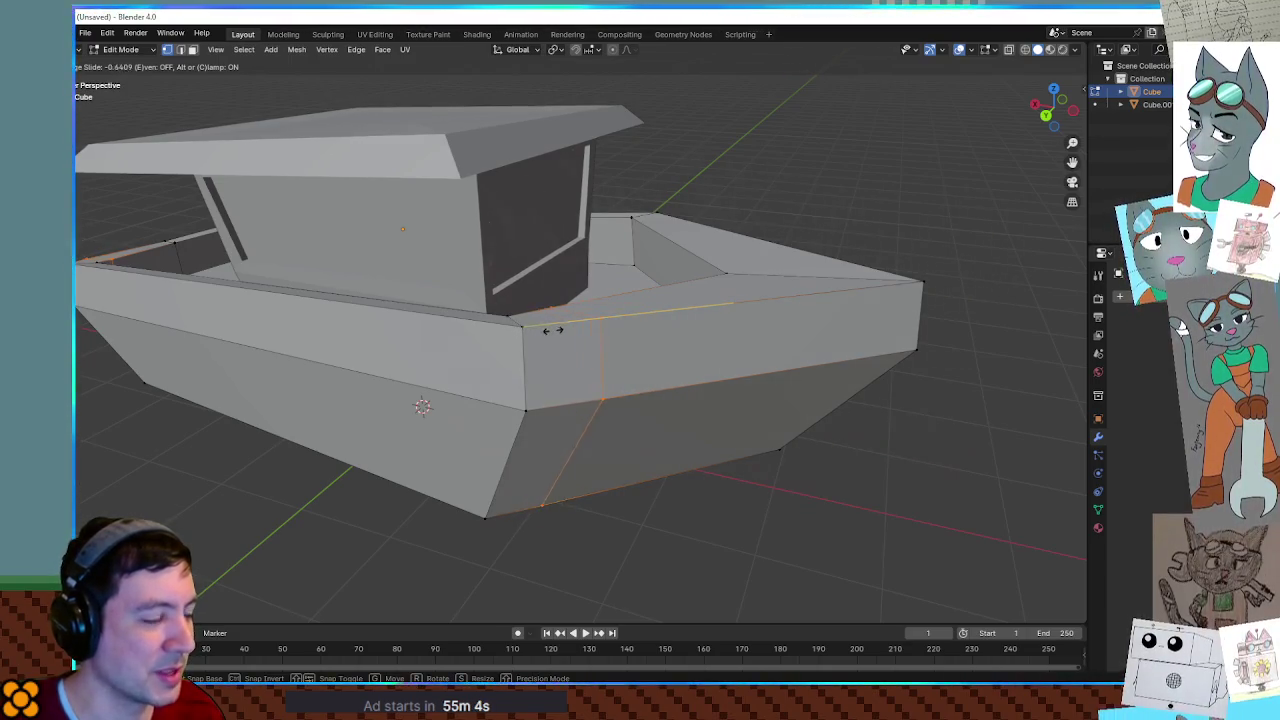
click(648, 337)
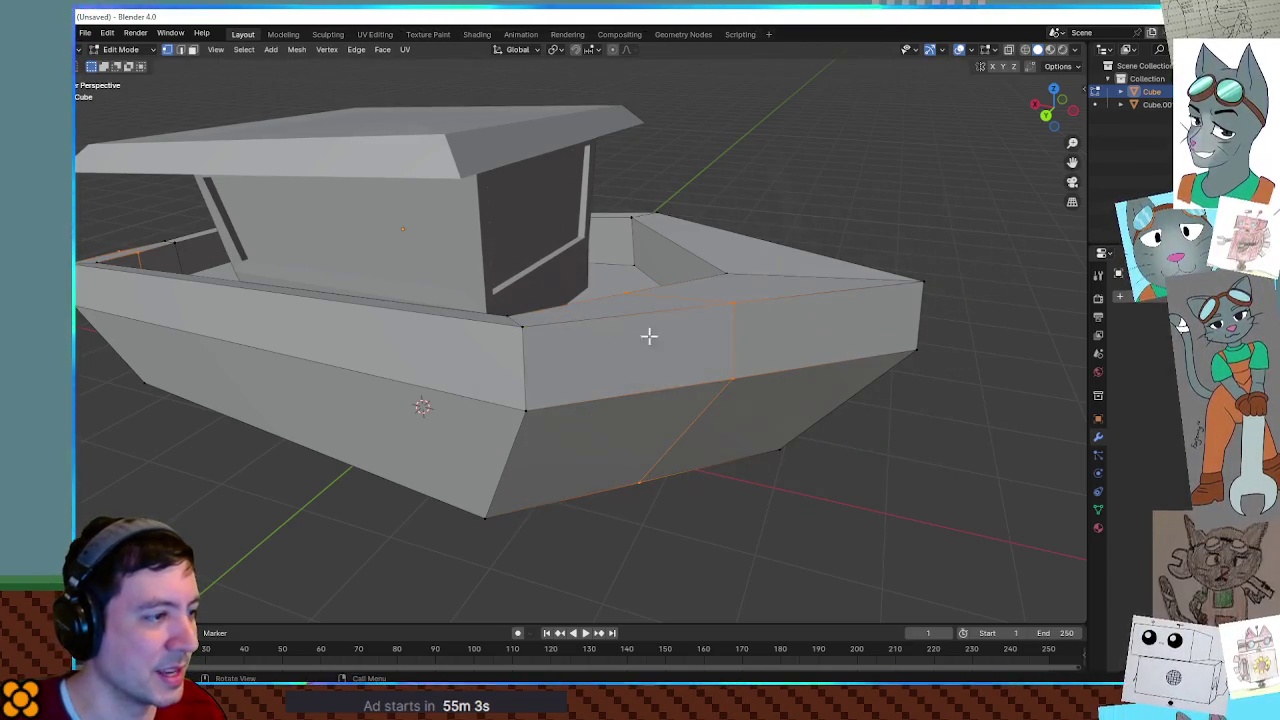
click(1150, 313)
text(sub)
key(Return)
mouse_move(1078, 337)
middle_down()
mouse_move(851, 280)
mouse_move(746, 366)
mouse_move(806, 317)
mouse_move(781, 357)
middle_up()
scroll(708, 360, up, 3)
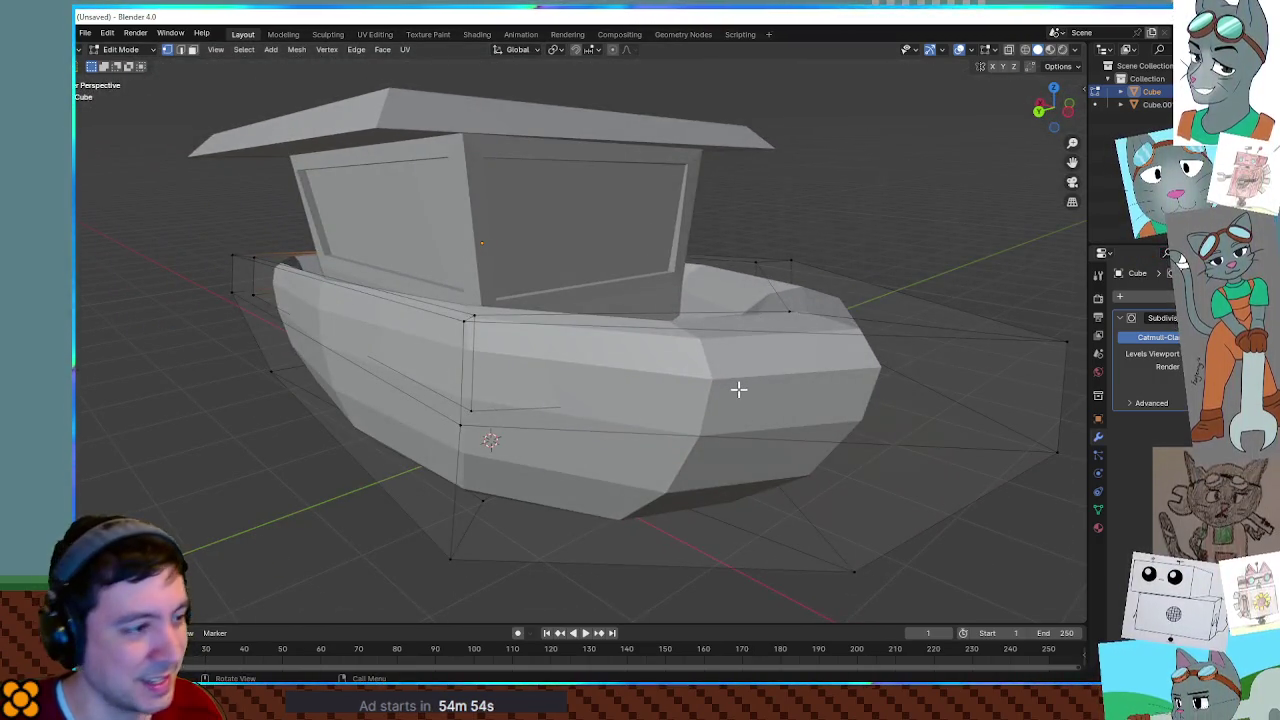
Add a second, centred horizontal edge loop around the hull sides.
key(Tab)
mouse_move(709, 383)
middle_down()
mouse_move(671, 460)
mouse_move(651, 386)
mouse_move(631, 403)
middle_up()
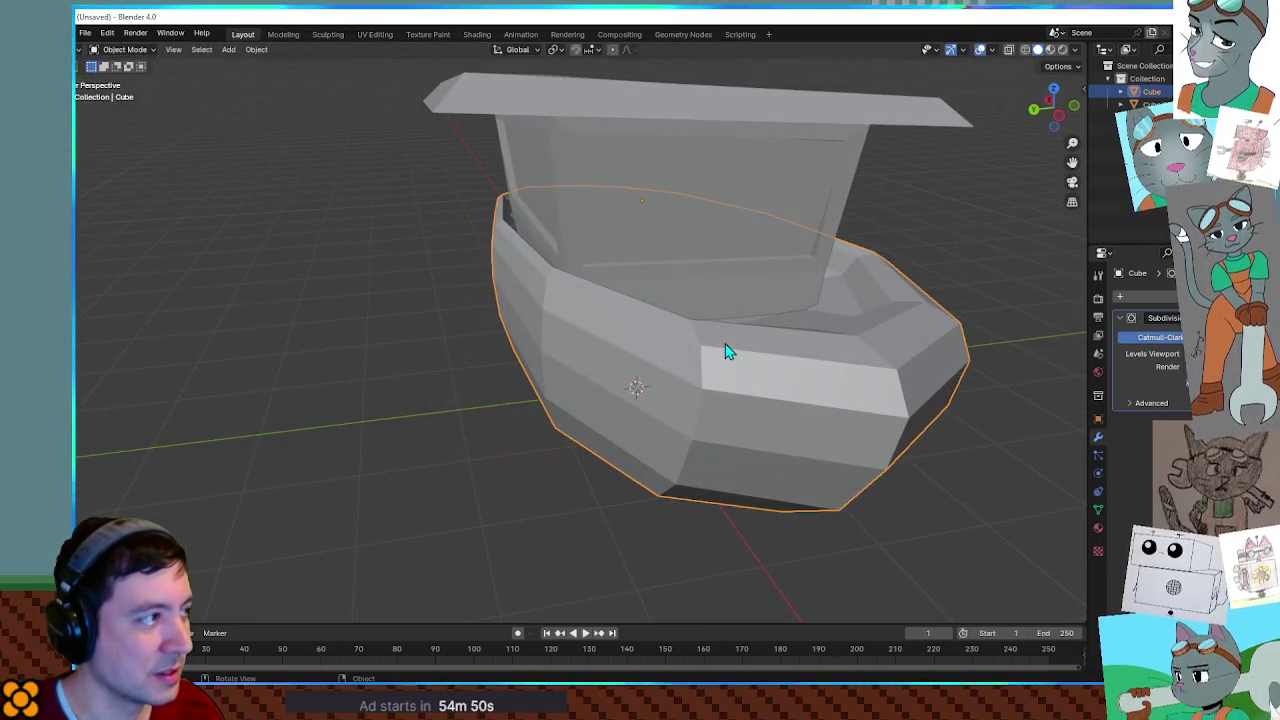
key(Tab)
click(724, 350)
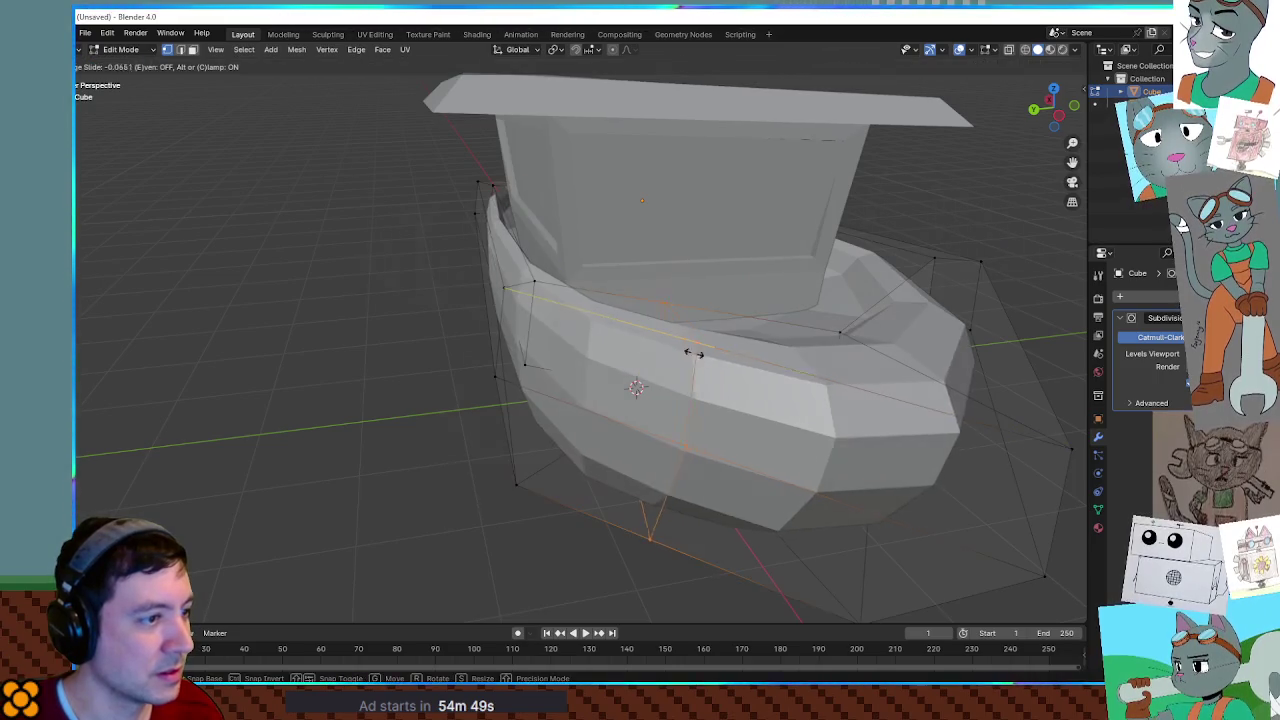
right_click(598, 354)
middle_drag(598, 354, 743, 363)
scroll(740, 367, down, 3)
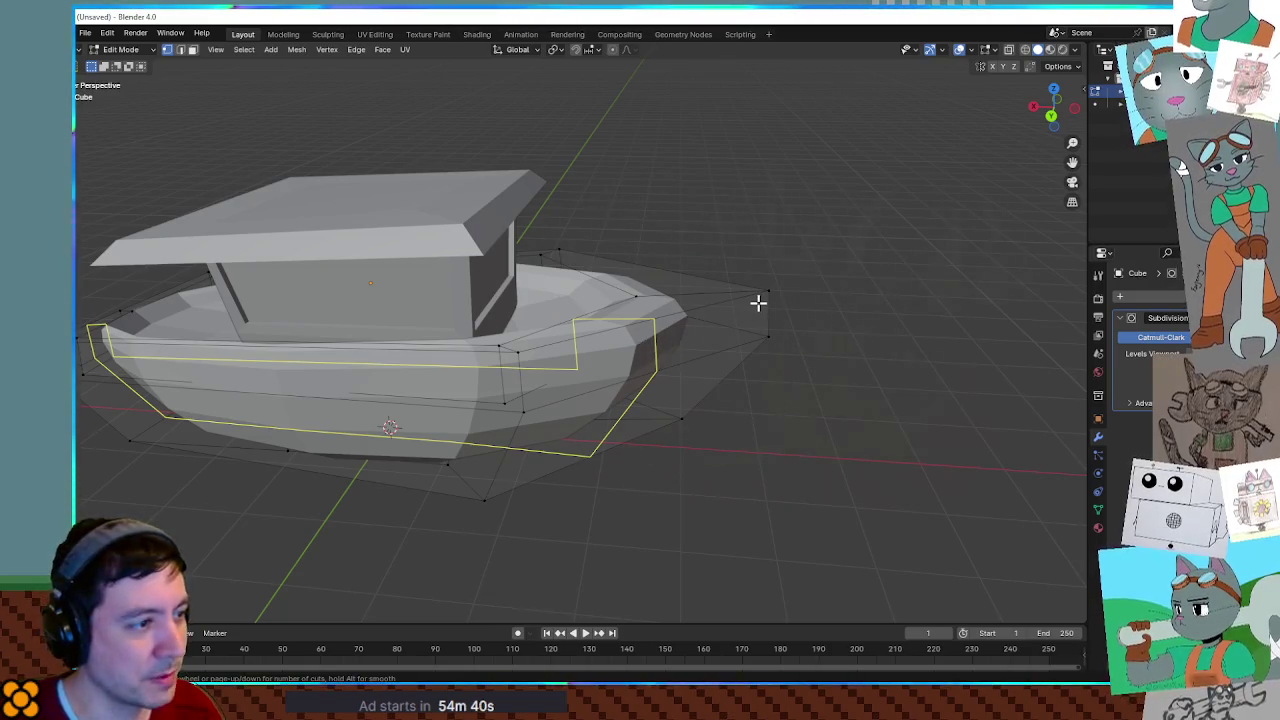
mouse_move(787, 295)
middle_down()
mouse_move(740, 303)
mouse_move(789, 374)
mouse_move(595, 364)
middle_up()
scroll(740, 303, up, 2)
scroll(788, 373, up, 3)
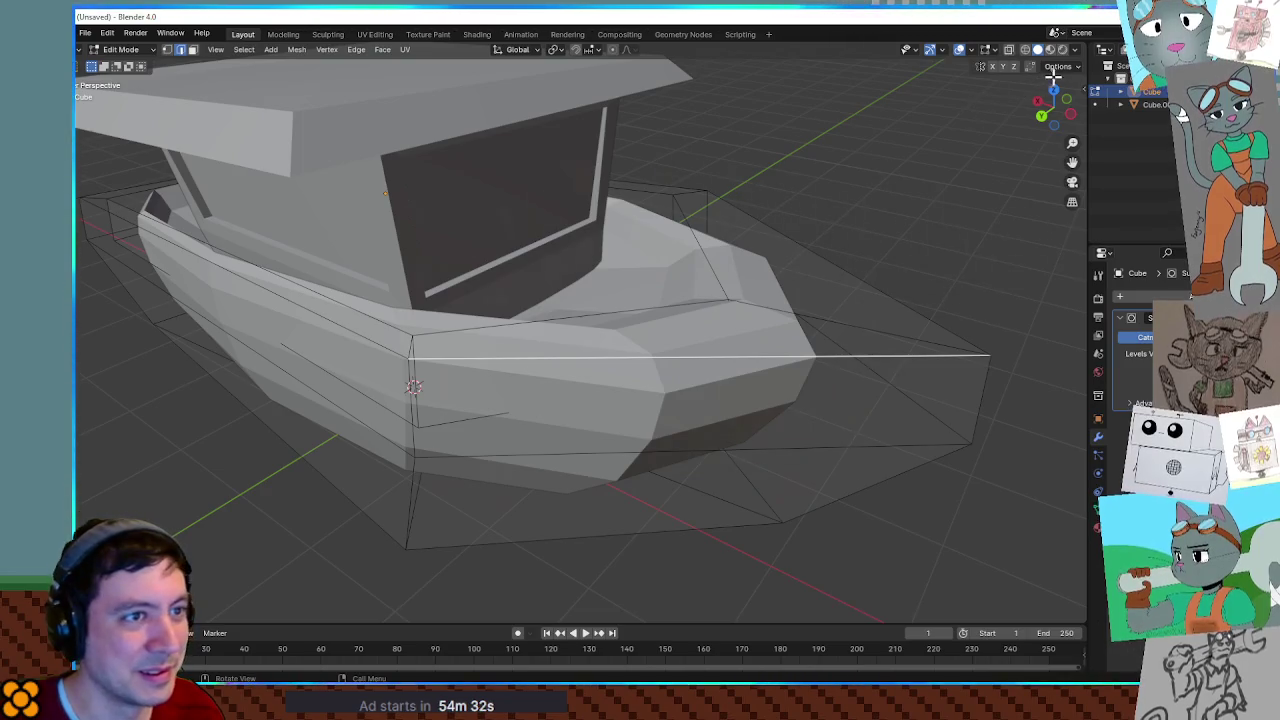
Show the N-panel edge properties and crease the selected deck edge to 0.75.
key(n)
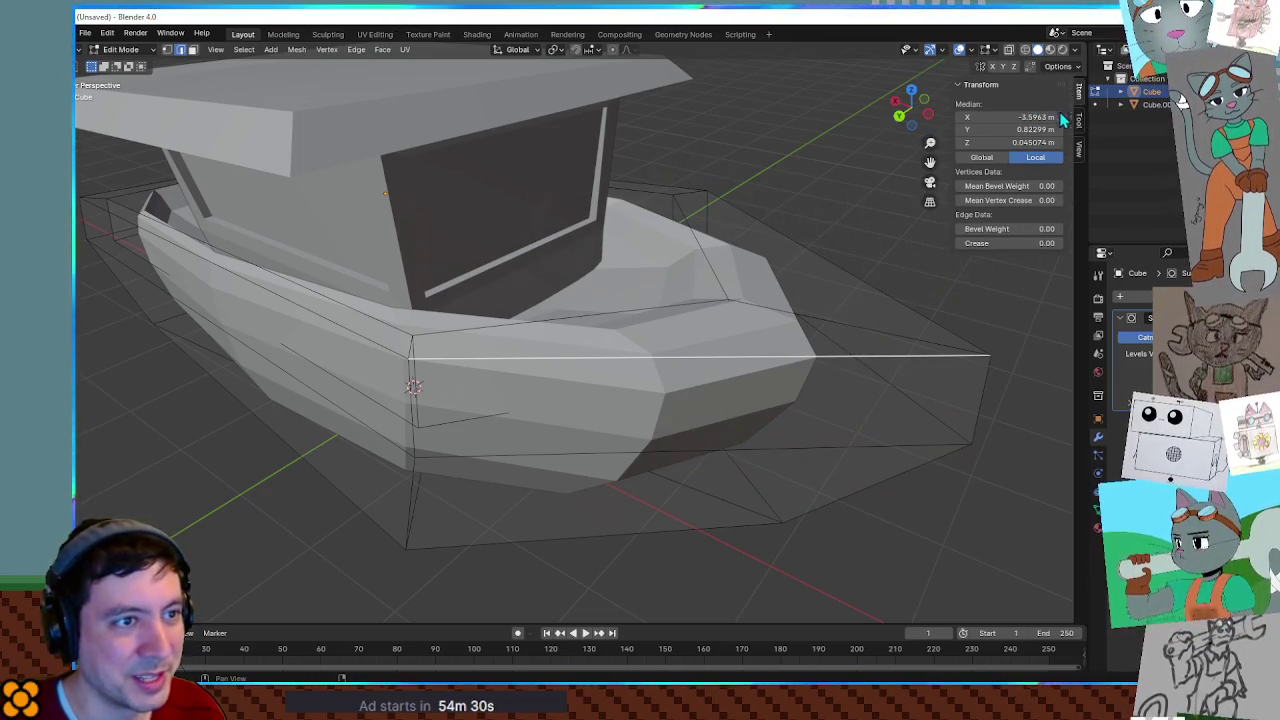
click(1080, 150)
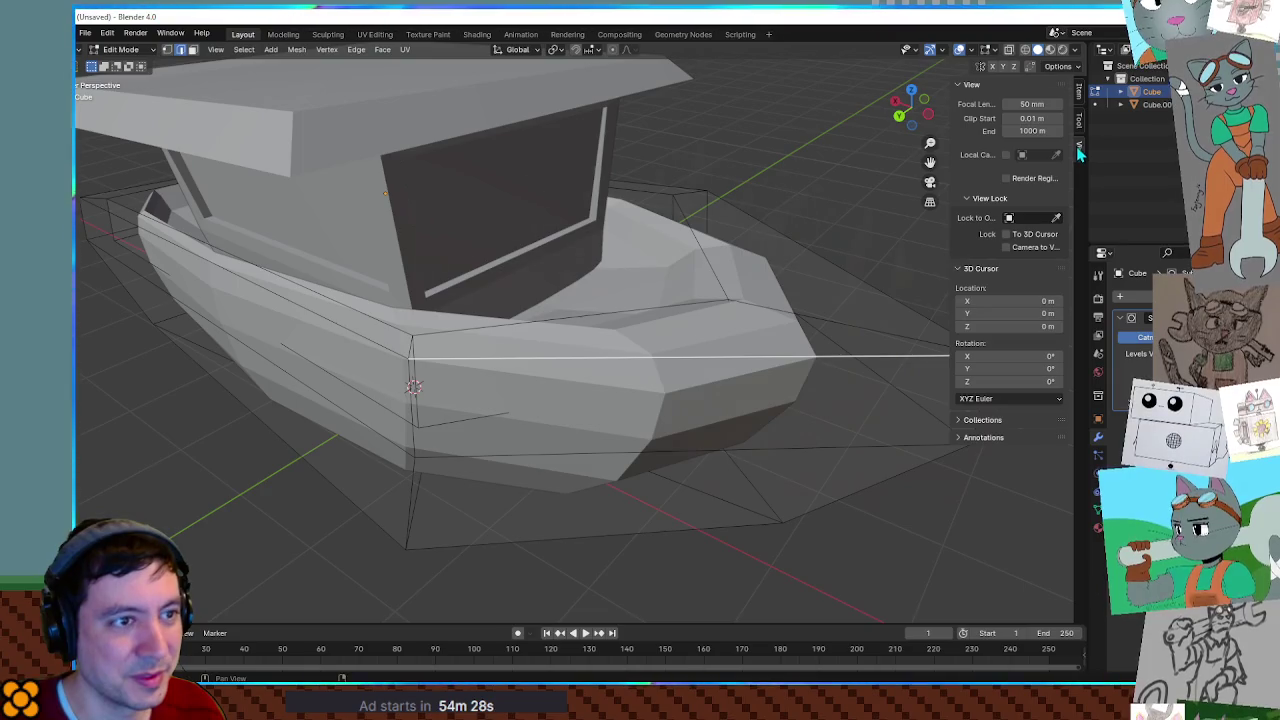
click(1080, 100)
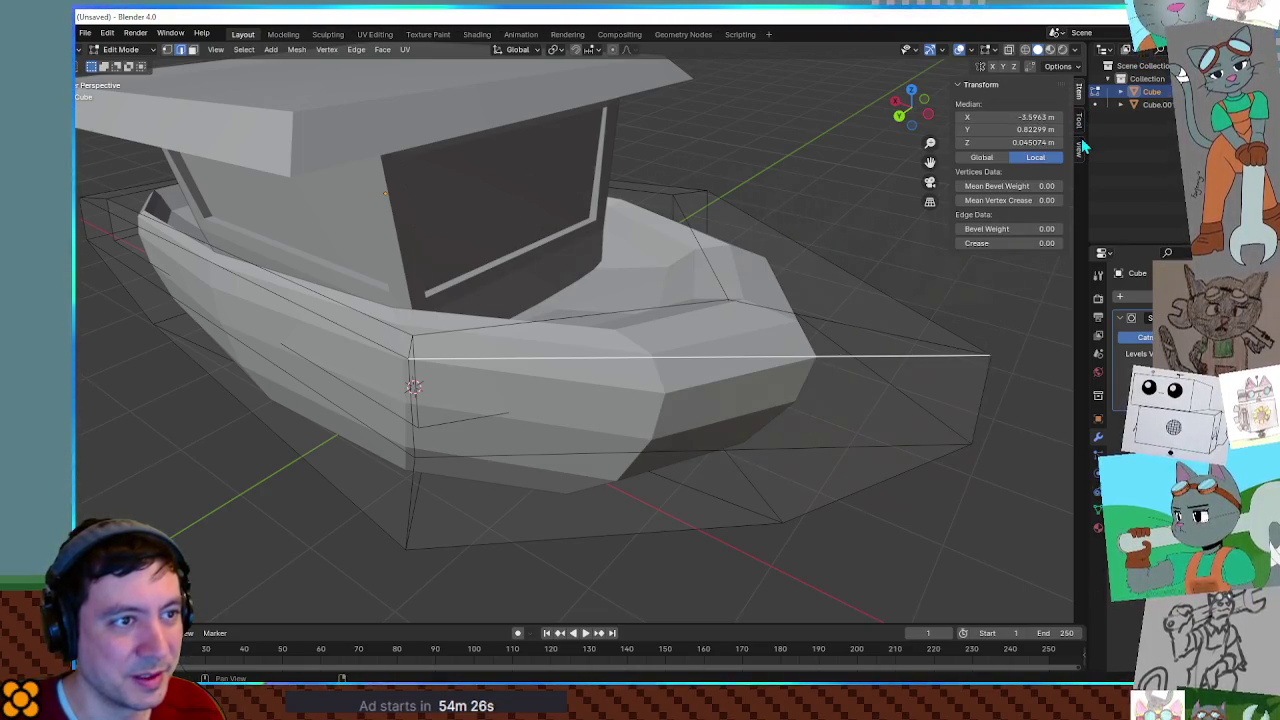
click(1080, 148)
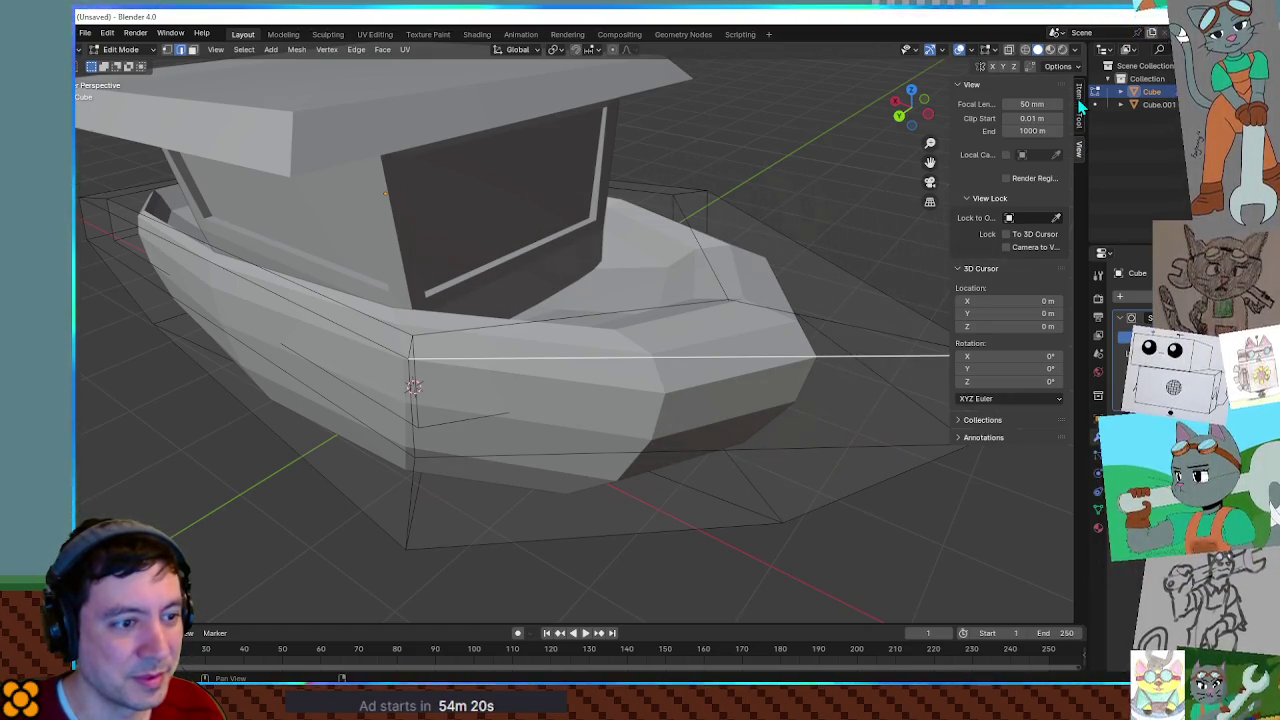
click(1080, 100)
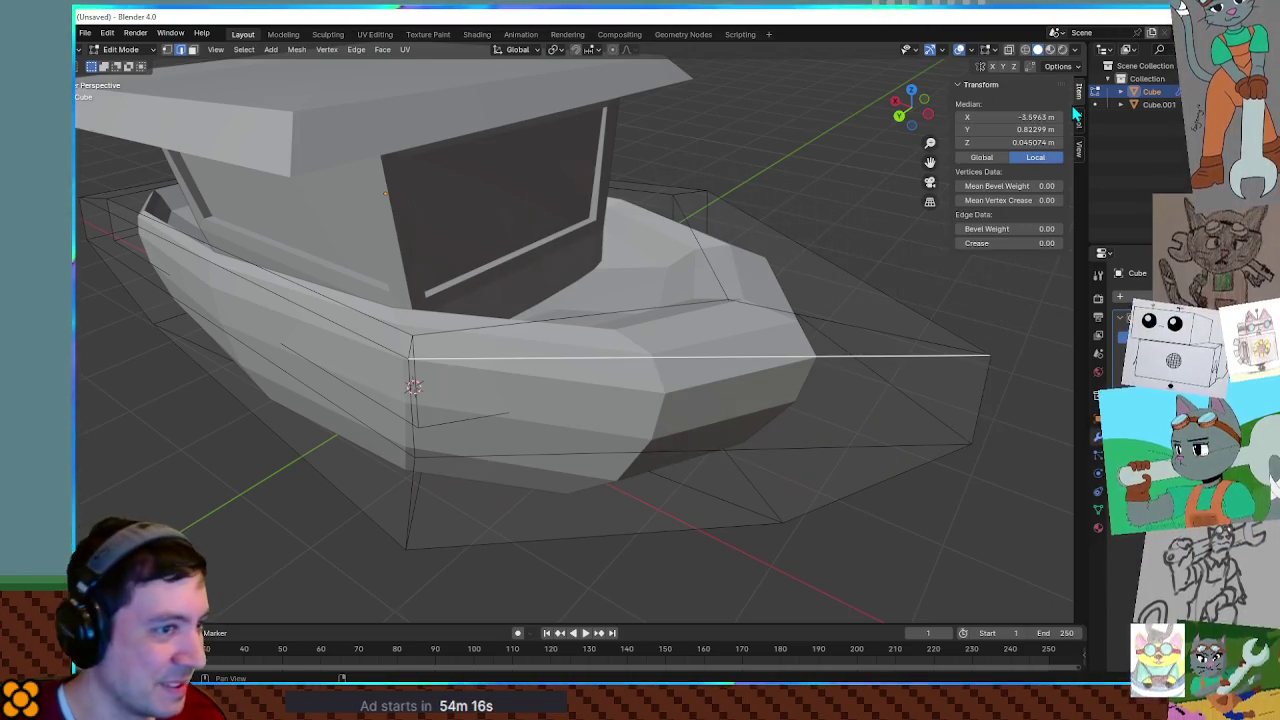
mouse_move(1016, 242)
mouse_down()
mouse_move(1070, 242)
mouse_move(1016, 242)
mouse_up()
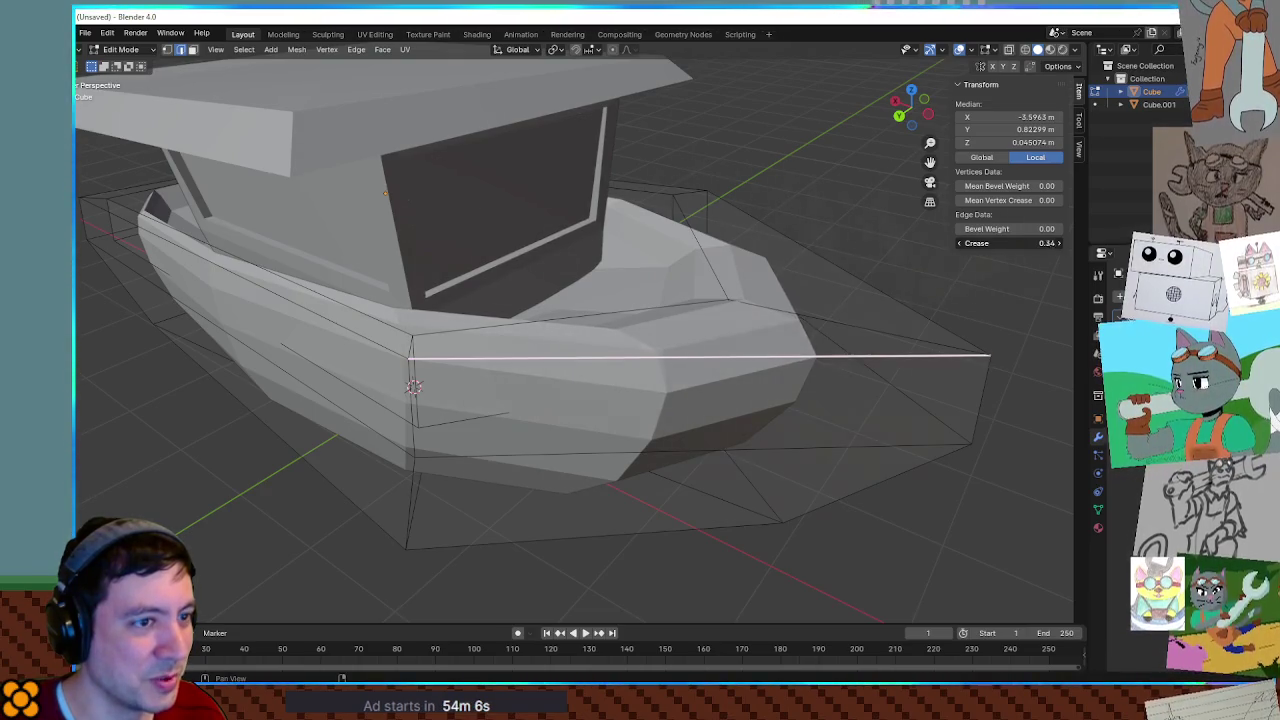
Try creasing every hull edge, then cancel so the whole mesh stays uncreased.
click(903, 305)
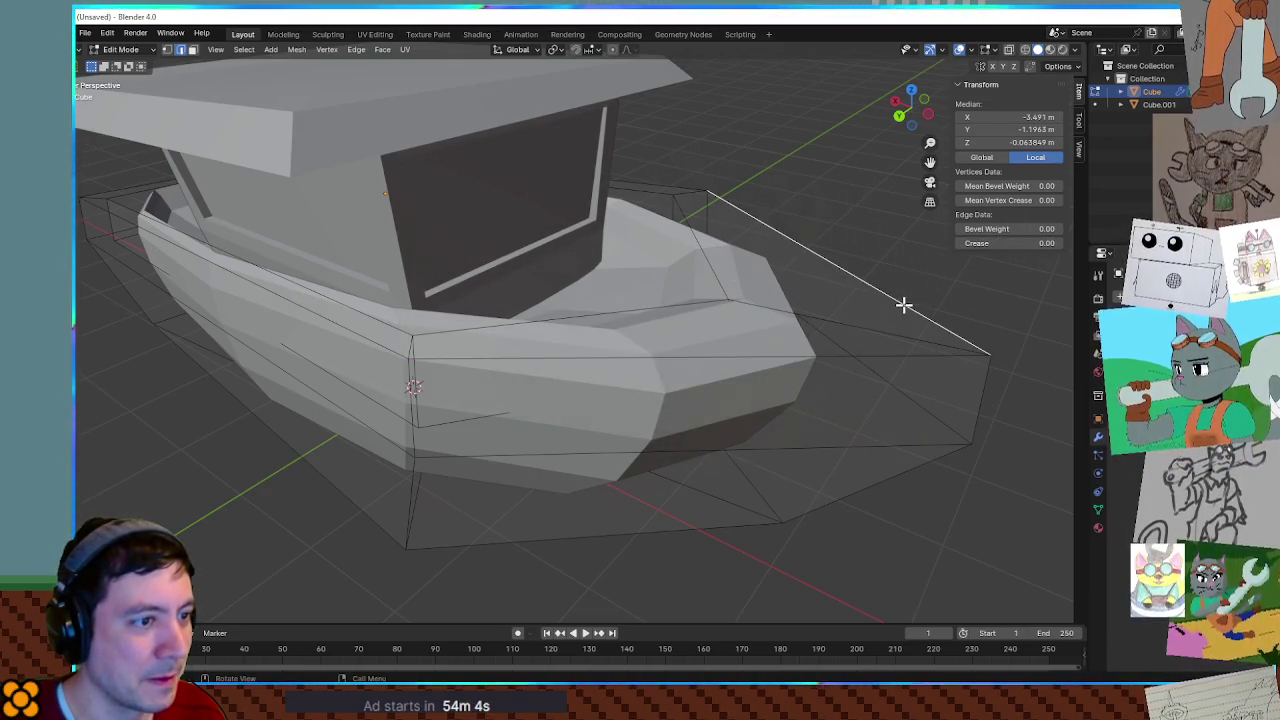
click(868, 350)
key(a)
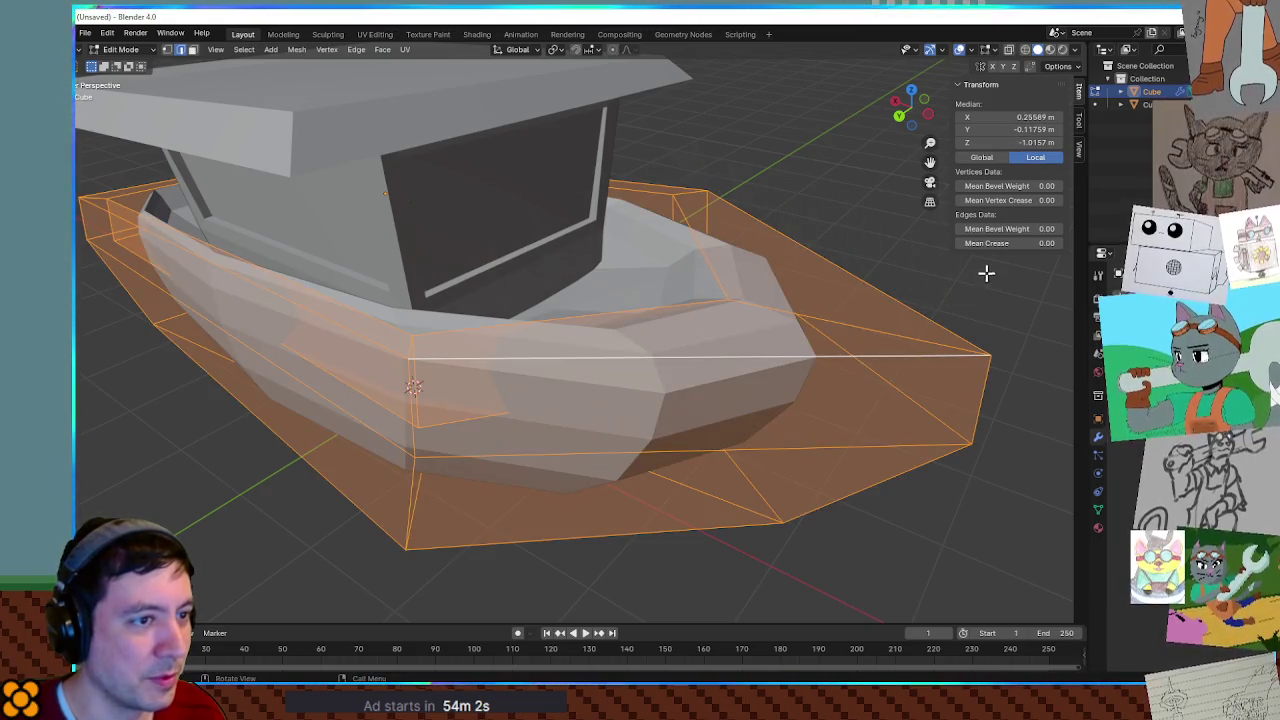
drag(996, 243, 1045, 243)
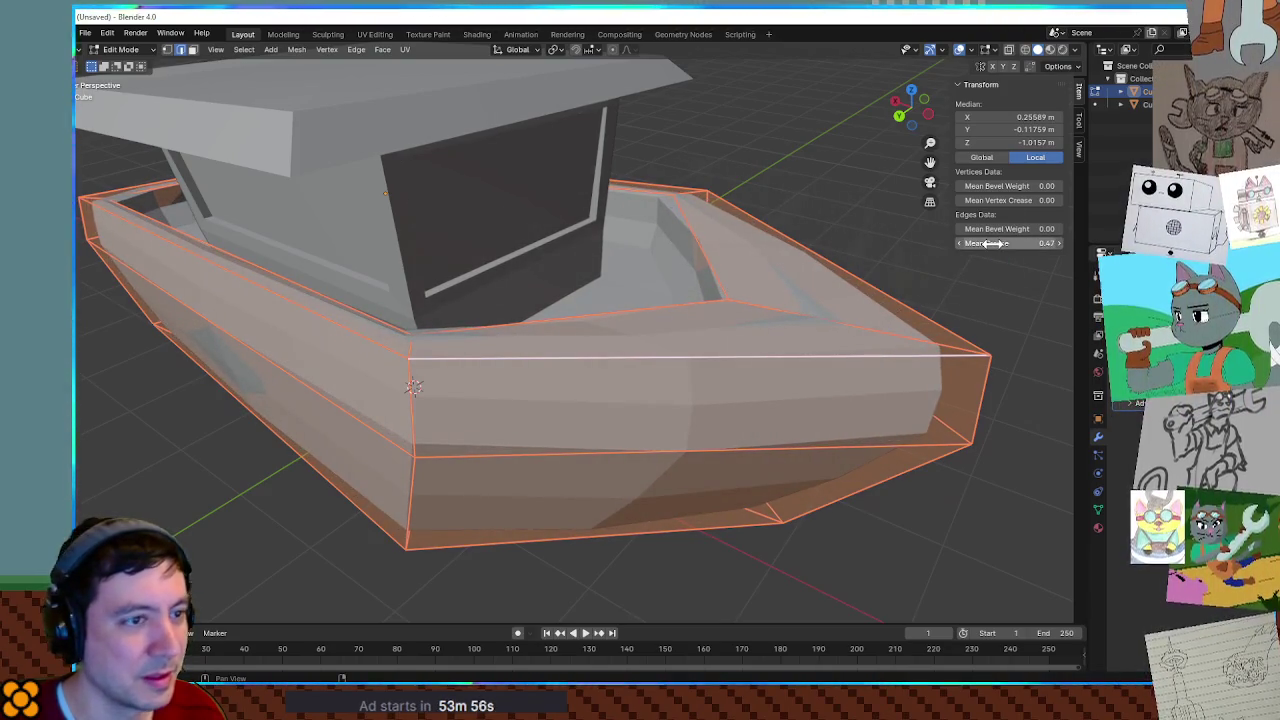
key(Escape)
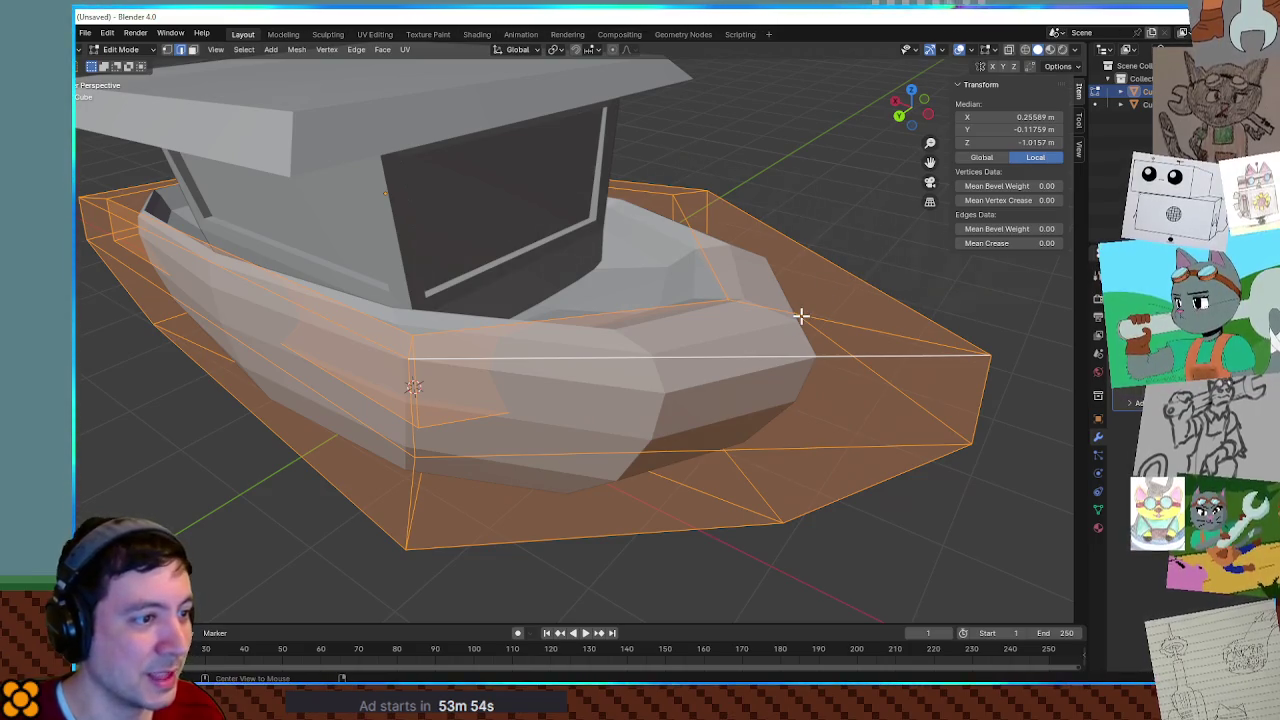
Crease the bow-bottom loop to about 0.5 and the hull rim loop to about 0.93.
alt+click(816, 316)
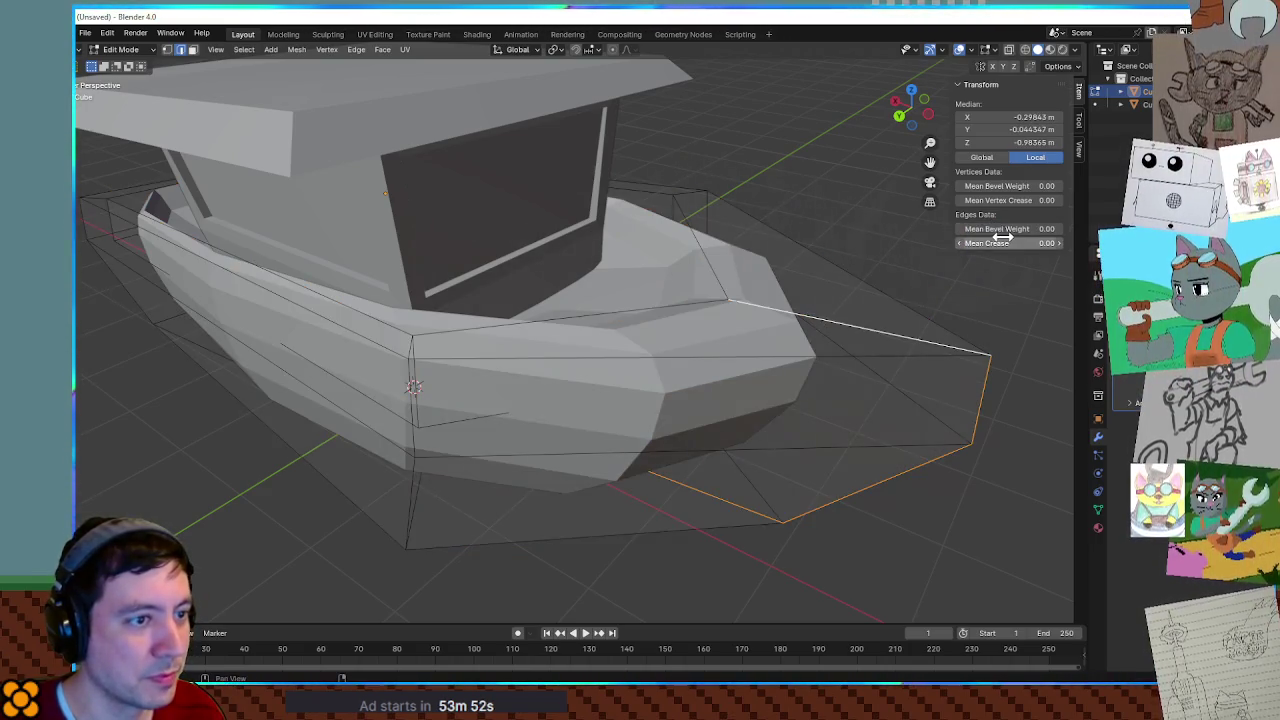
mouse_move(1010, 243)
mouse_down()
mouse_move(1040, 243)
mouse_move(1020, 243)
mouse_up()
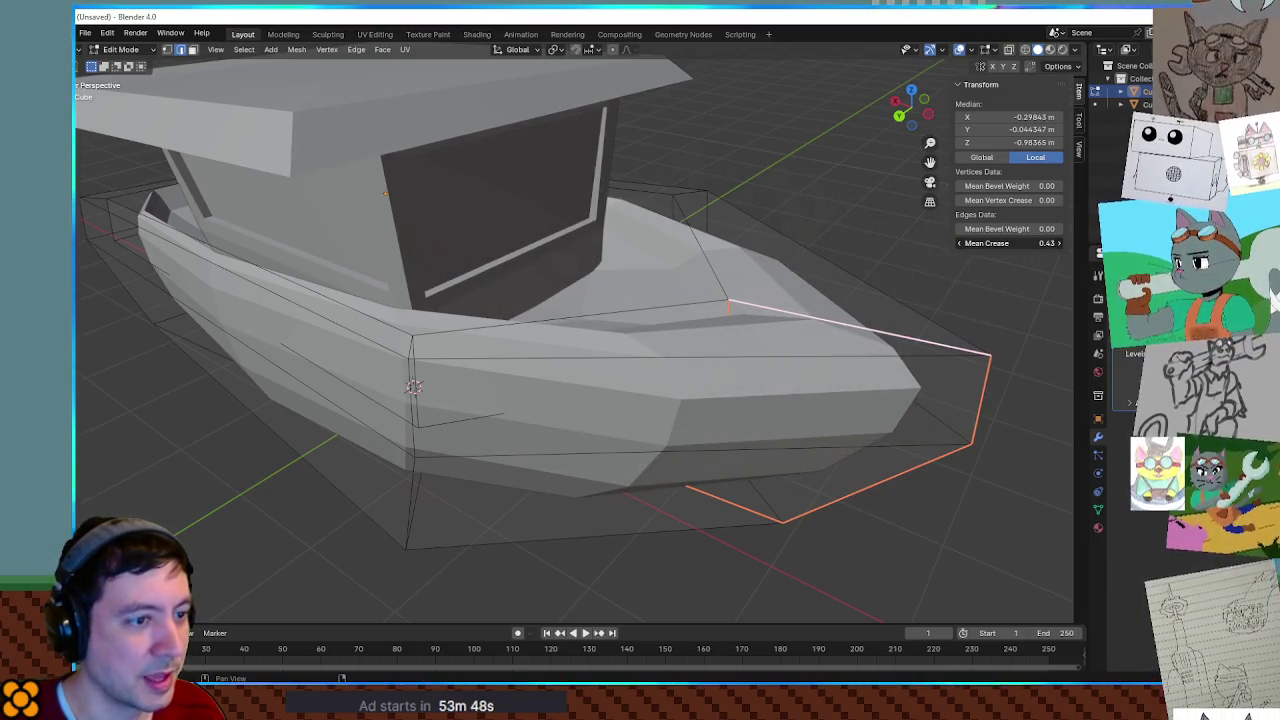
alt+click(896, 353)
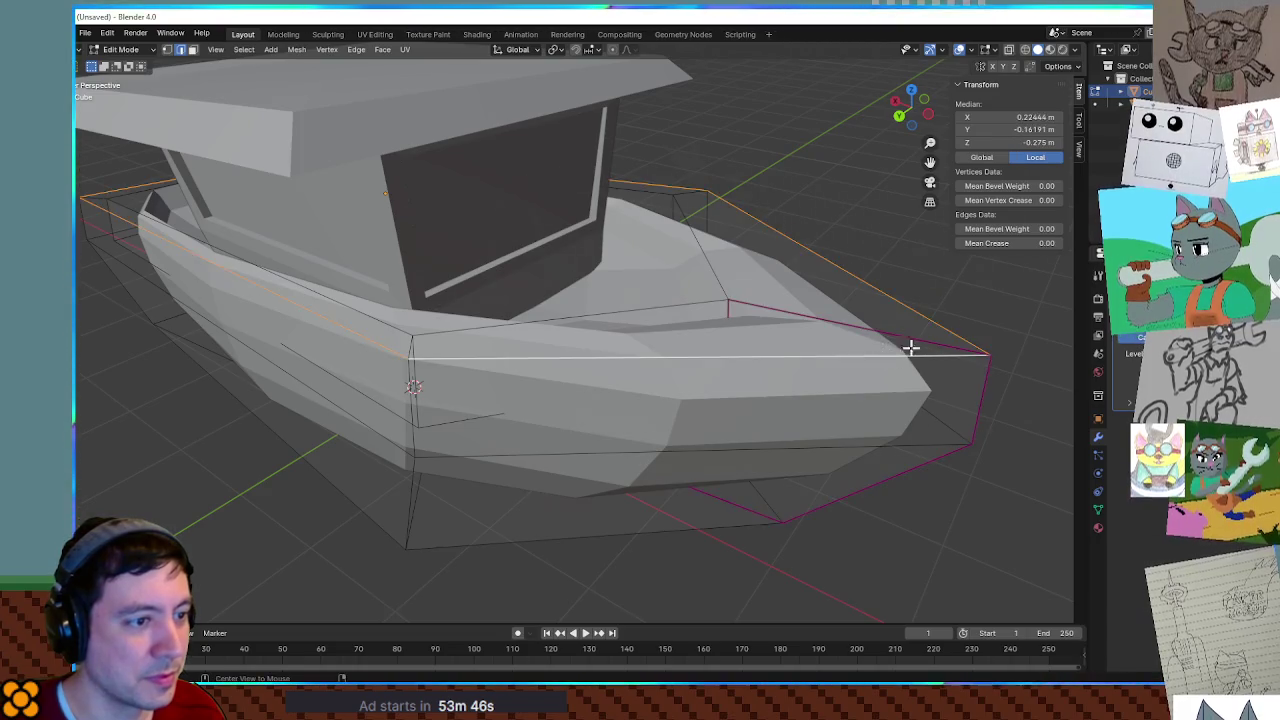
drag(1010, 243, 1045, 243)
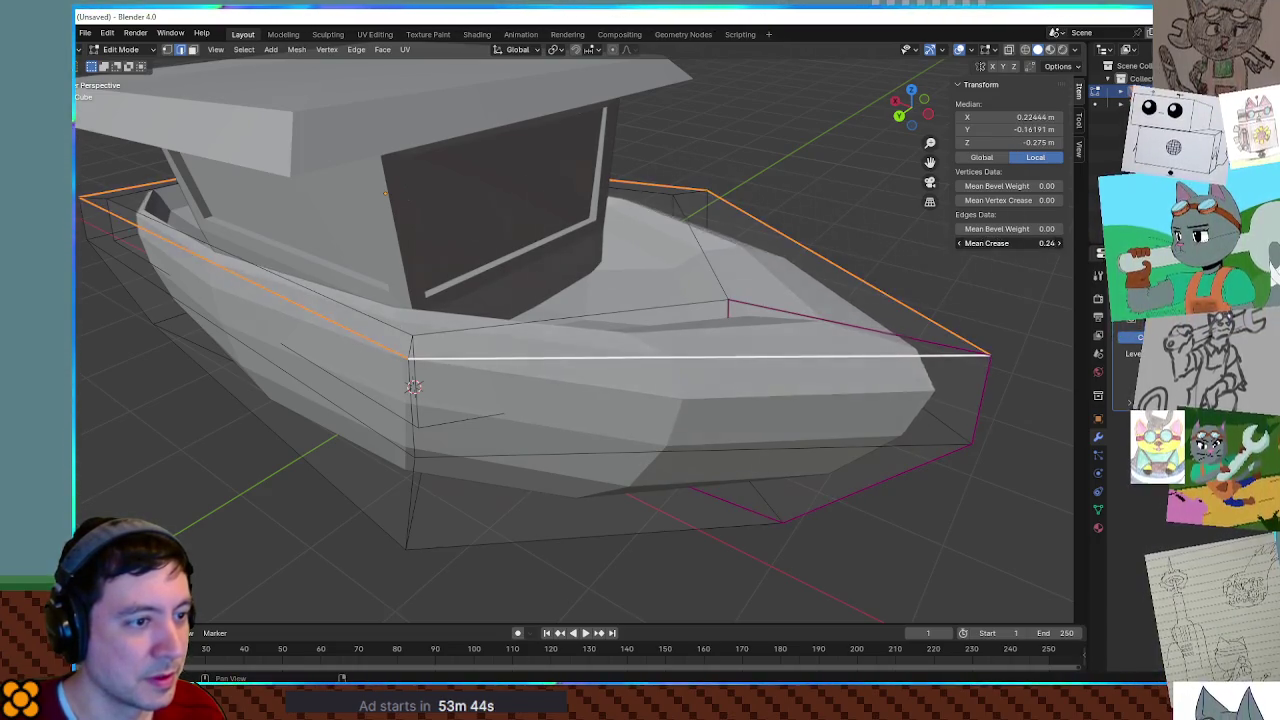
mouse_move(773, 274)
middle_down()
mouse_move(808, 246)
mouse_move(771, 228)
mouse_move(629, 237)
mouse_move(497, 217)
mouse_move(634, 257)
mouse_move(630, 326)
mouse_move(531, 294)
mouse_move(714, 314)
mouse_move(808, 294)
mouse_move(663, 314)
mouse_move(904, 295)
mouse_move(829, 320)
mouse_move(623, 331)
mouse_move(727, 337)
mouse_move(566, 343)
mouse_move(525, 362)
middle_up()
key(Tab)
Give the hull Shade Smooth and Shade Auto Smooth shading.
click(630, 326)
right_click(592, 316)
click(593, 302)
right_click(525, 362)
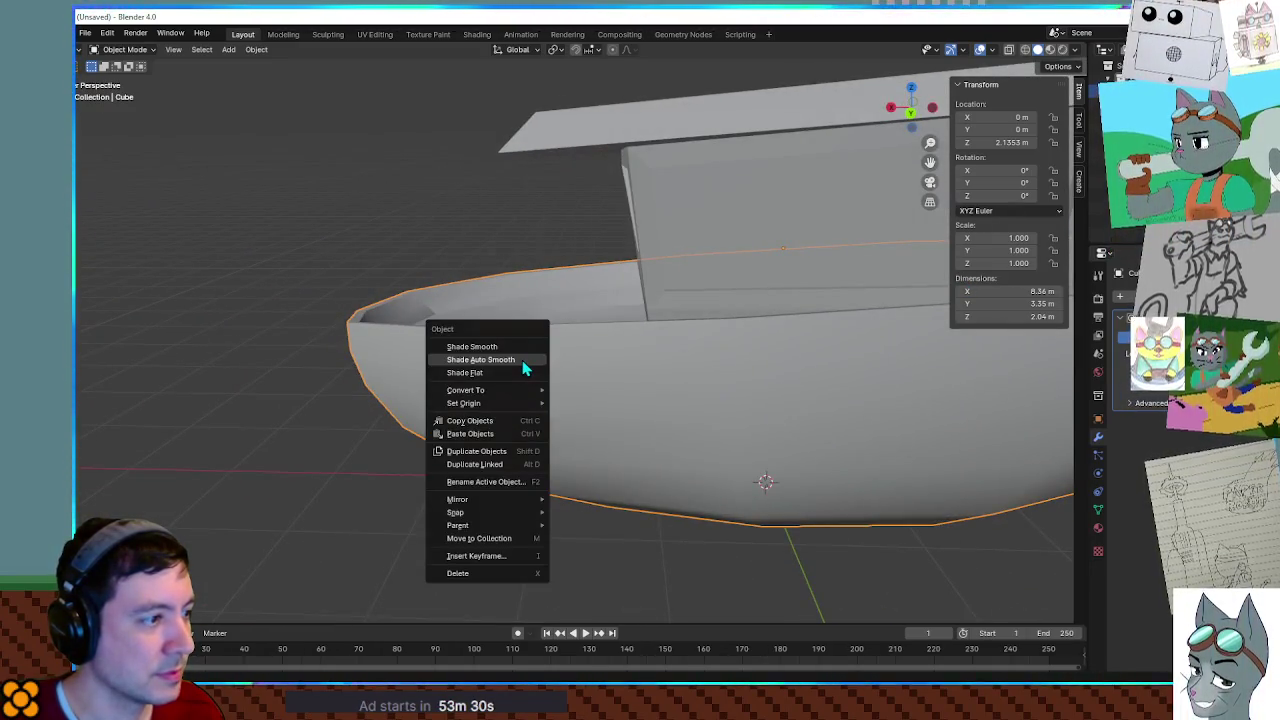
click(522, 360)
mouse_move(457, 323)
middle_down()
mouse_move(574, 364)
mouse_move(542, 333)
mouse_move(645, 318)
mouse_move(556, 320)
mouse_move(600, 333)
mouse_move(623, 325)
mouse_move(609, 314)
middle_up()
right_click(608, 306)
click(609, 297)
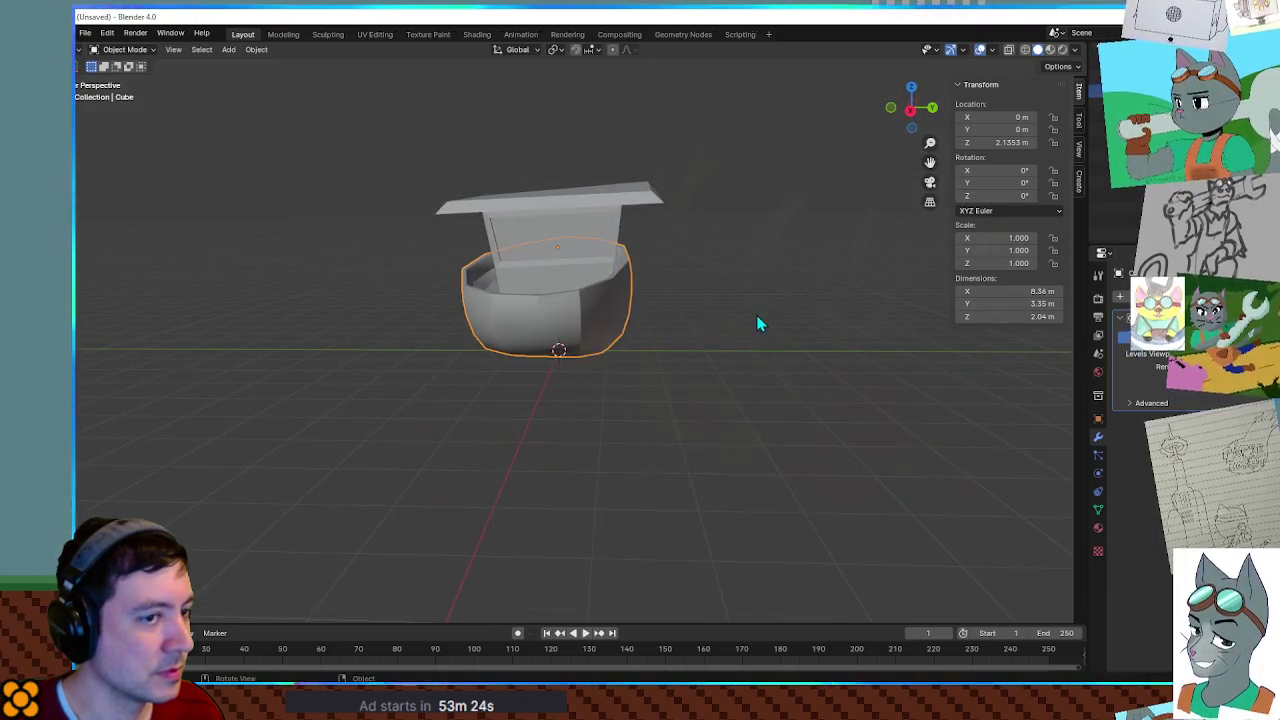
Remove the Catmull-Clark Subdivision Surface modifier and re-add it with Ctrl+1.
click(1200, 337)
click(1150, 337)
click(1152, 342)
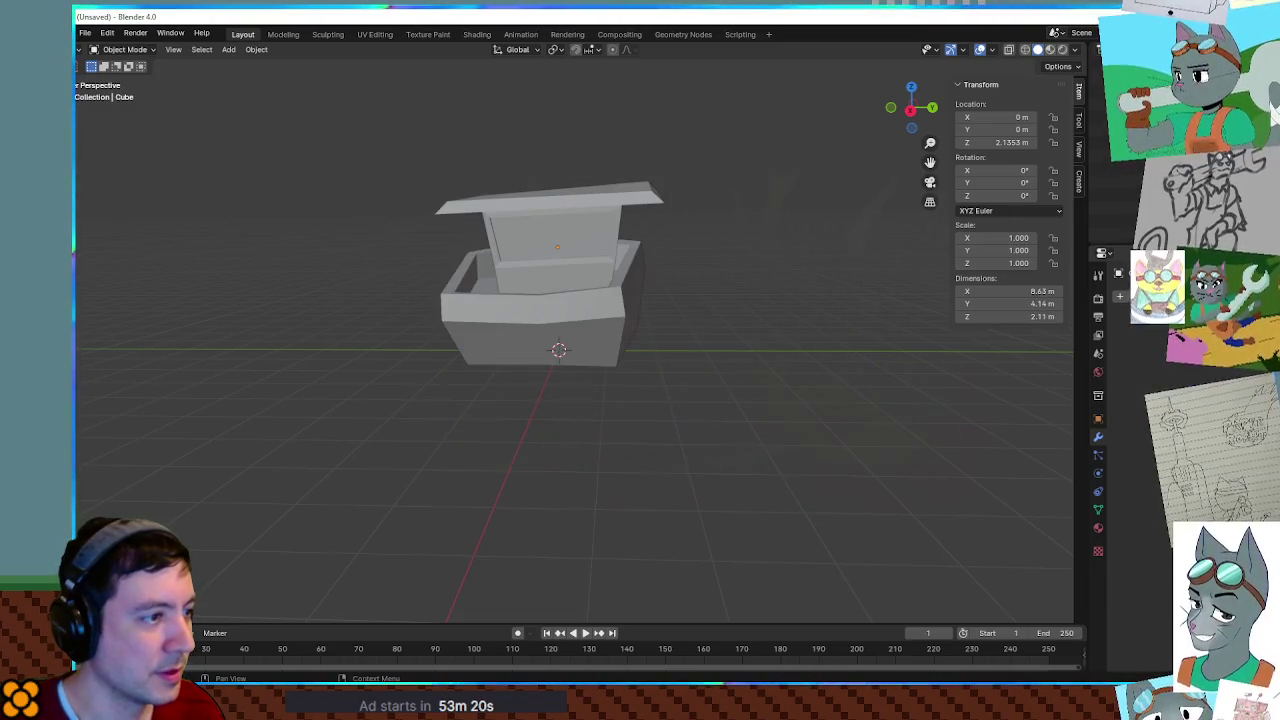
key(ctrl+1)
middle_drag(838, 301, 801, 389)
scroll(794, 379, up, 2)
scroll(790, 340, up, 2)
Select the hull from a low frontal view and enter Edit Mode.
middle_drag(788, 308, 771, 291)
scroll(746, 318, up, 2)
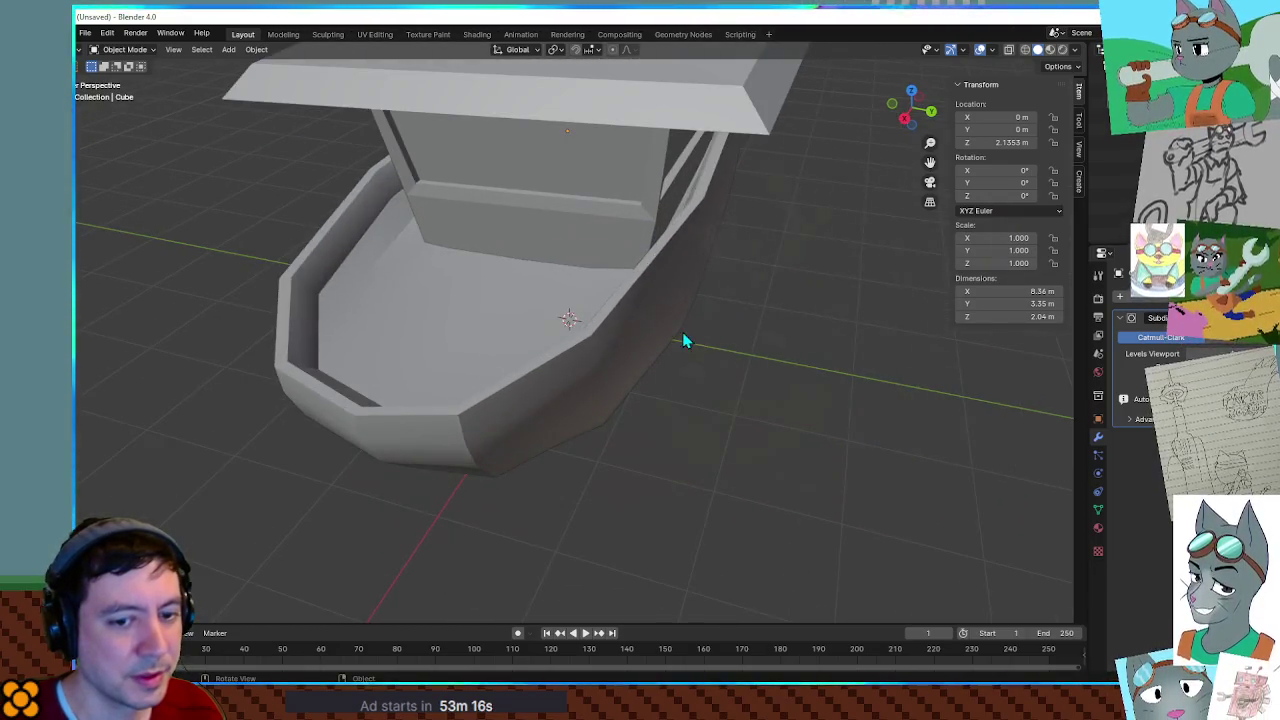
middle_drag(686, 343, 770, 330)
click(634, 333)
mouse_move(634, 333)
middle_down()
mouse_move(695, 353)
mouse_move(695, 319)
mouse_move(631, 330)
middle_up()
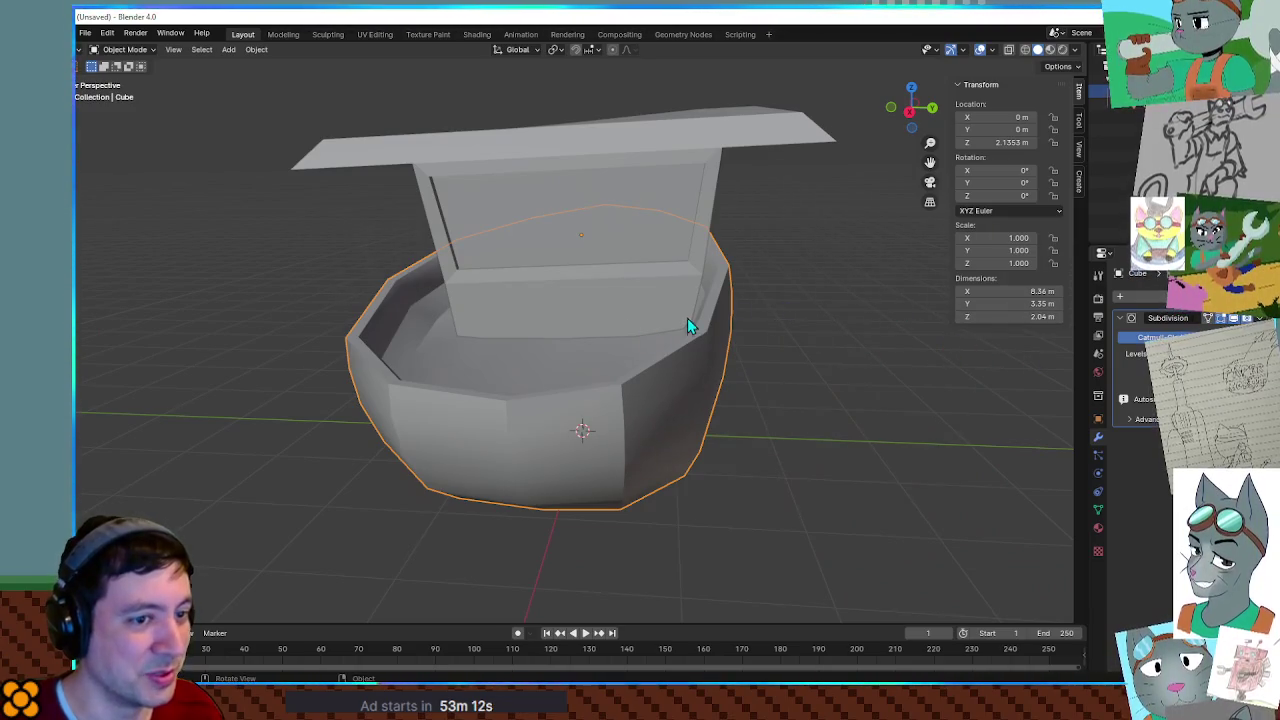
mouse_move(640, 400)
middle_down()
mouse_move(611, 393)
mouse_move(671, 383)
mouse_move(660, 395)
mouse_move(631, 383)
mouse_move(697, 400)
mouse_move(661, 372)
mouse_move(680, 406)
middle_up()
scroll(611, 393, up, 3)
scroll(660, 395, down, 3)
key(Tab)
Select the edge running down the hull's side corner.
scroll(717, 406, up, 2)
scroll(817, 400, up, 2)
mouse_move(817, 400)
middle_down()
mouse_move(844, 394)
mouse_move(826, 360)
mouse_move(825, 385)
middle_up()
alt+click(689, 518)
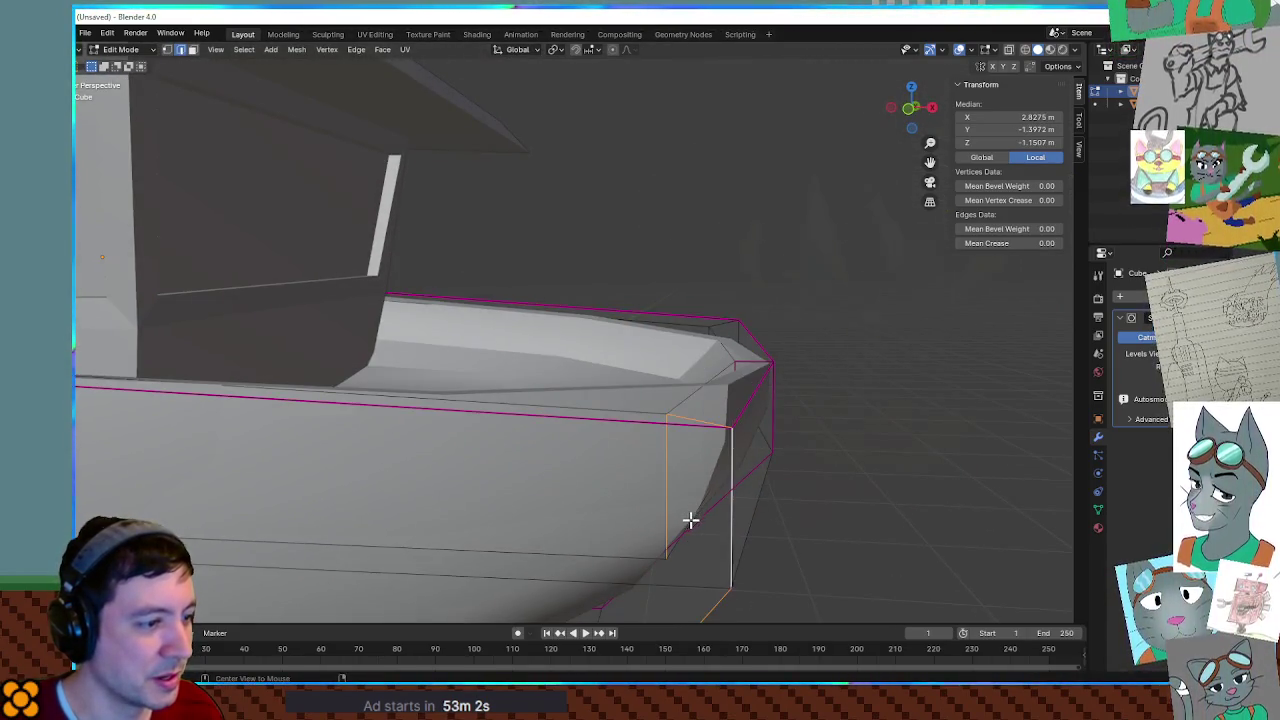
mouse_move(719, 451)
middle_down()
mouse_move(747, 514)
mouse_move(709, 471)
mouse_move(612, 433)
middle_up()
alt+click(528, 467)
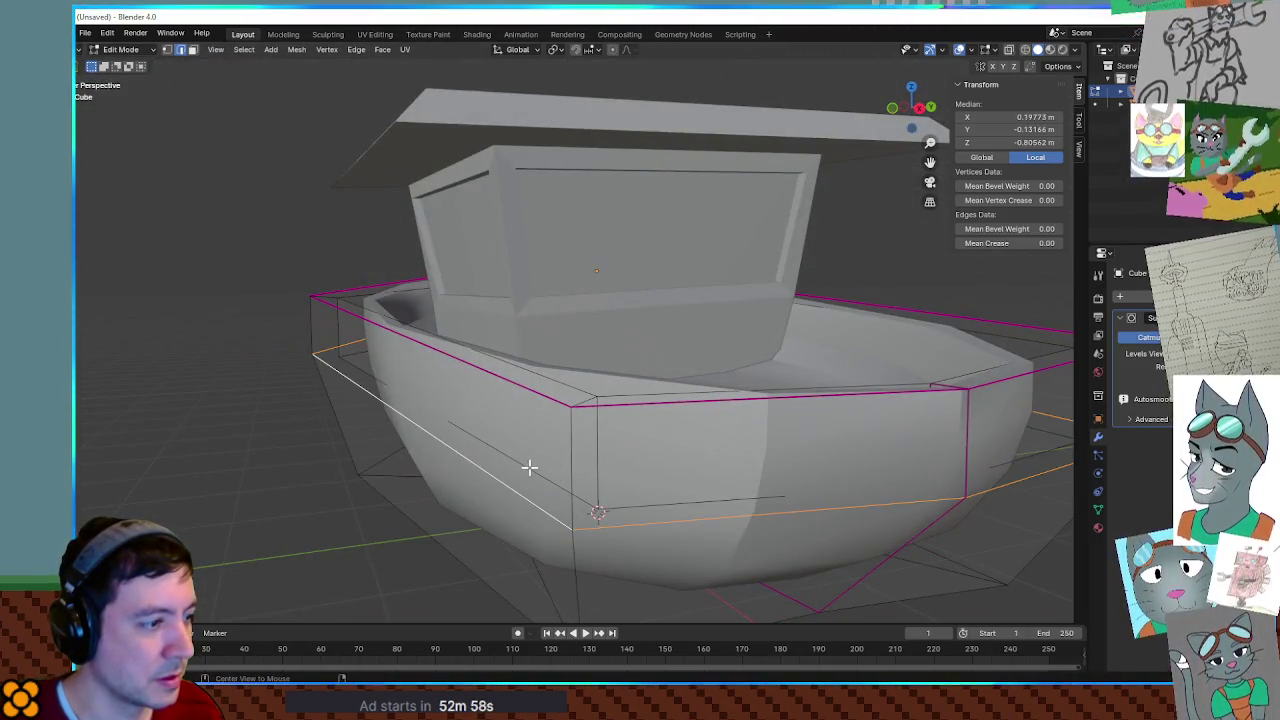
middle_drag(543, 468, 471, 423)
scroll(471, 423, up, 3)
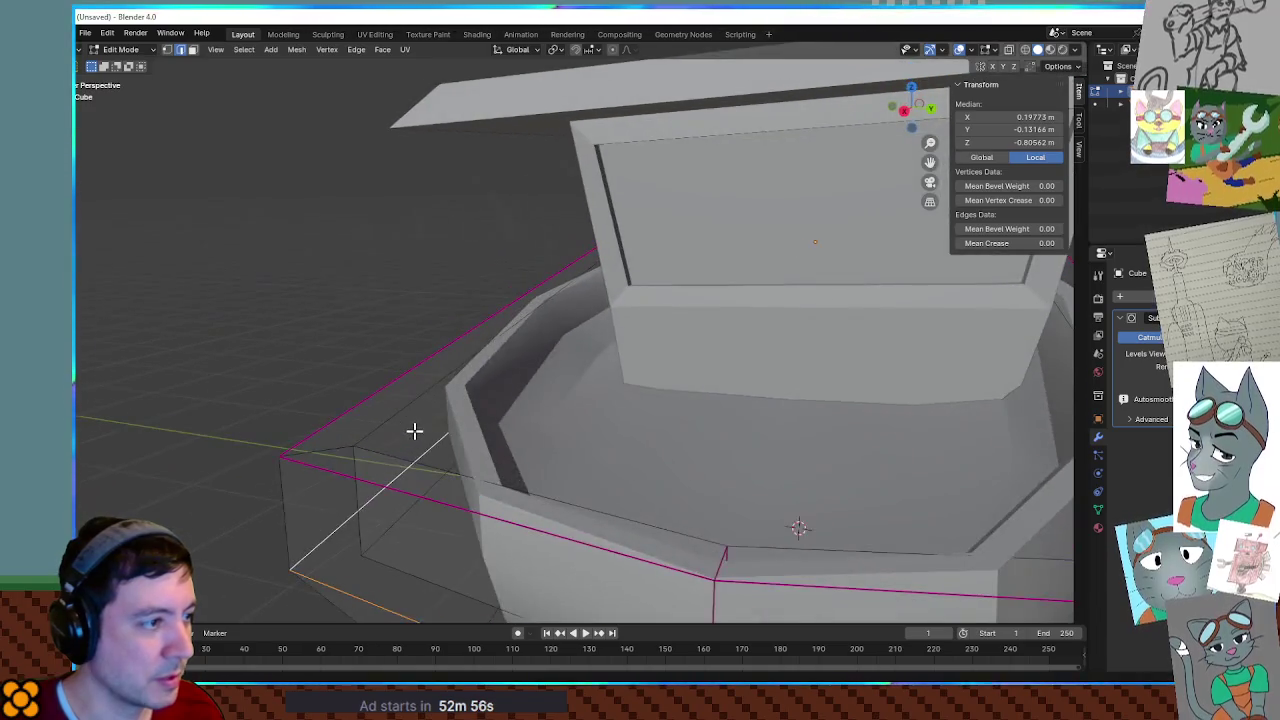
click(456, 458)
shift+click(456, 458)
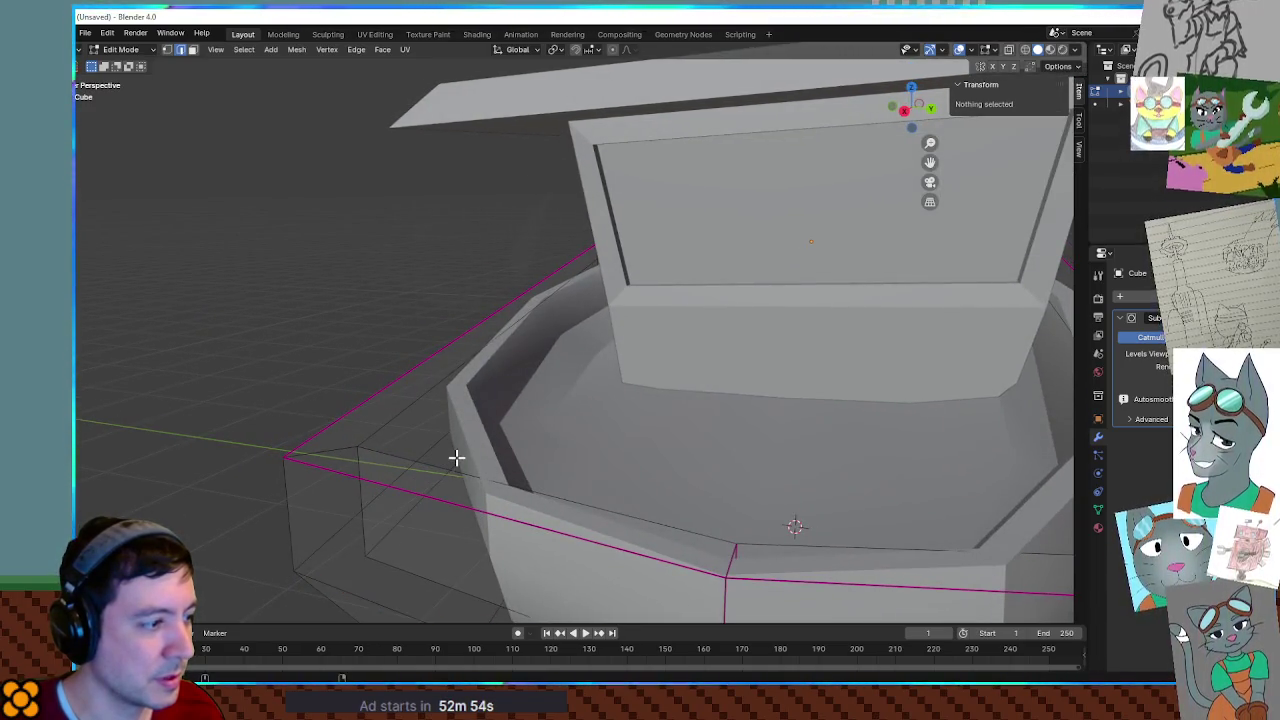
alt+click(456, 458)
After trying 0.6, give the vertical hull corner edges a light 0.34 crease.
mouse_move(1002, 242)
mouse_down()
mouse_move(1050, 242)
mouse_move(1000, 242)
mouse_up()
mouse_move(660, 340)
middle_down()
mouse_move(823, 395)
mouse_move(860, 422)
middle_up()
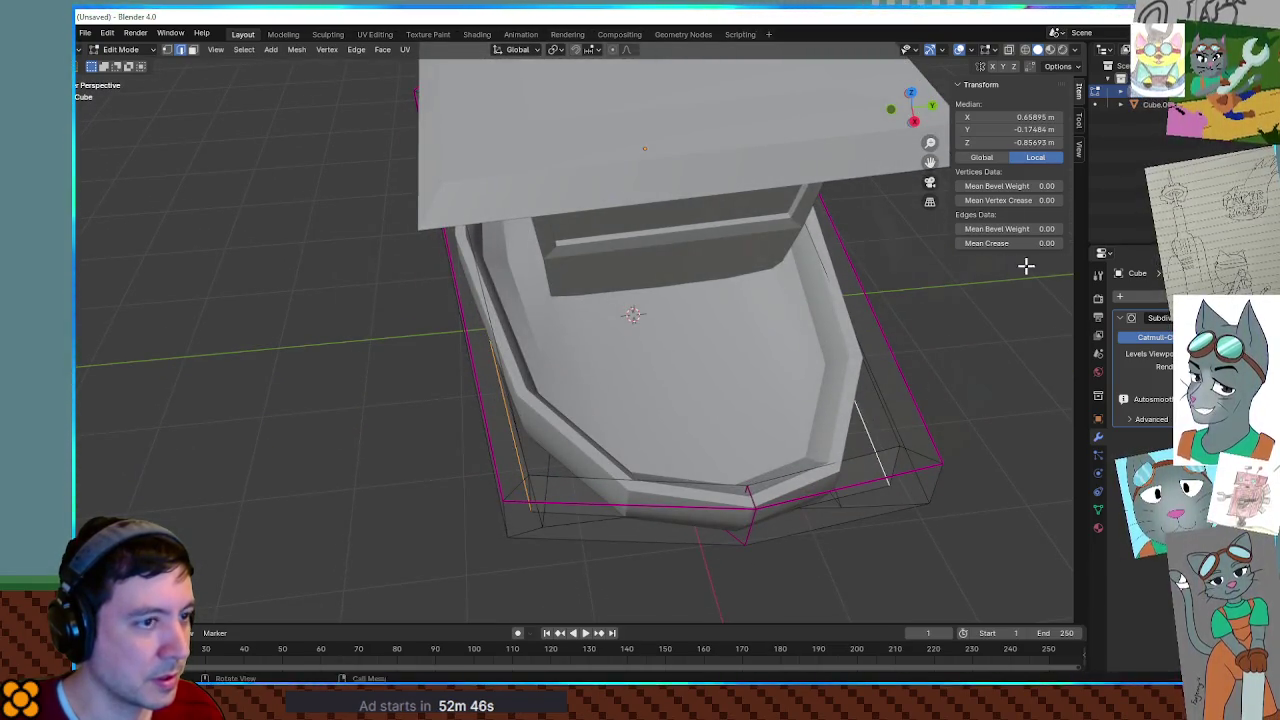
drag(1005, 242, 1040, 242)
mouse_move(763, 314)
middle_down()
mouse_move(702, 348)
mouse_move(775, 125)
mouse_move(713, 260)
middle_up()
scroll(690, 346, up, 3)
click(626, 346)
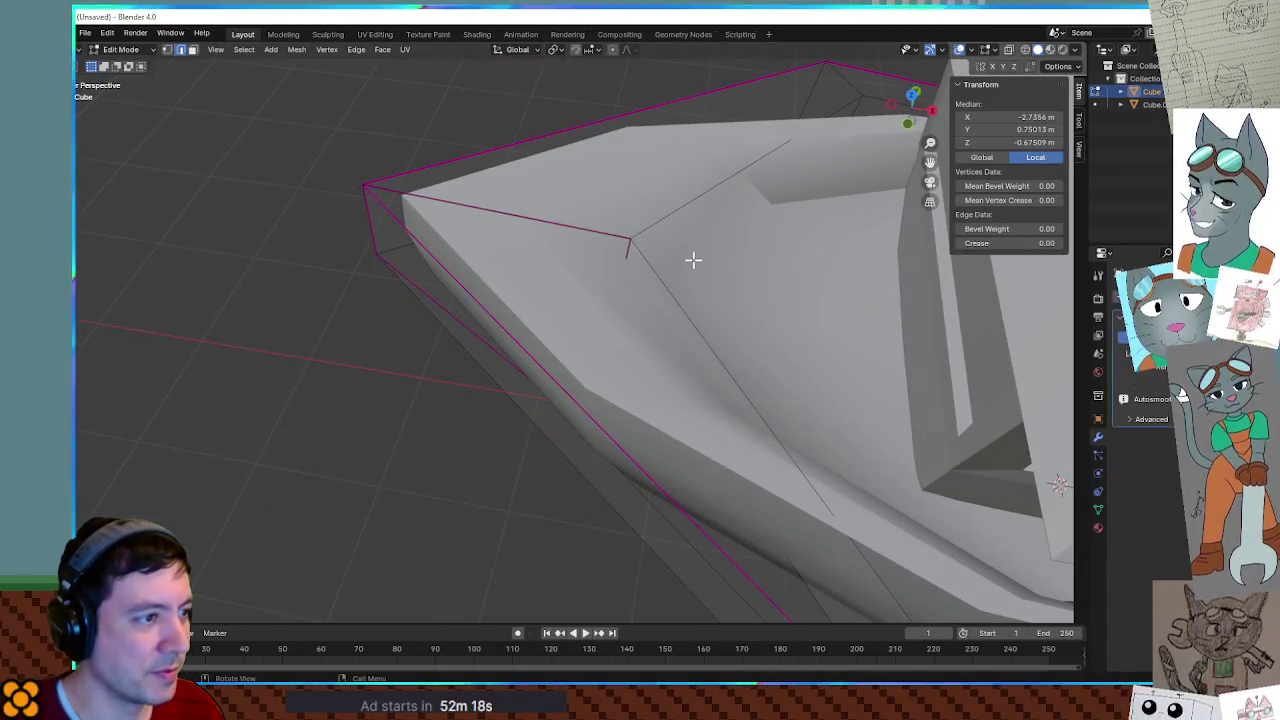
Select the deck rim edge loop and turn on the modifier's on-cage base-mesh display.
alt+click(479, 134)
scroll(320, 194, down, 3)
mouse_move(406, 197)
middle_down()
mouse_move(502, 242)
mouse_move(554, 246)
mouse_move(540, 323)
mouse_move(549, 312)
mouse_move(534, 303)
mouse_move(509, 334)
mouse_move(429, 354)
middle_up()
scroll(523, 325, up, 3)
scroll(429, 354, up, 3)
scroll(377, 346, up, 3)
scroll(585, 325, up, 2)
middle_drag(585, 325, 590, 330)
middle_drag(425, 326, 1125, 337)
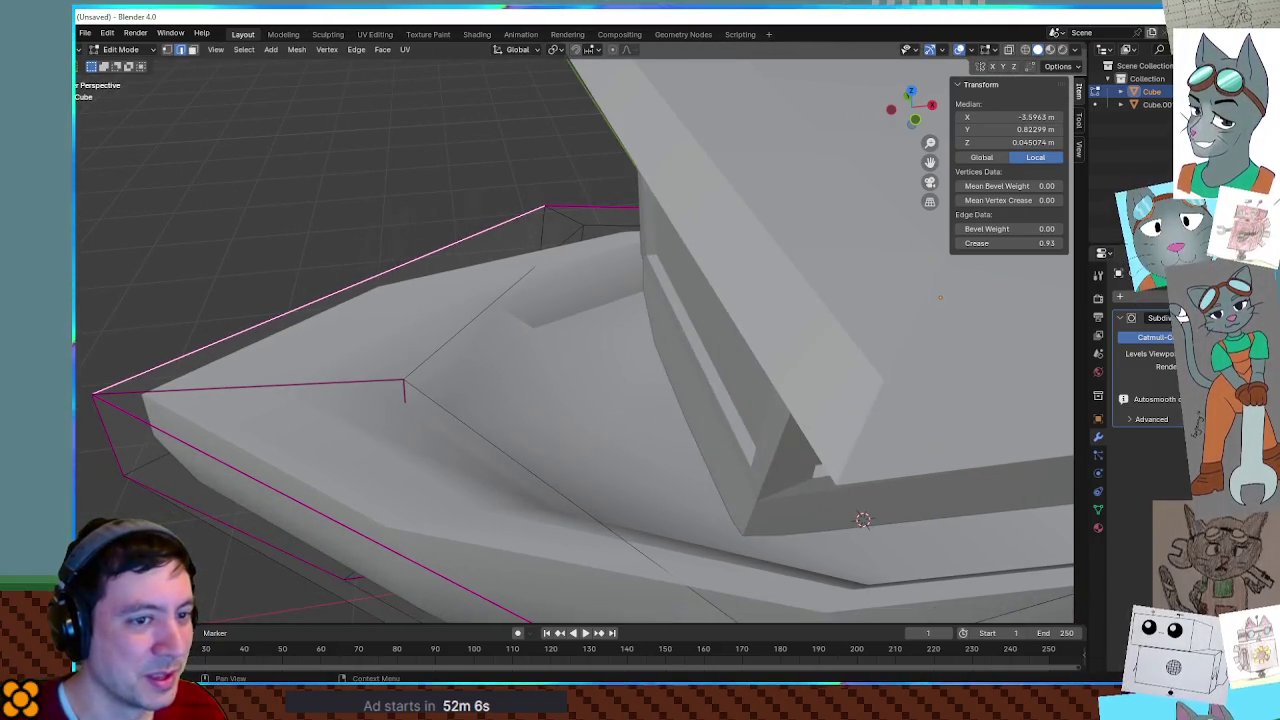
click(1182, 308)
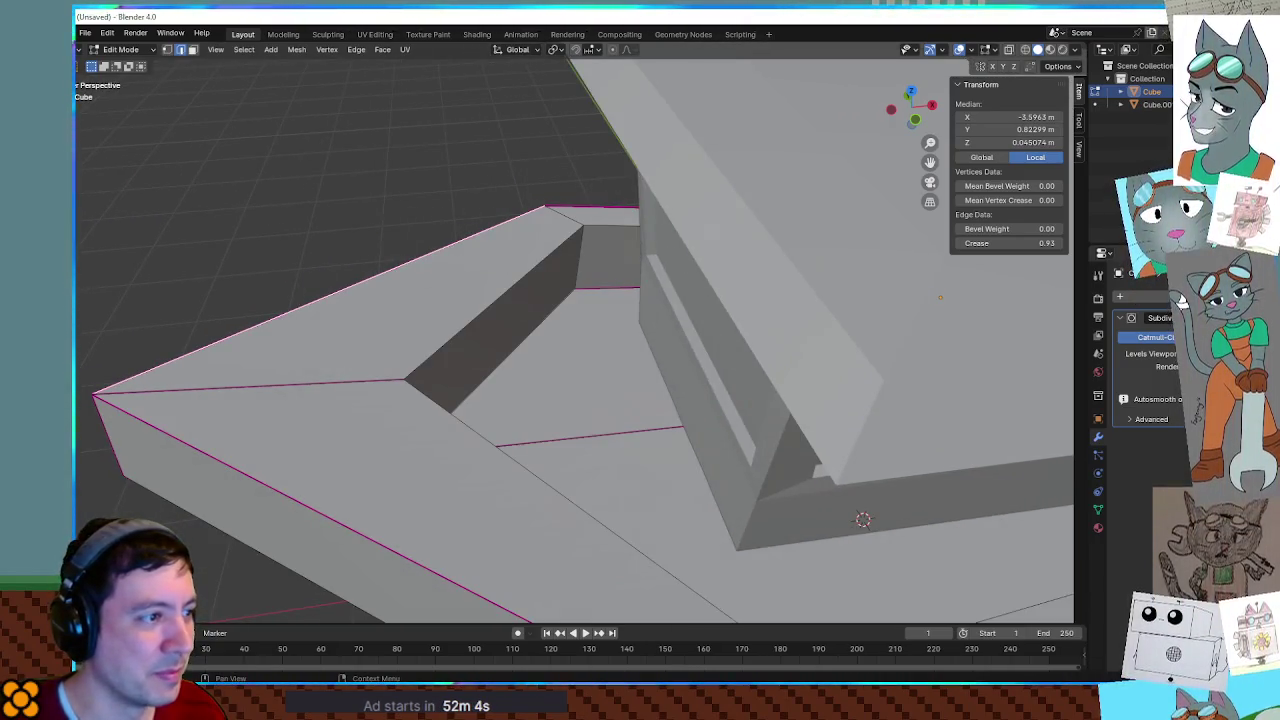
mouse_move(501, 362)
middle_down()
mouse_move(463, 371)
mouse_move(389, 424)
mouse_move(493, 357)
middle_up()
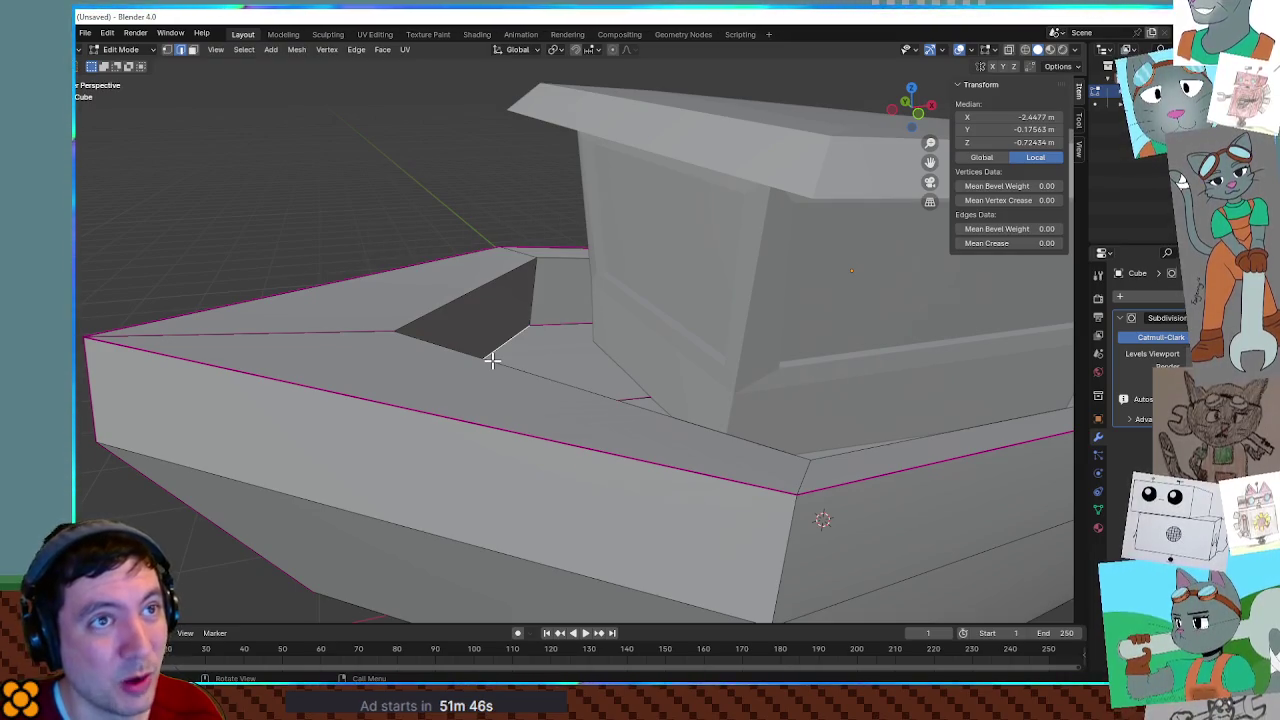
middle_drag(521, 340, 729, 378)
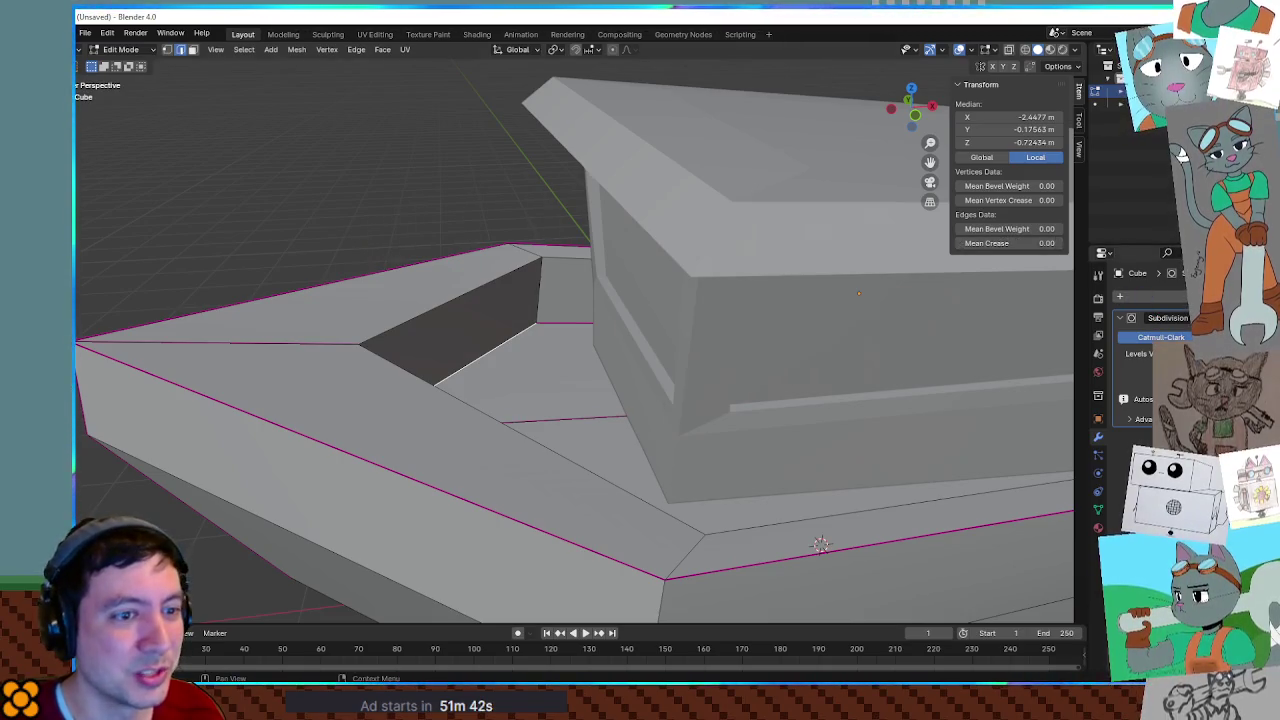
Crease the deck rim loops to about 0.76, then reselect the hull in Object Mode.
drag(1010, 243, 1040, 243)
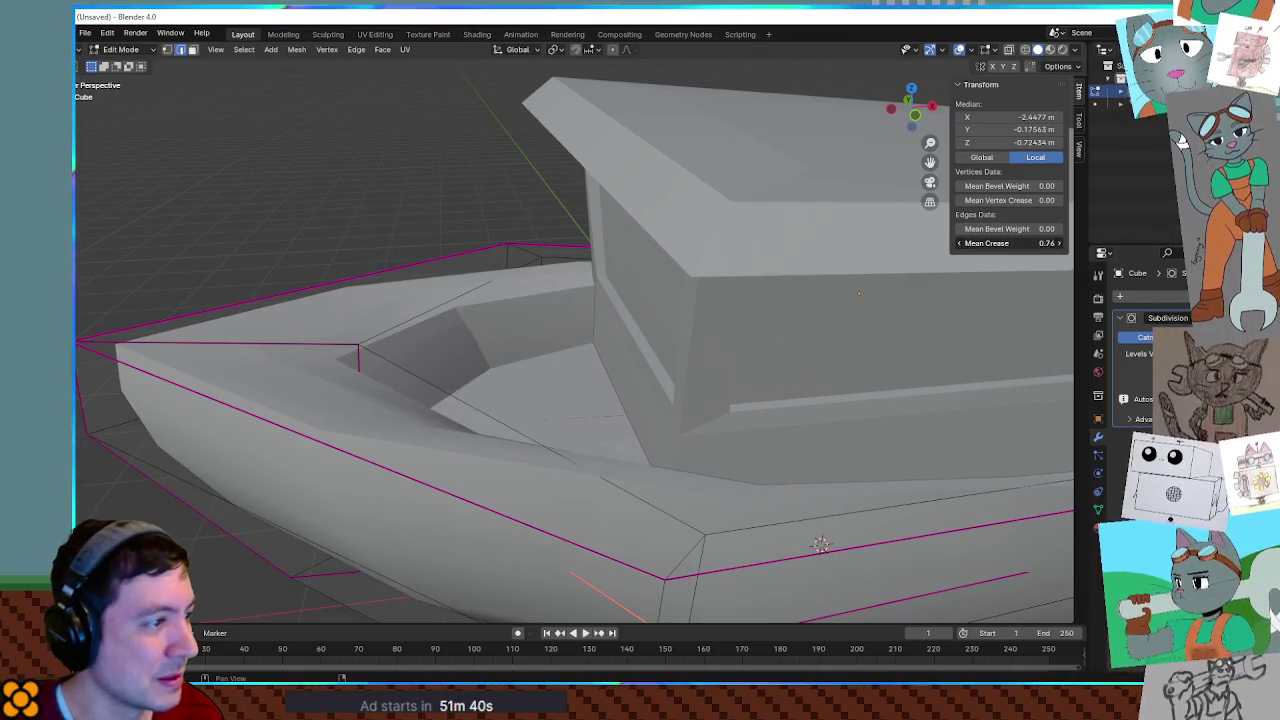
drag(1010, 243, 1045, 243)
scroll(350, 191, down, 6)
middle_drag(486, 206, 497, 186)
key(Tab)
mouse_move(814, 214)
middle_down()
mouse_move(775, 248)
mouse_move(423, 223)
mouse_move(463, 260)
mouse_move(691, 251)
mouse_move(603, 263)
mouse_move(611, 291)
mouse_move(836, 307)
mouse_move(654, 271)
mouse_move(680, 271)
mouse_move(519, 273)
mouse_move(703, 286)
mouse_move(526, 260)
mouse_move(374, 266)
mouse_move(683, 323)
mouse_move(577, 311)
mouse_move(857, 306)
mouse_move(869, 283)
mouse_move(1015, 370)
mouse_move(1043, 354)
mouse_move(951, 386)
mouse_move(923, 423)
mouse_move(855, 367)
mouse_move(771, 340)
mouse_move(806, 377)
mouse_move(604, 323)
middle_up()
click(629, 317)
In Edit Mode, vertex-slide the inner bow deck vertex along its edge.
key(Tab)
key(g)
key(x)
key(g)
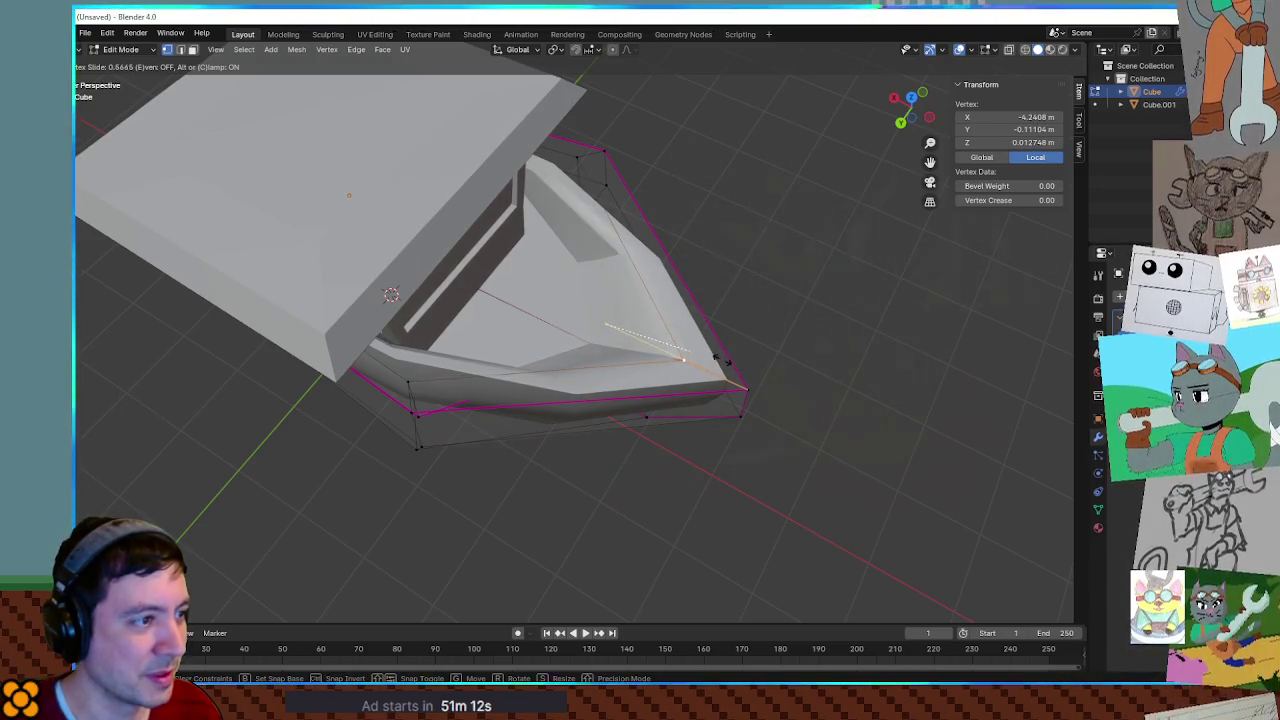
click(660, 352)
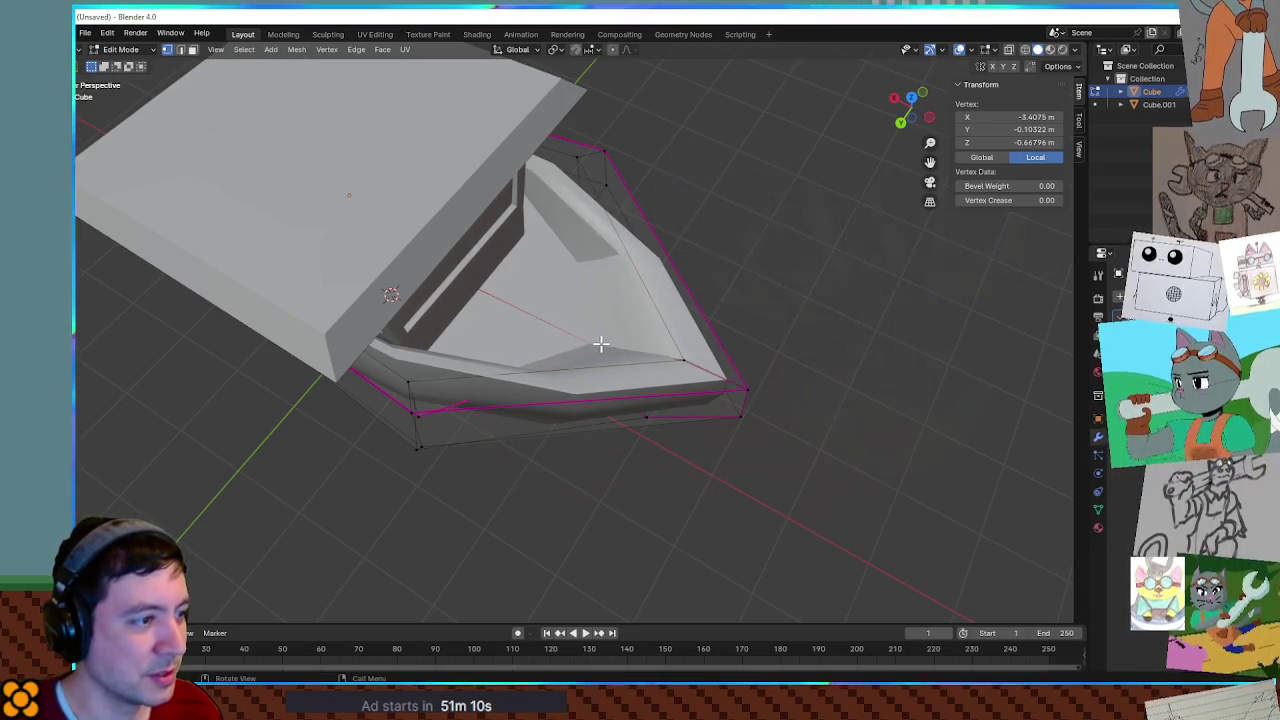
Slide the bow vertex again, then move it along X into its final position.
key(g)
key(g)
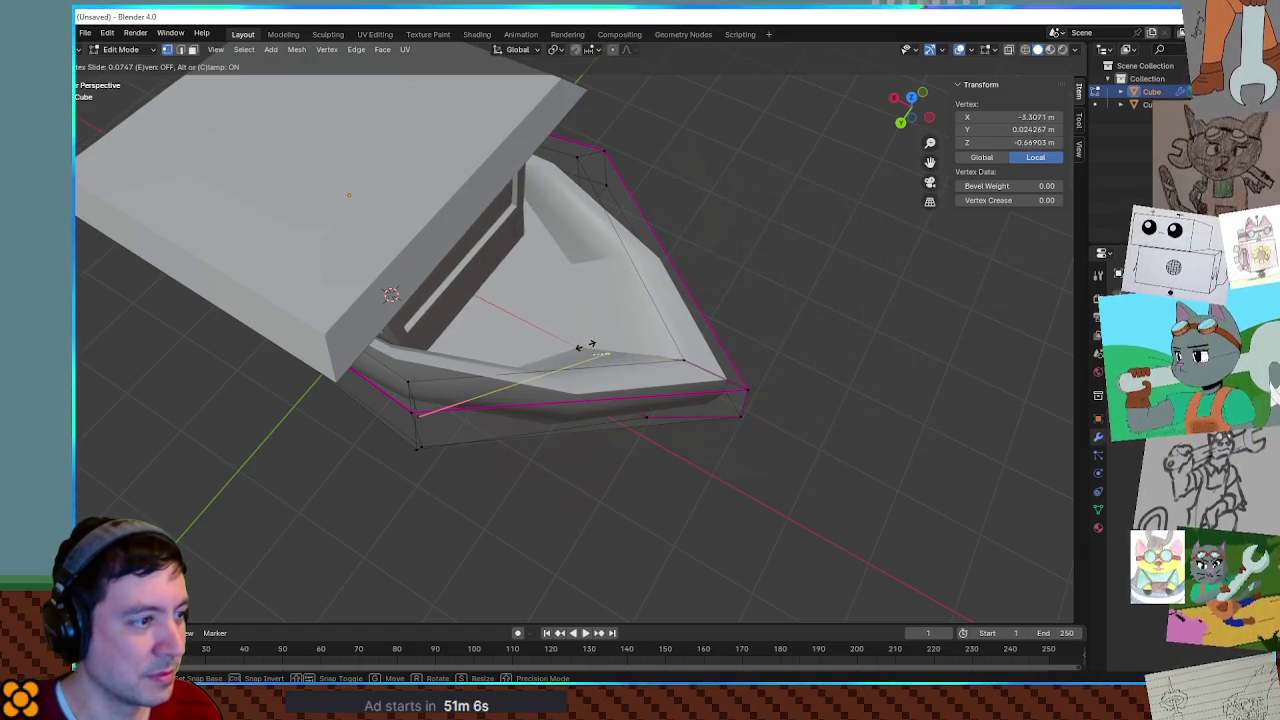
click(632, 345)
key(g)
key(x)
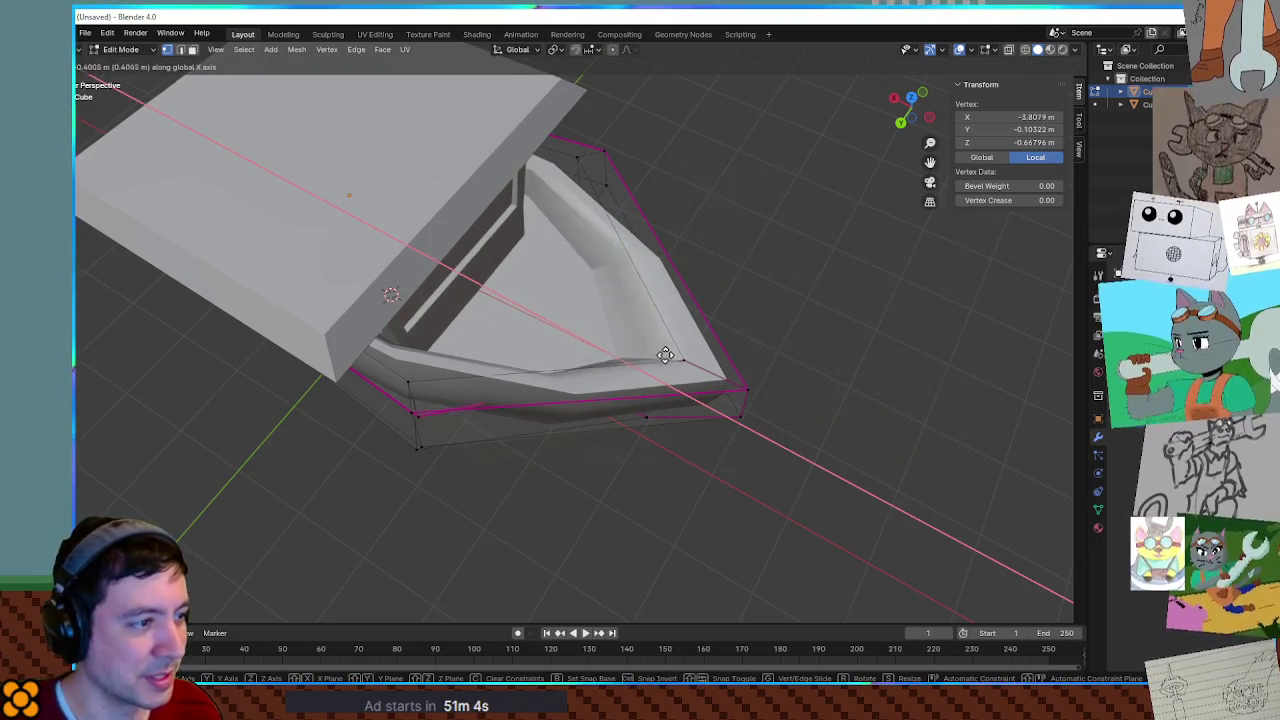
click(705, 365)
mouse_move(820, 349)
middle_down()
mouse_move(877, 269)
mouse_move(871, 320)
middle_up()
Return the hull to Object Mode and select the cabin.
key(Tab)
scroll(786, 314, down, 5)
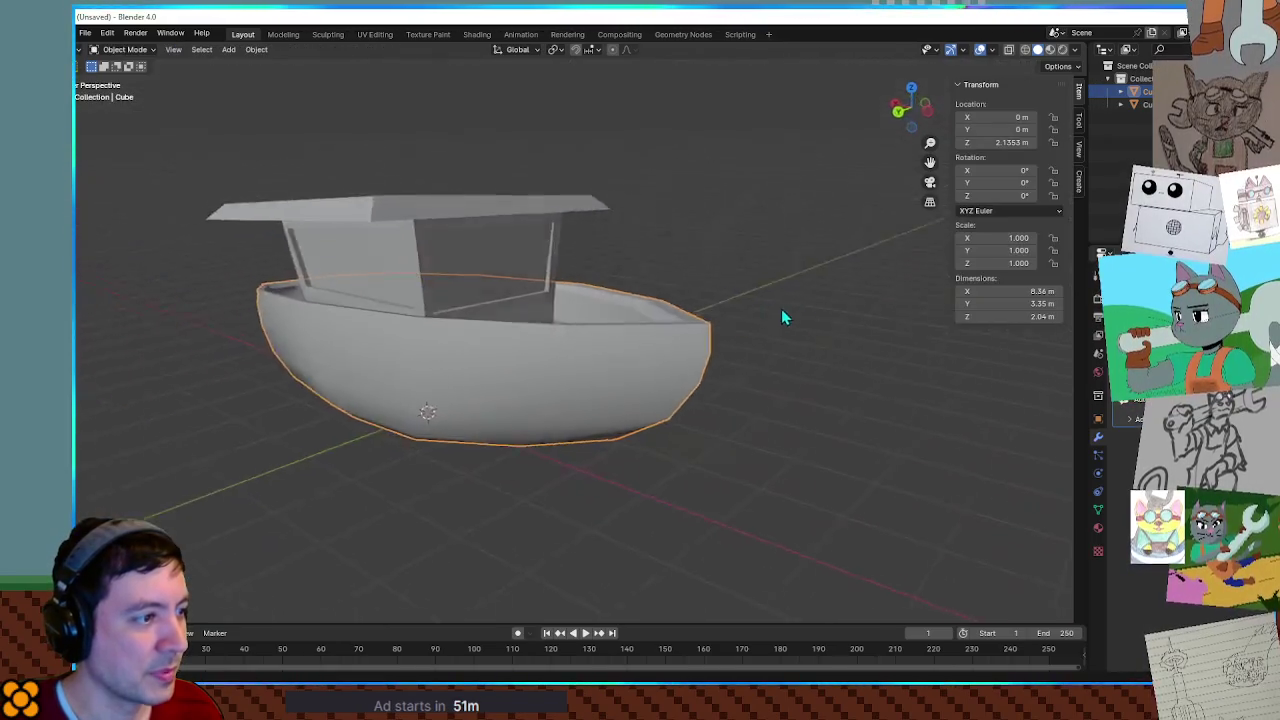
middle_drag(786, 314, 767, 300)
scroll(767, 300, up, 6)
middle_drag(917, 306, 838, 308)
scroll(838, 308, down, 3)
scroll(836, 262, down, 3)
middle_drag(677, 300, 670, 263)
click(648, 245)
With X-ray on, box-select the cabin's roof vertices and scale them narrower along Y.
key(Tab)
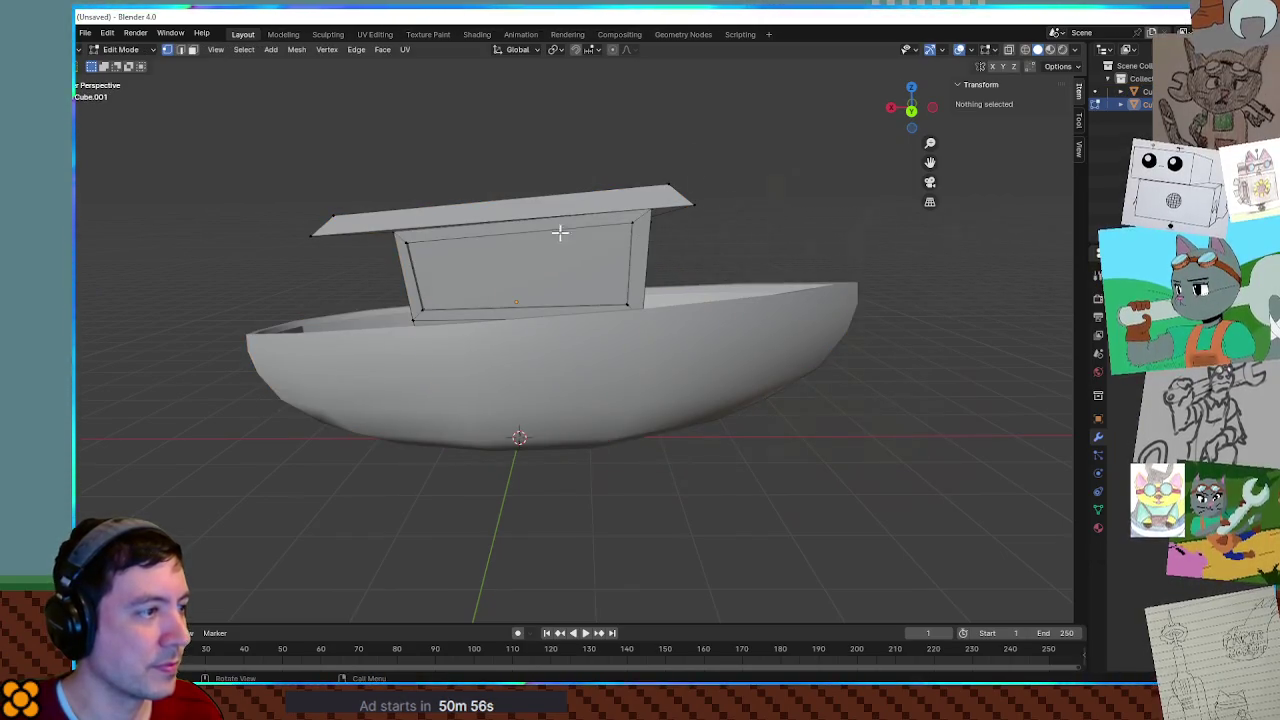
mouse_move(366, 203)
middle_down()
mouse_move(443, 212)
mouse_move(428, 209)
middle_up()
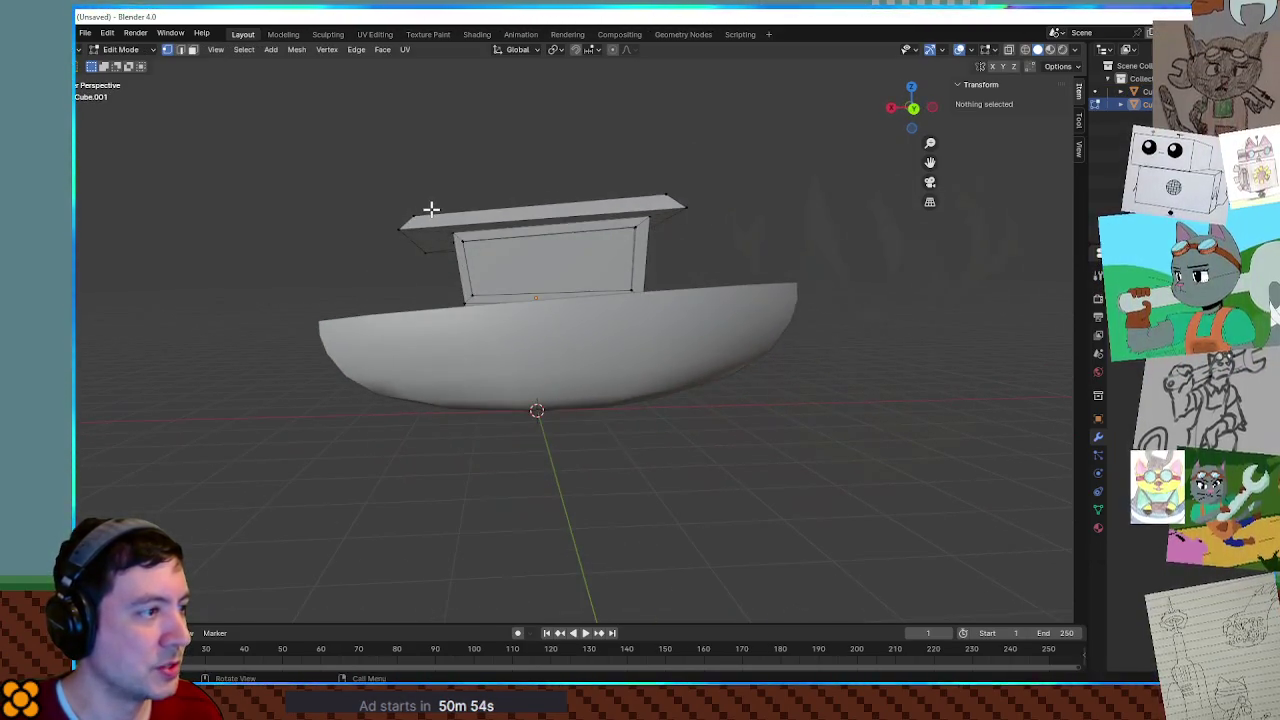
key(alt+z)
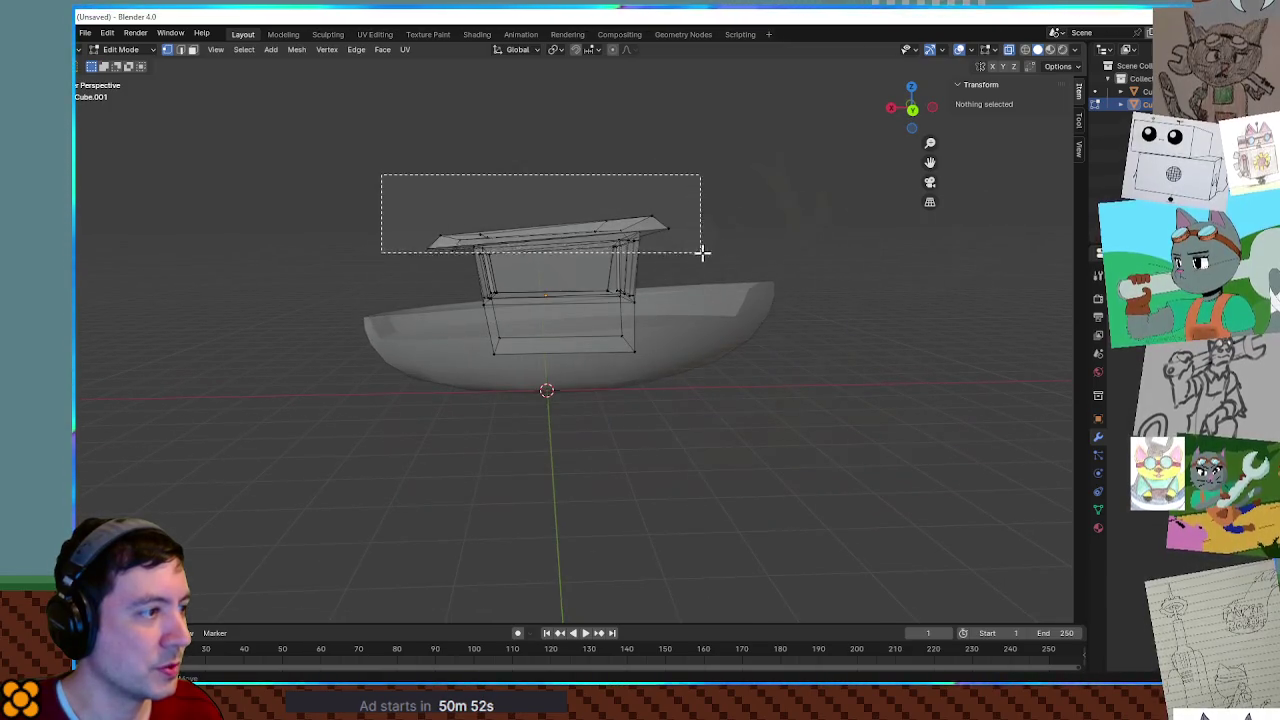
drag(383, 177, 727, 262)
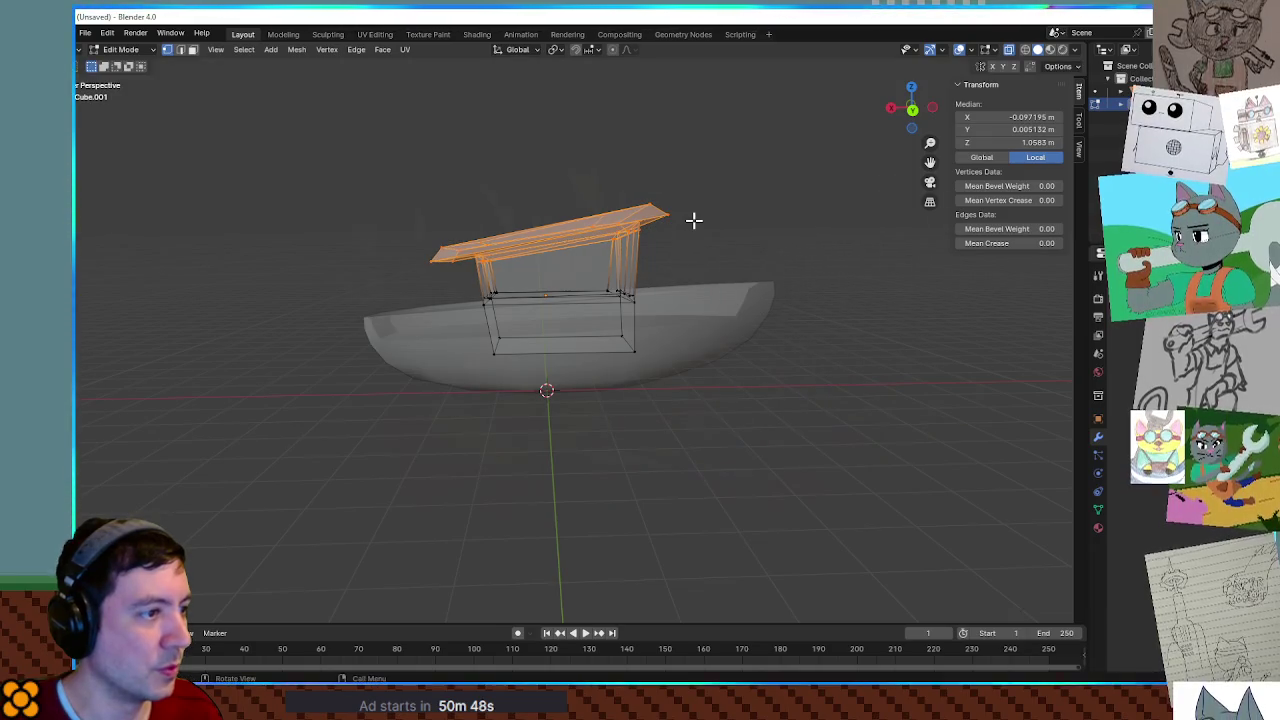
middle_drag(653, 225, 787, 309)
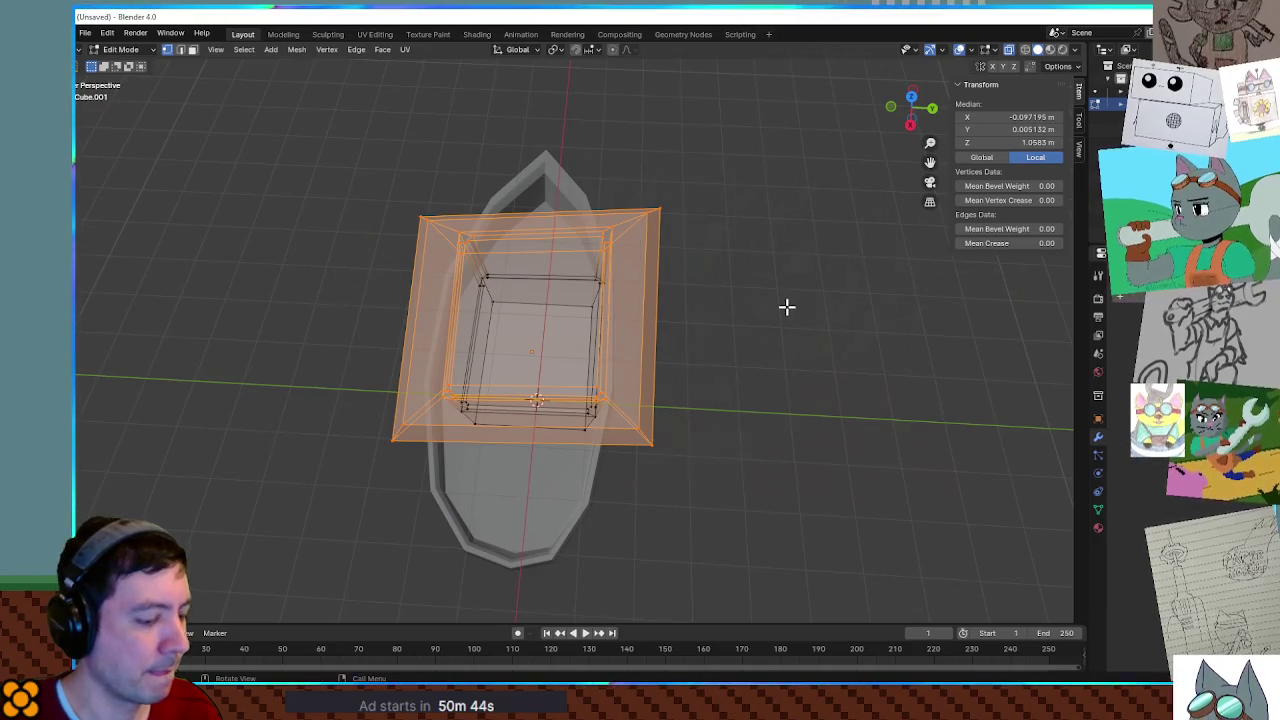
key(s)
key(y)
click(735, 304)
mouse_move(769, 334)
middle_down()
mouse_move(807, 232)
mouse_move(730, 248)
middle_up()
Back in Object Mode, move the whole cabin about -0.22 m along the Y axis.
key(Tab)
click(808, 231)
key(Tab)
key(Tab)
mouse_move(826, 270)
middle_down()
mouse_move(646, 310)
mouse_move(653, 326)
mouse_move(618, 313)
mouse_move(757, 339)
mouse_move(697, 355)
mouse_move(803, 374)
mouse_move(764, 380)
middle_up()
click(803, 374)
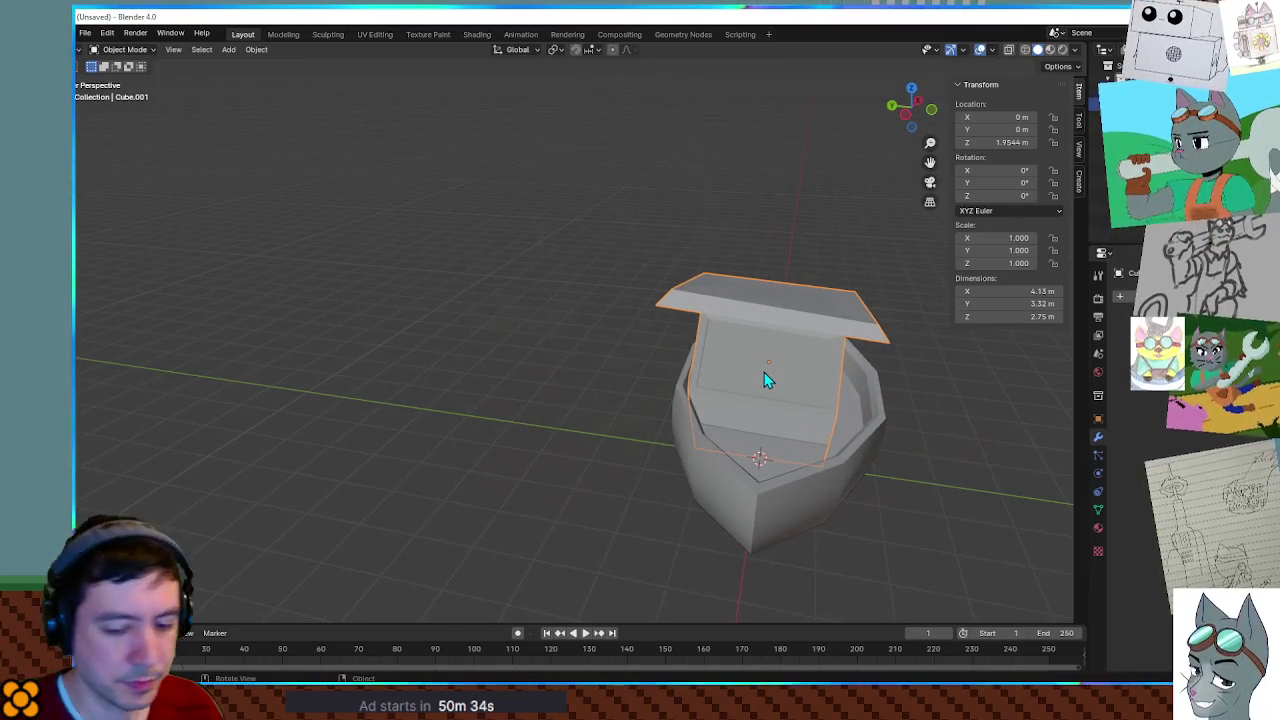
key(g)
key(x)
key(y)
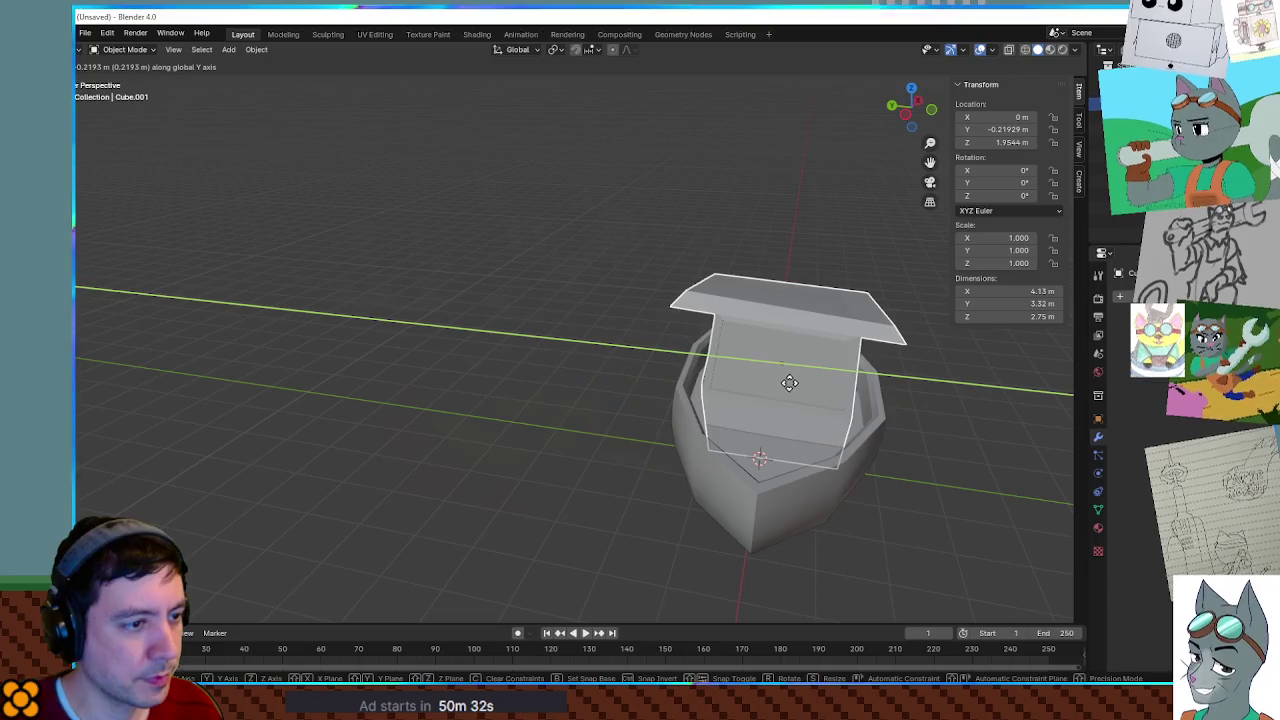
click(790, 384)
mouse_move(790, 385)
middle_down()
mouse_move(811, 437)
mouse_move(957, 437)
mouse_move(519, 355)
mouse_move(634, 364)
mouse_move(697, 334)
mouse_move(835, 360)
middle_up()
click(835, 360)
mouse_move(737, 386)
middle_down()
mouse_move(834, 400)
mouse_move(686, 378)
middle_up()
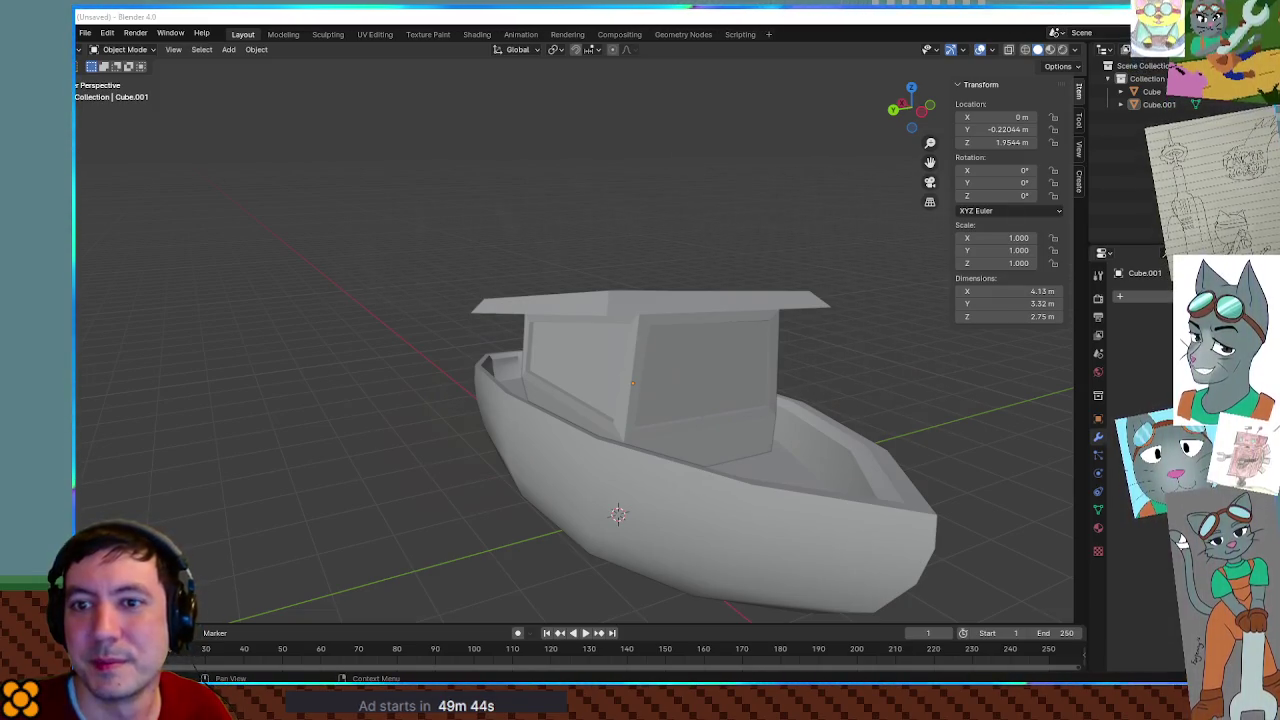
Scroll the Games list to GameCube and choose Paper Mario: The Thousand-Year Door.
scroll(251, 286, down, 5)
scroll(284, 303, down, 5)
scroll(285, 305, down, 5)
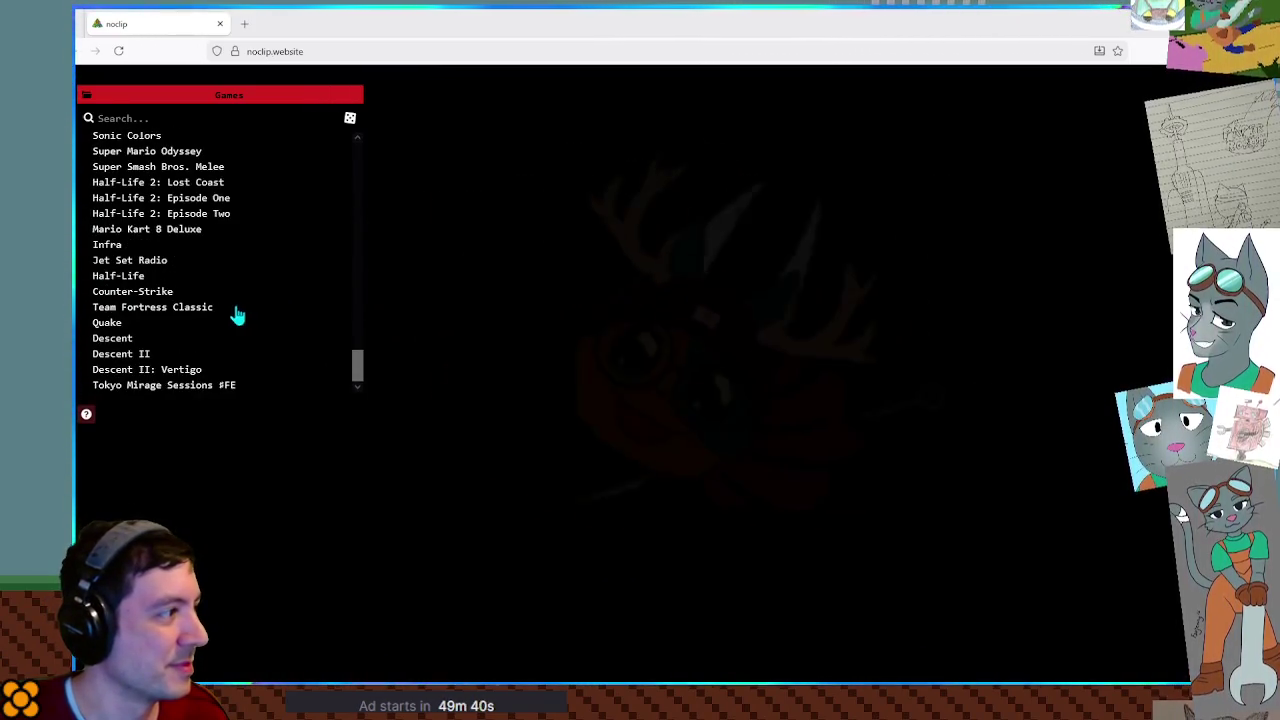
scroll(237, 313, up, 10)
scroll(205, 312, up, 5)
scroll(205, 312, up, 5)
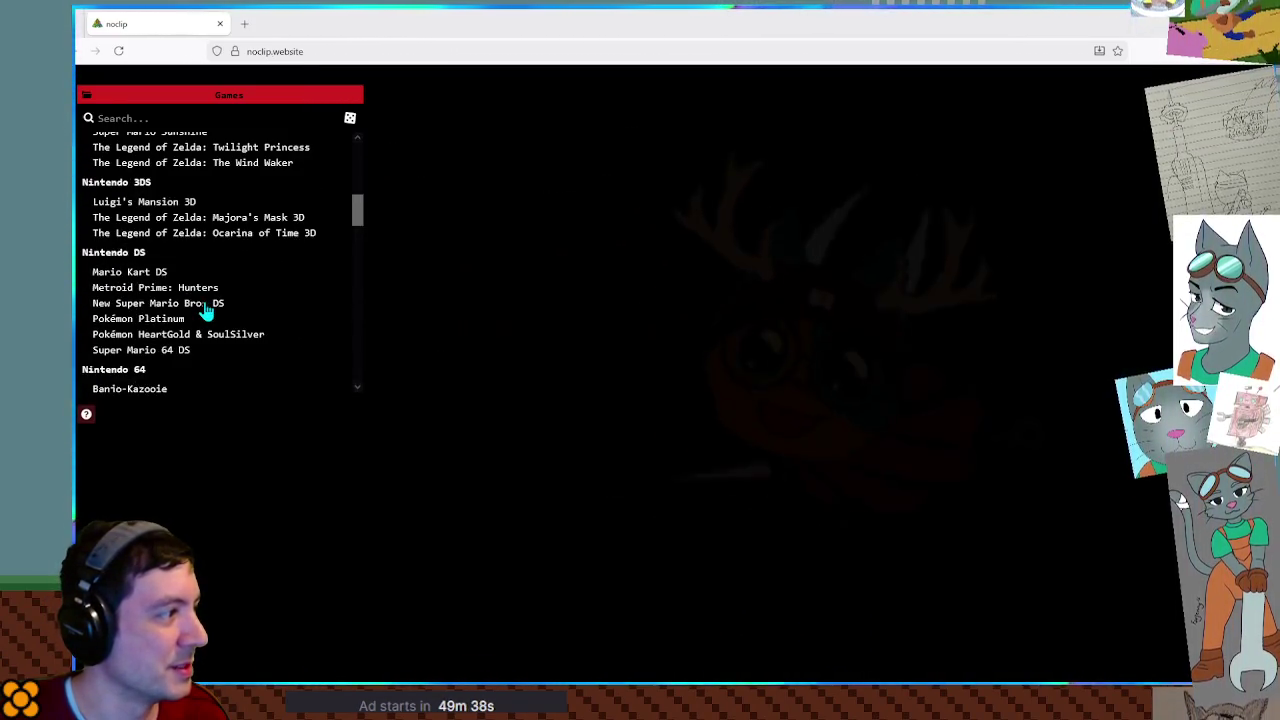
scroll(205, 312, up, 5)
click(204, 293)
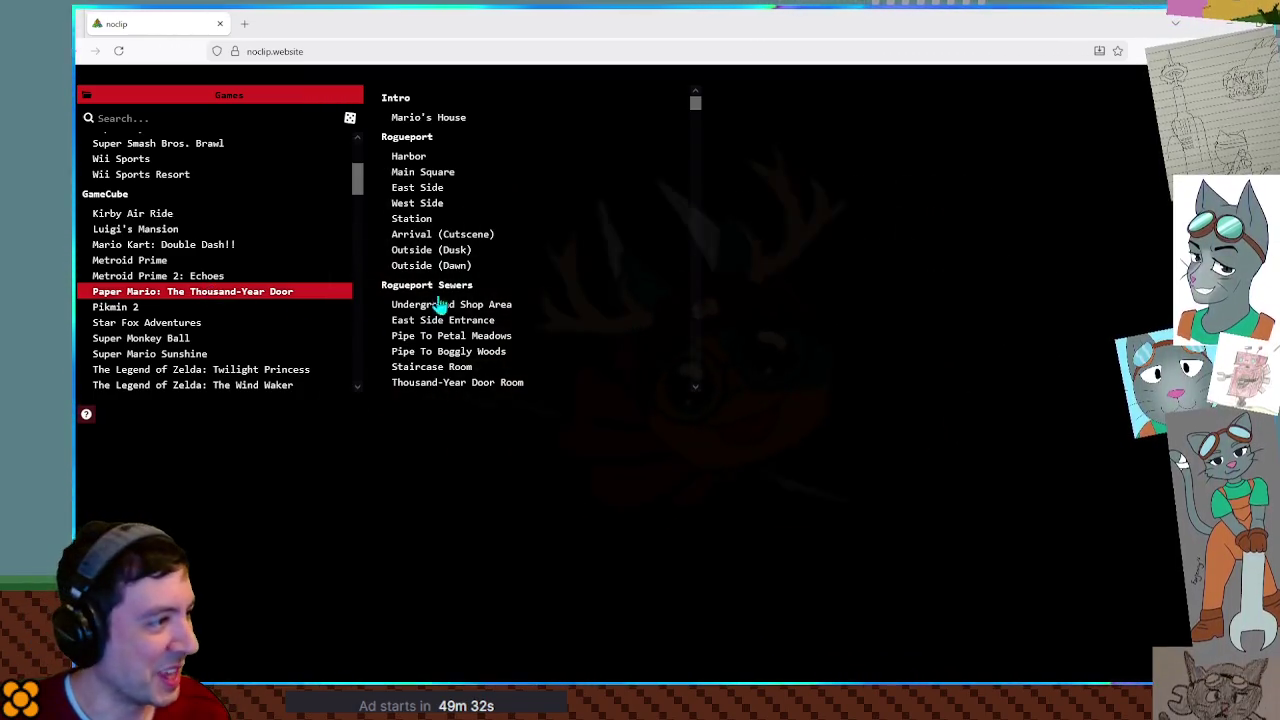
Load the Rogueport Harbor level and fly the camera around the harbor ship.
click(425, 158)
click(935, 274)
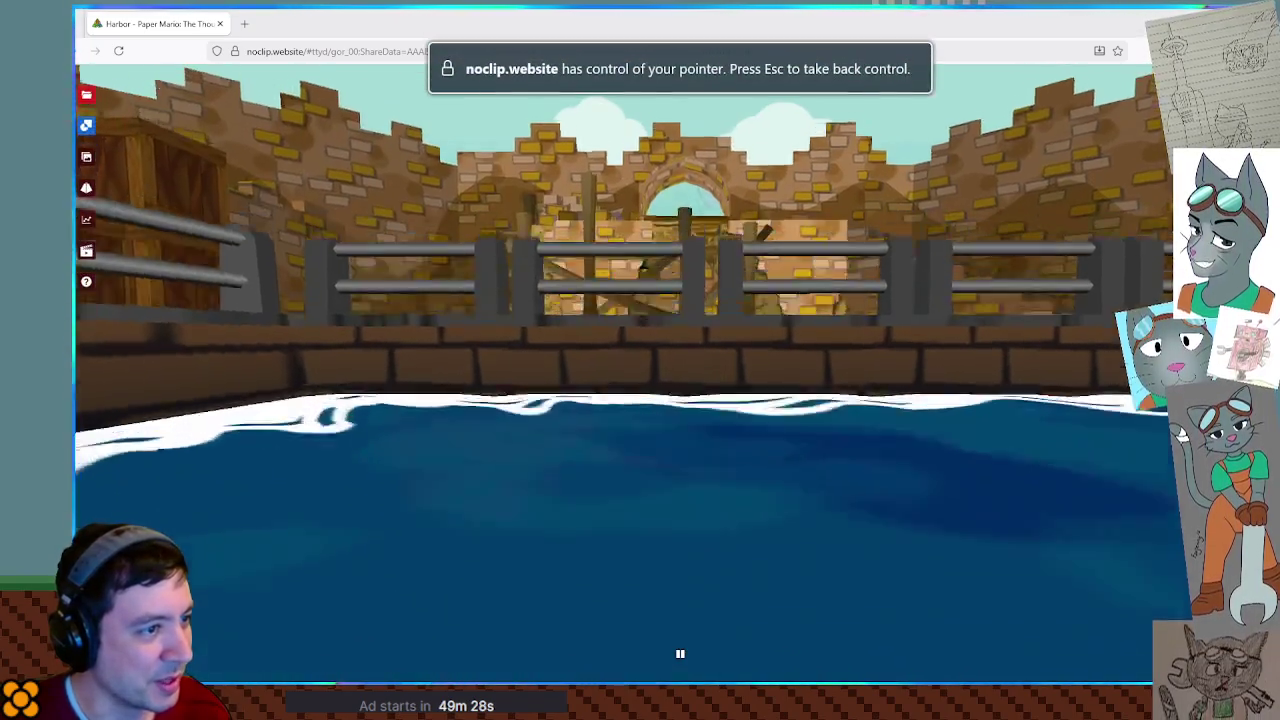
key(w)
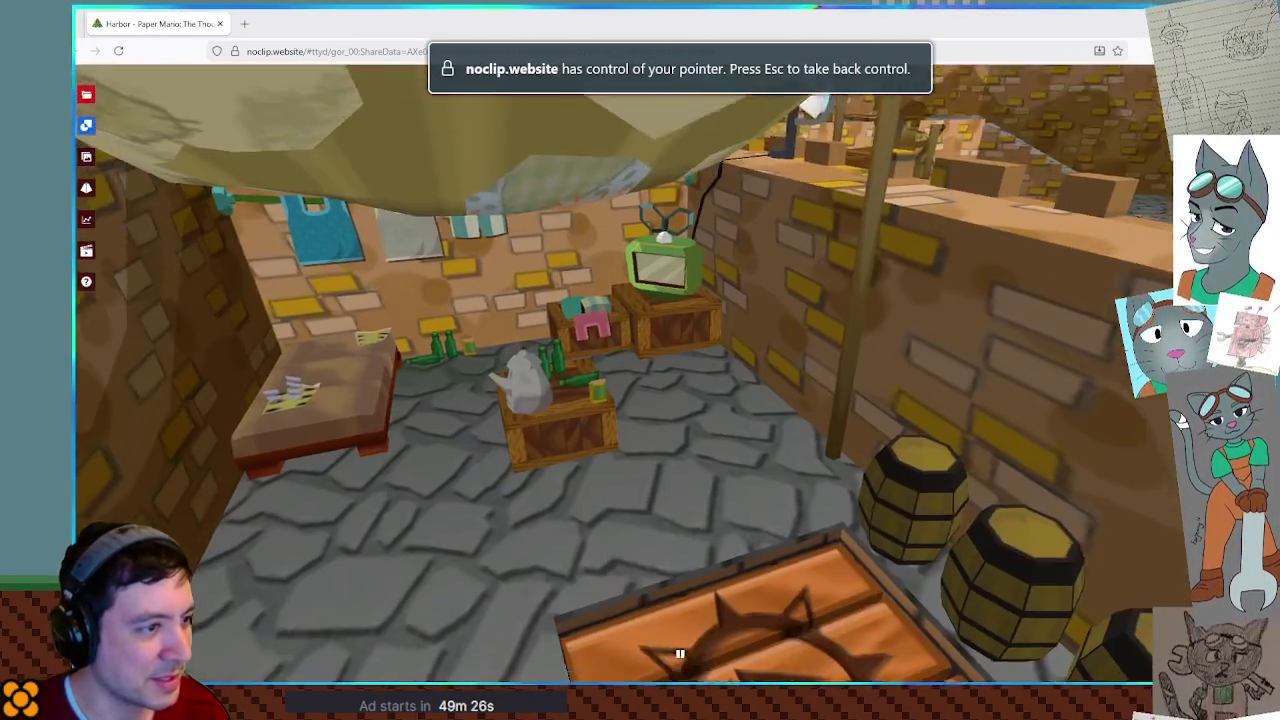
key(s)
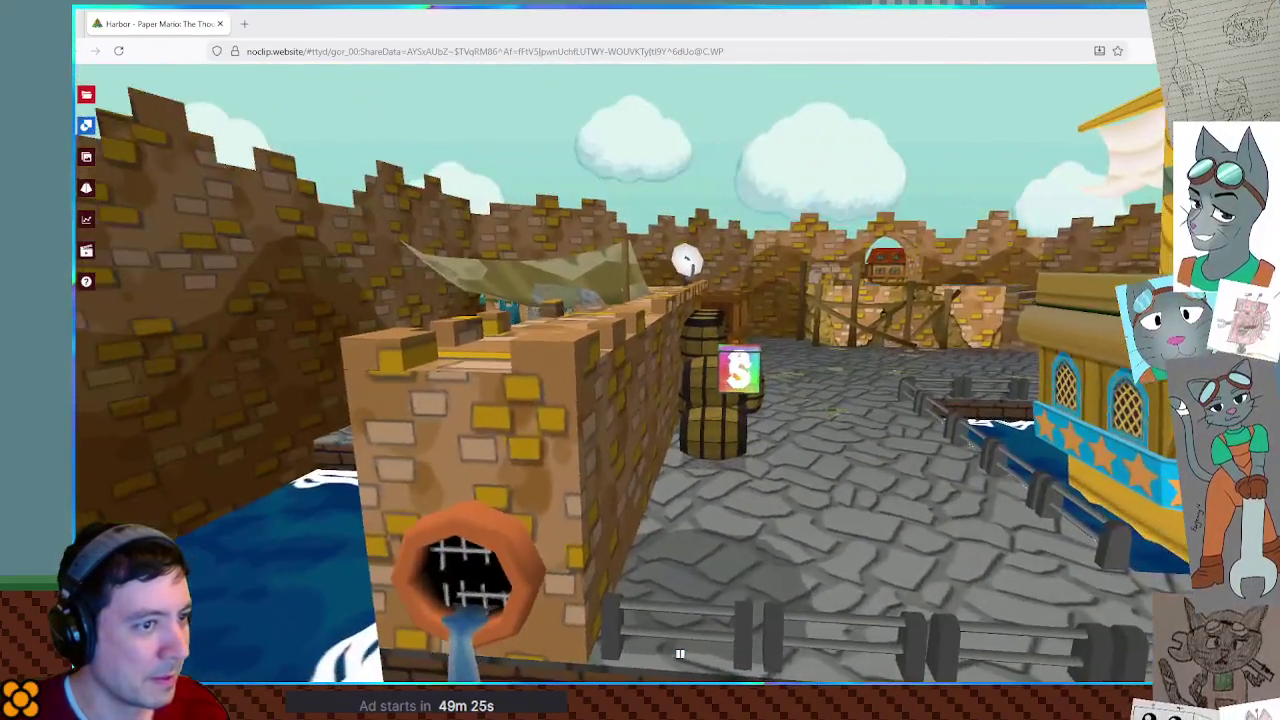
key(d)
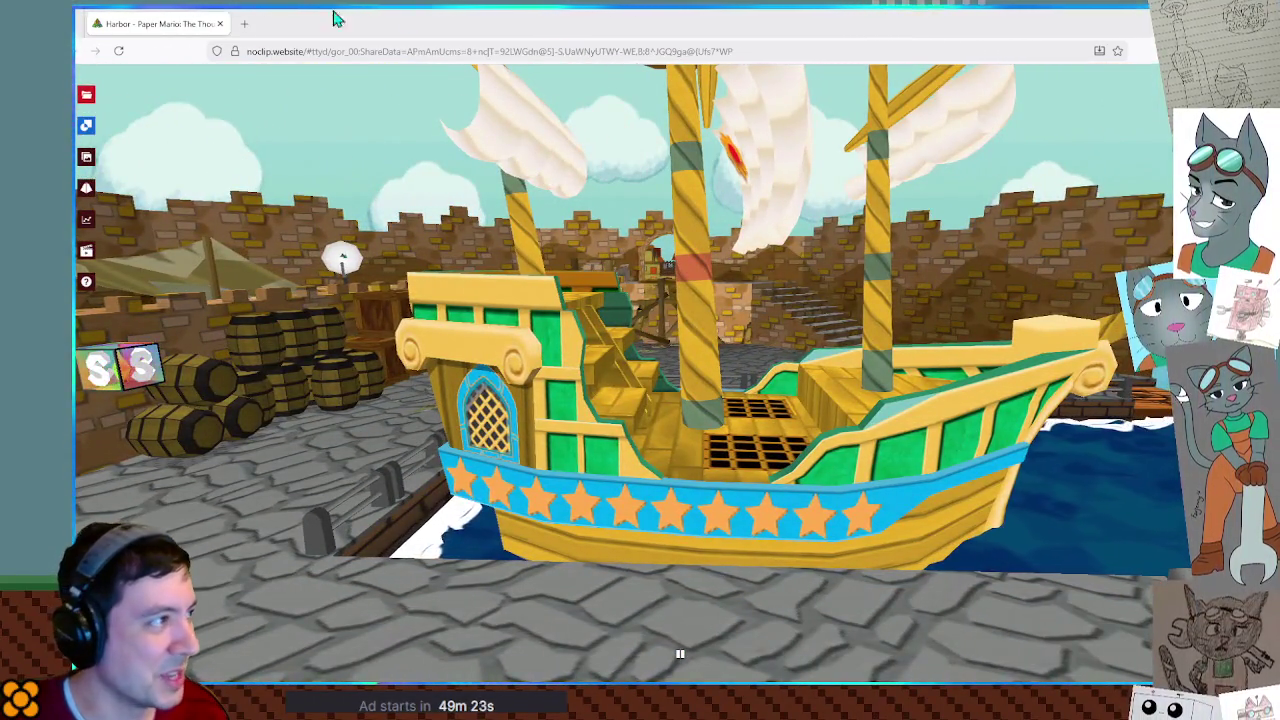
Load the Main Square level and fly through the square into the room with the desk and bed.
click(86, 94)
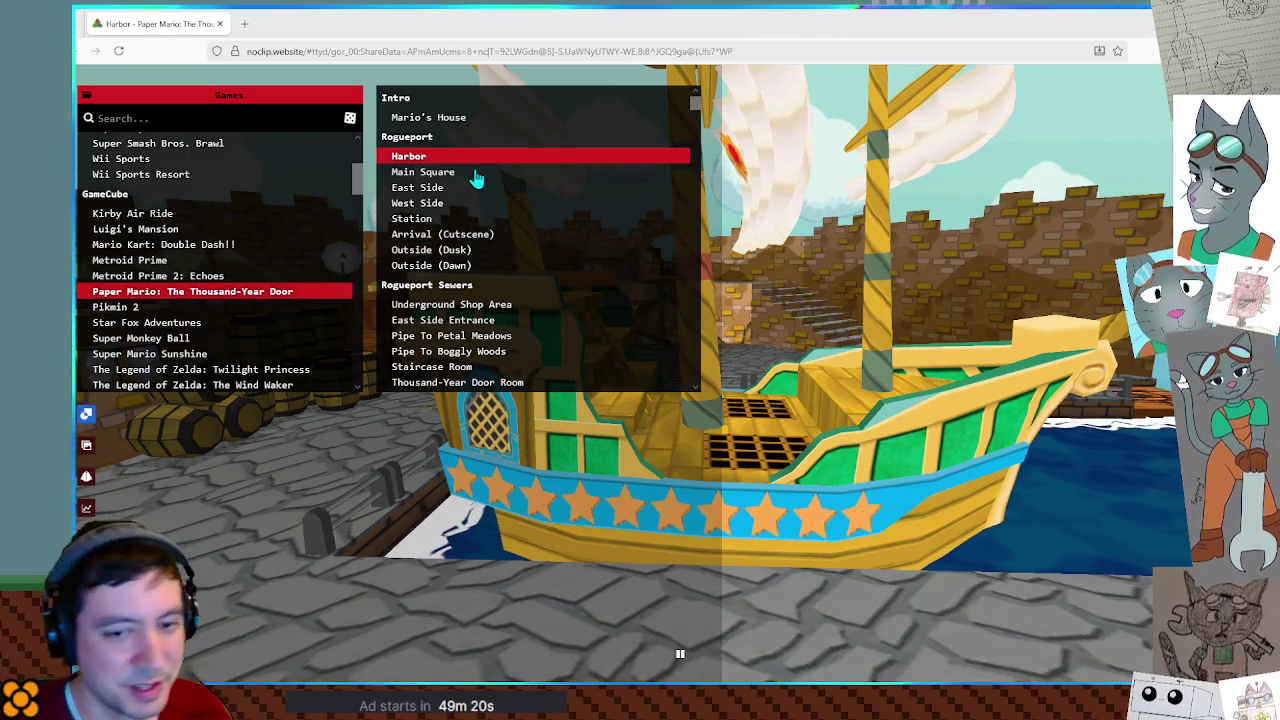
click(476, 175)
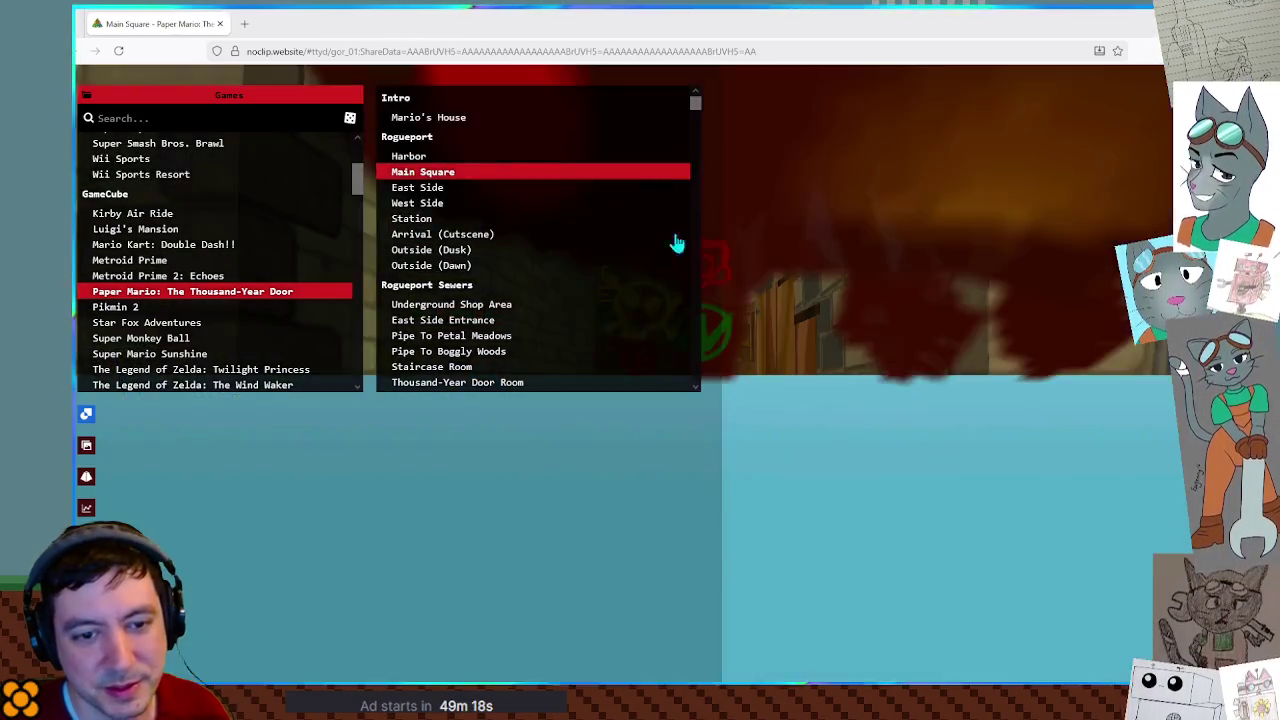
click(959, 305)
key(w)
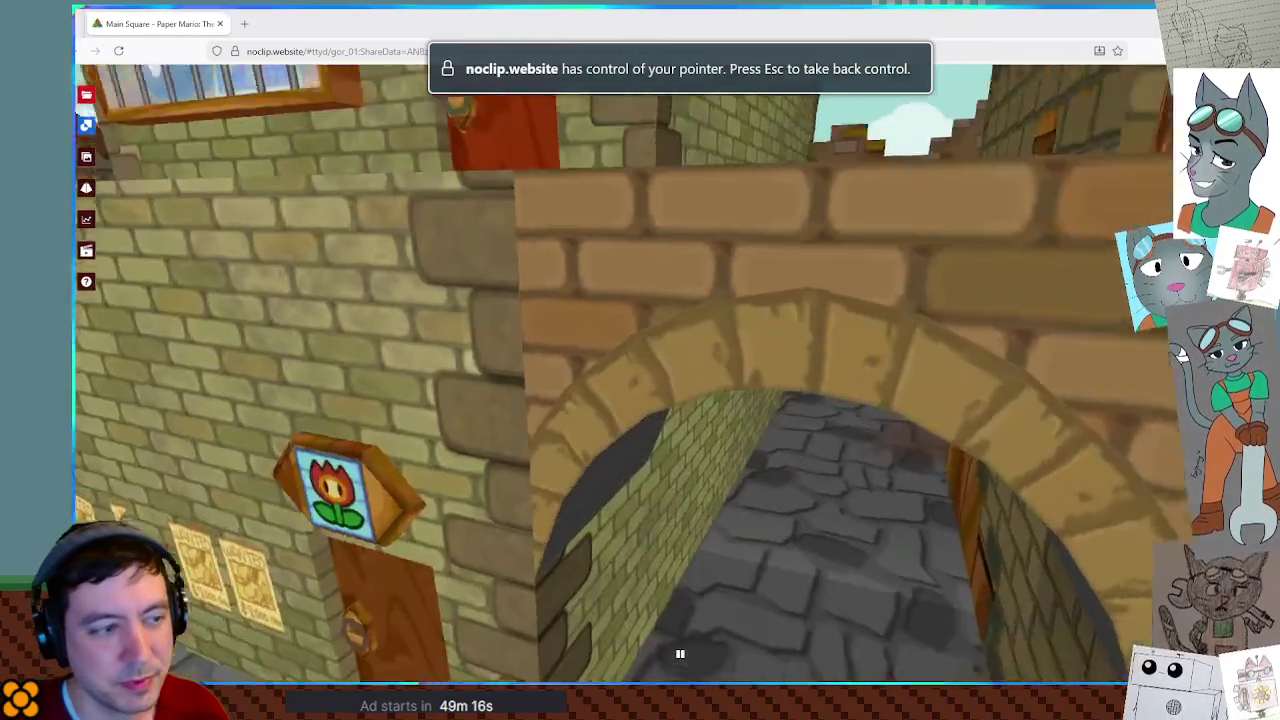
key(w)
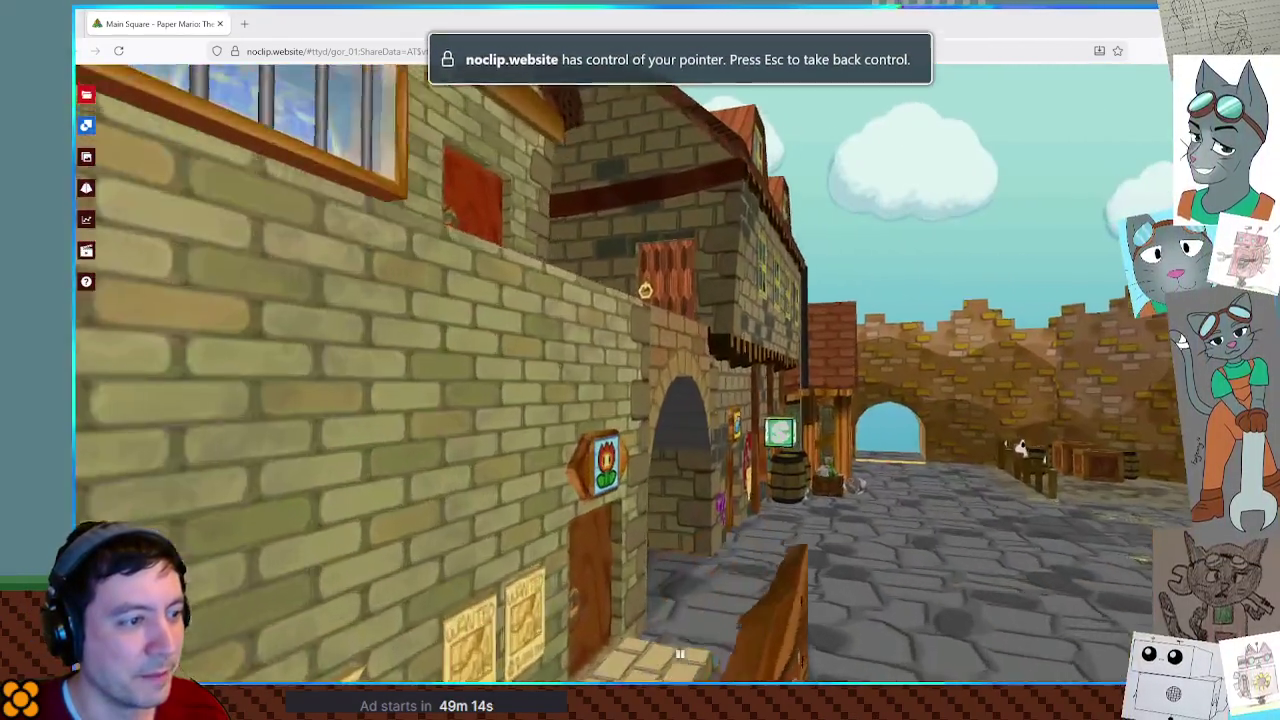
key(w)
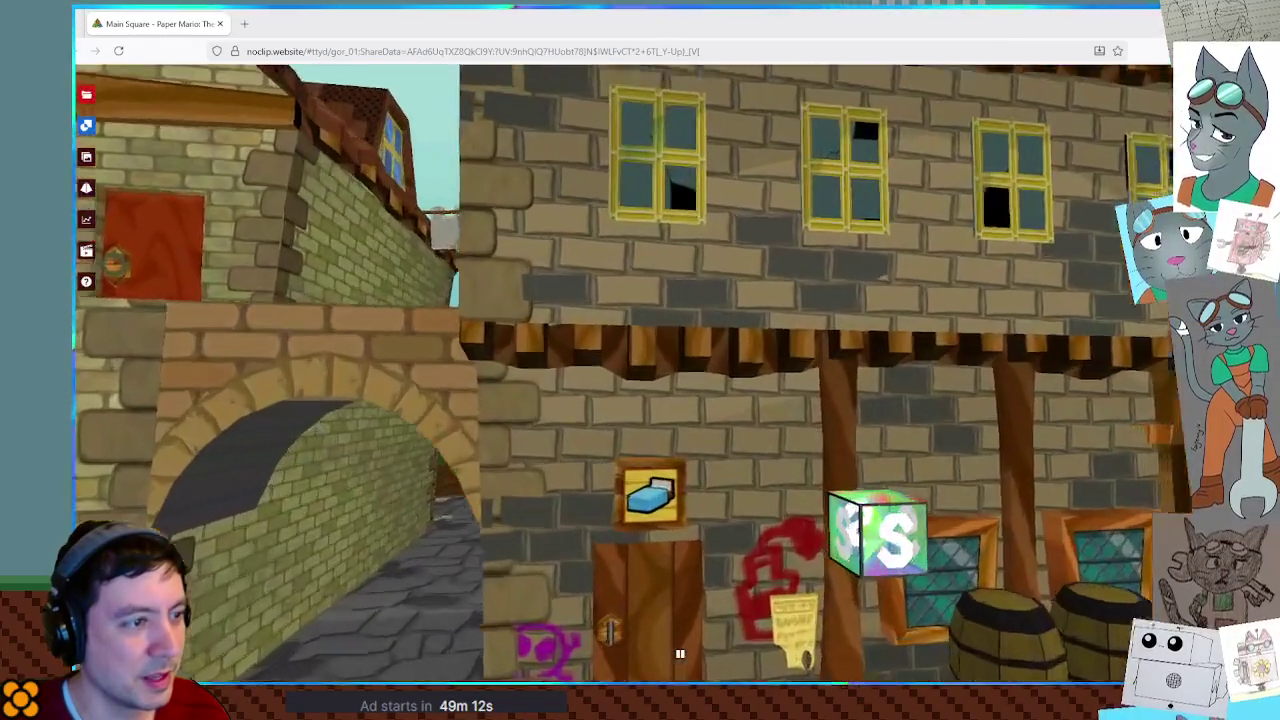
Fly on past the bar counter and graffiti alley, then reopen the level list.
key(w)
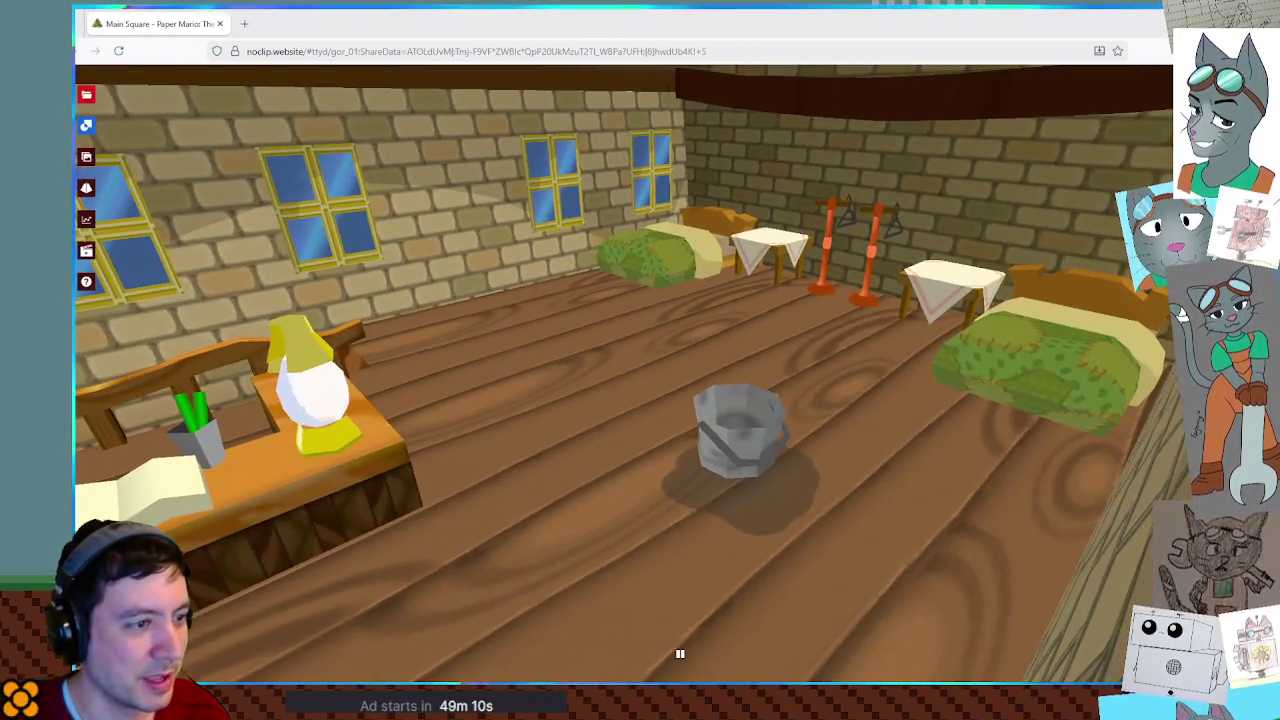
key(w)
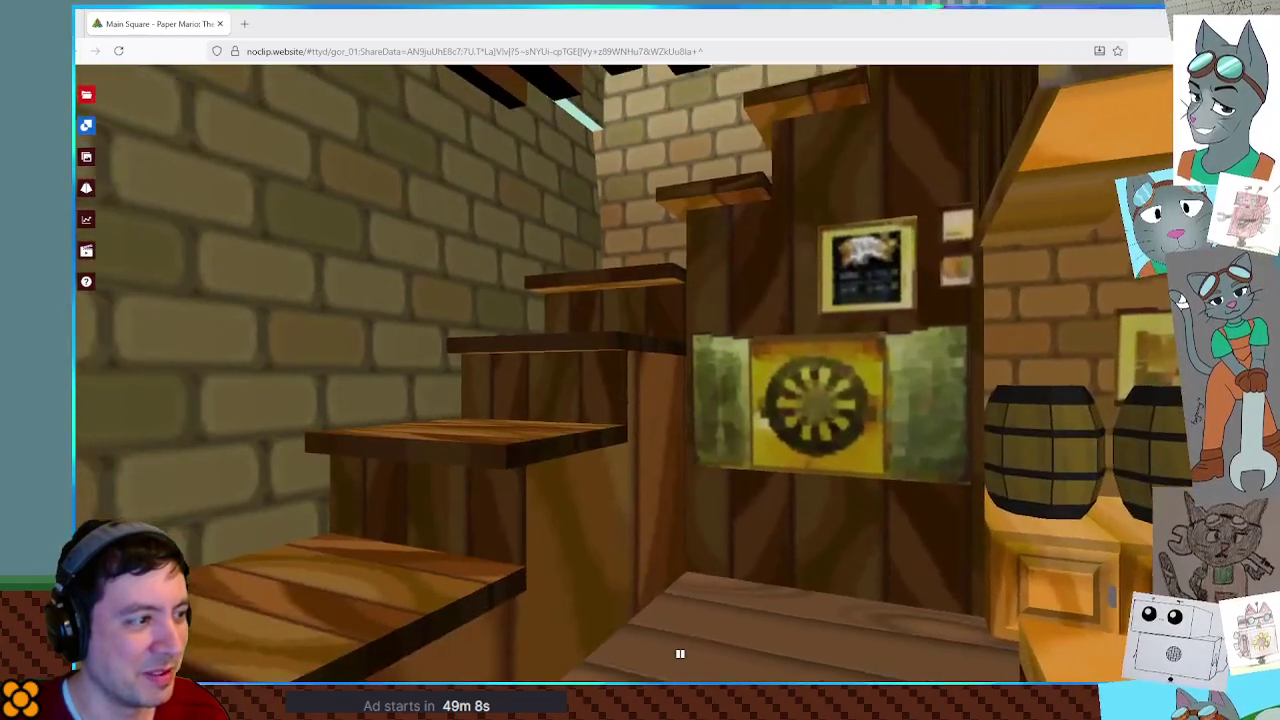
key(w)
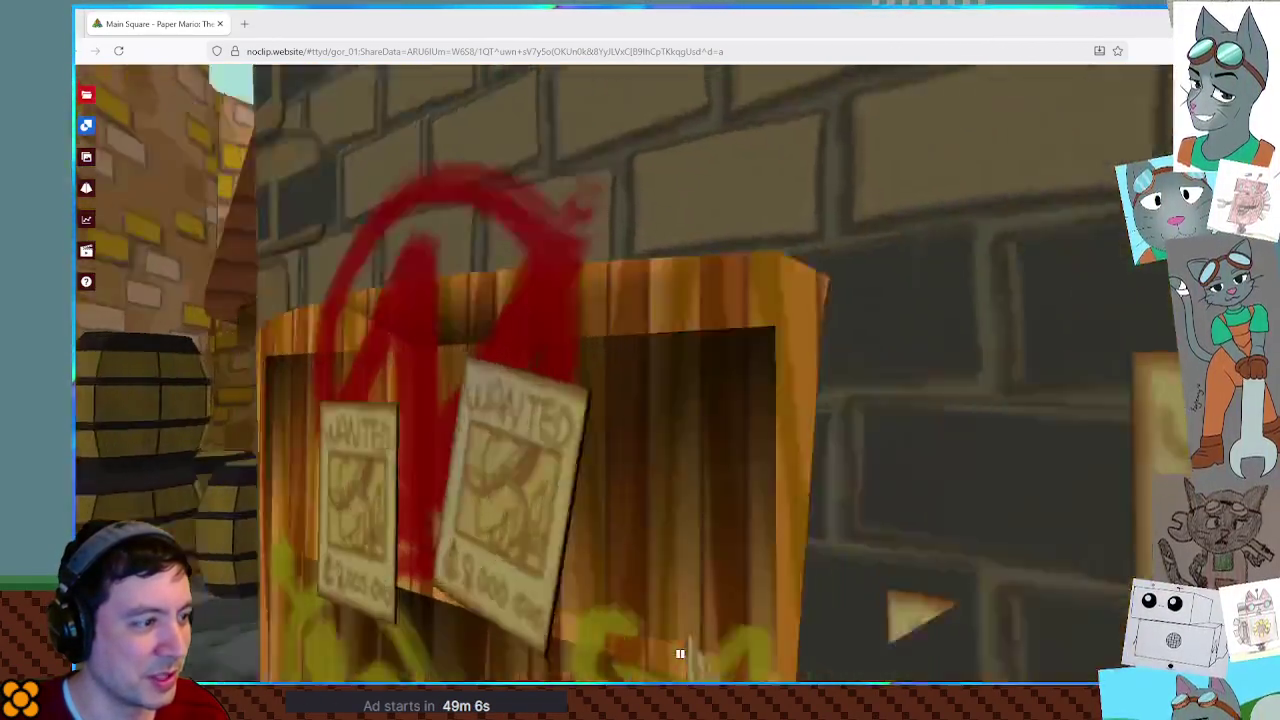
key(w)
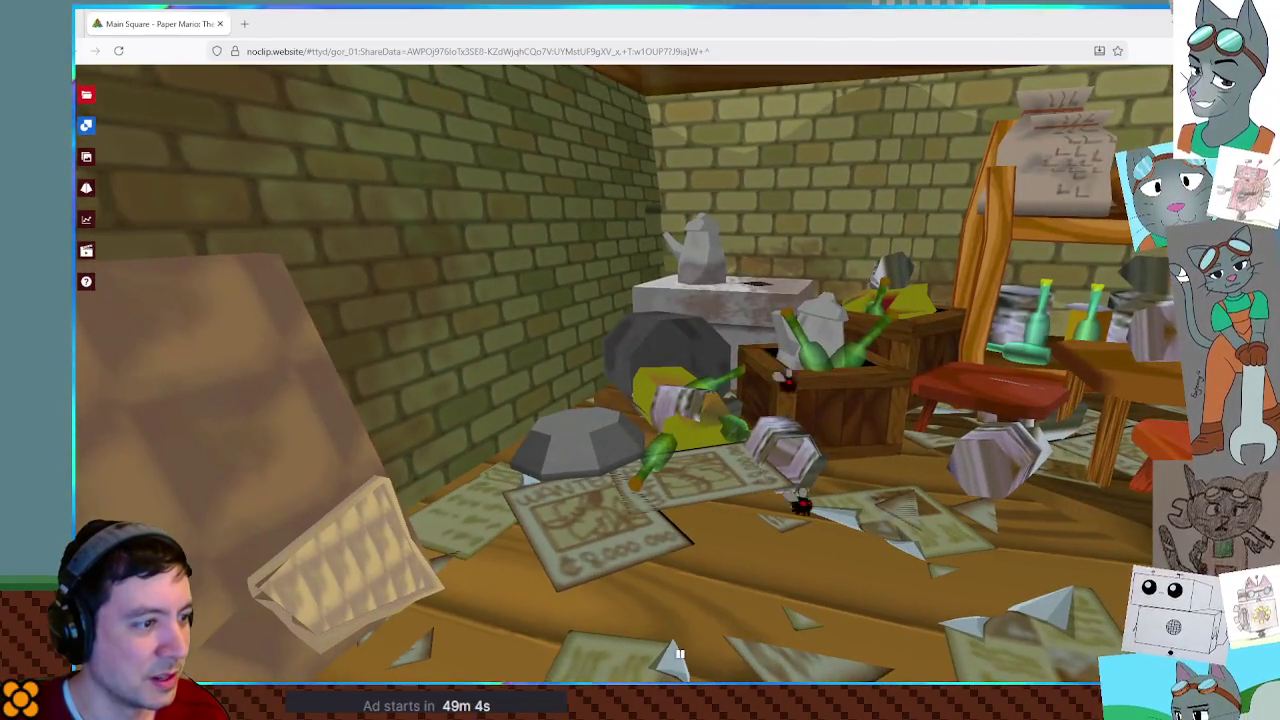
key(w)
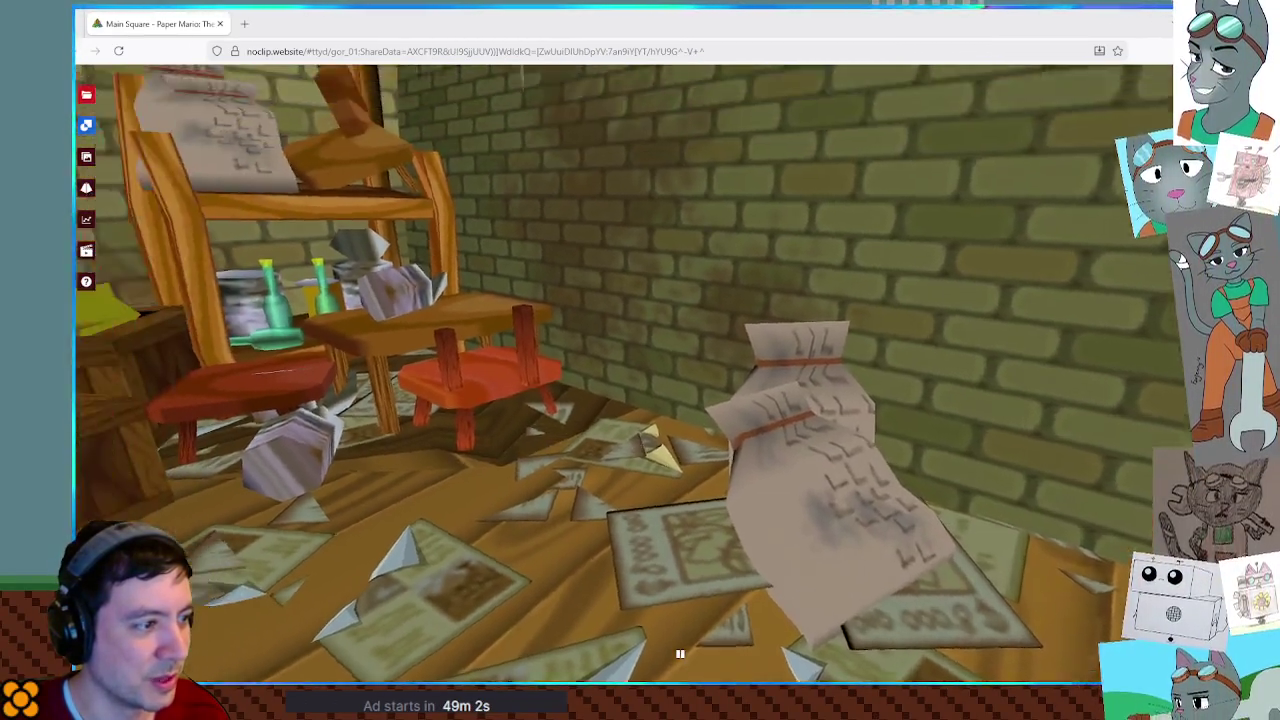
key(w)
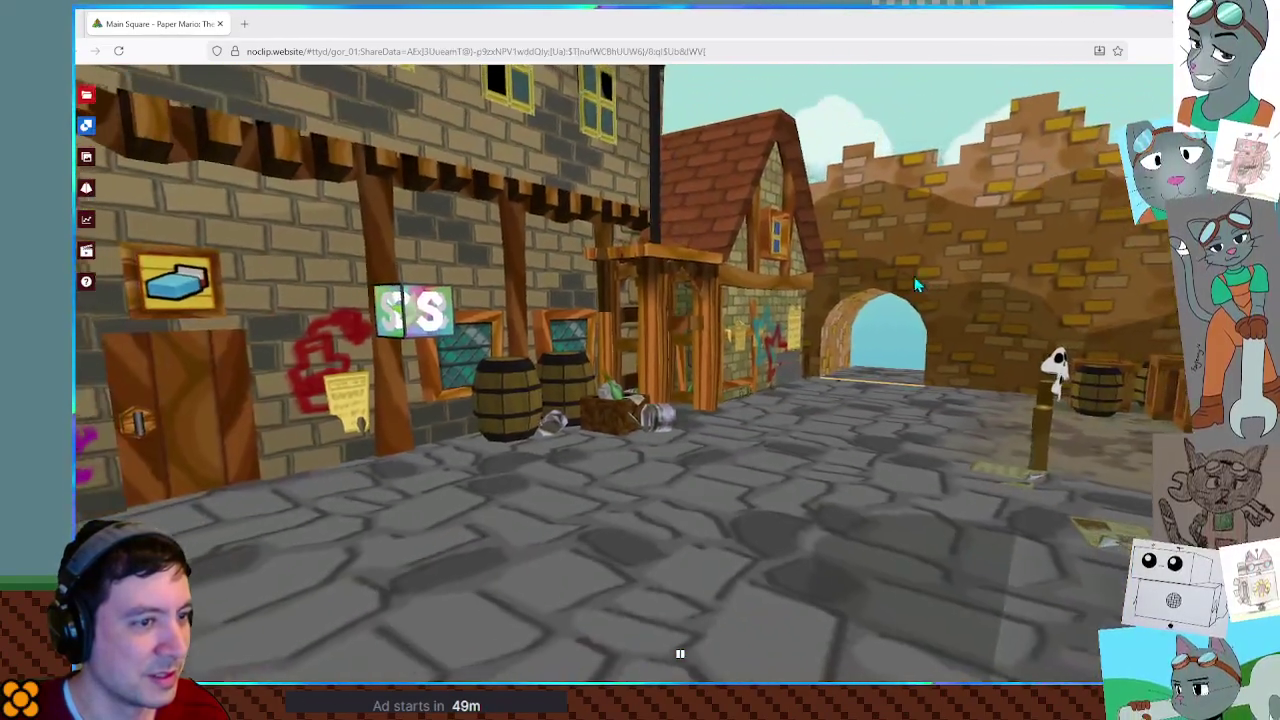
click(86, 94)
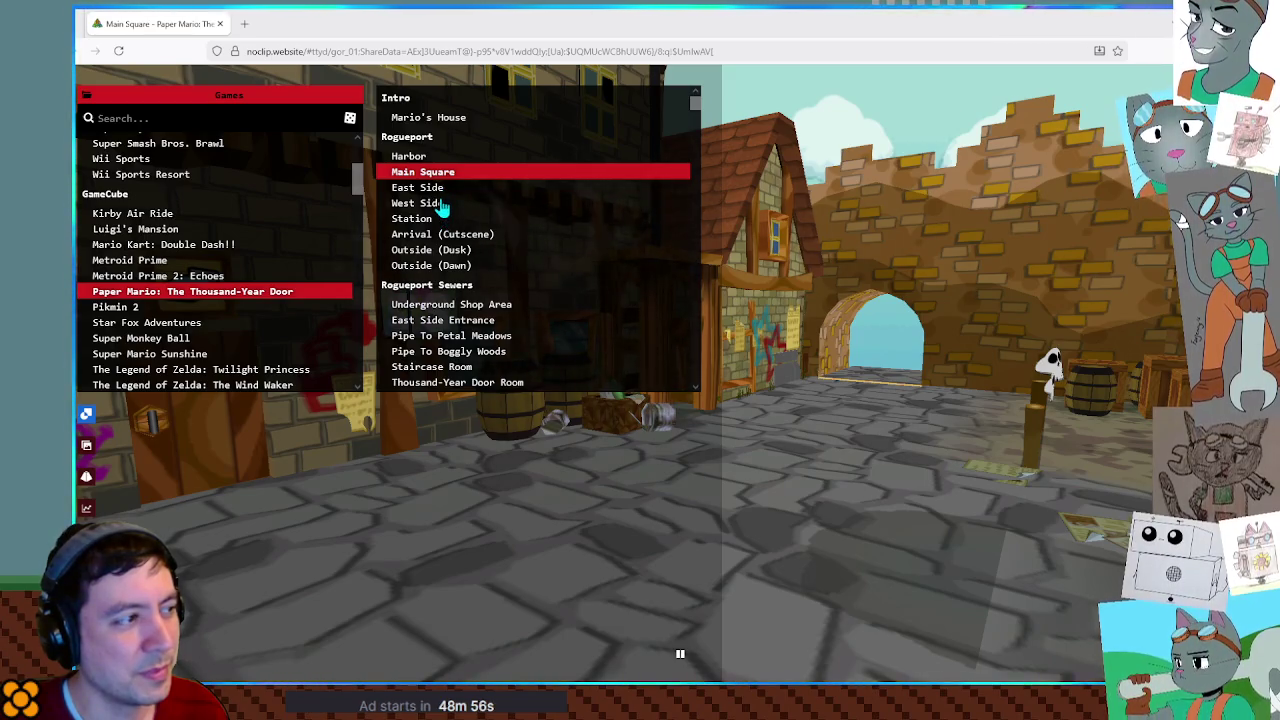
Load West Side and fly through the pink room and green attic to face the Pianta Parlor.
click(442, 206)
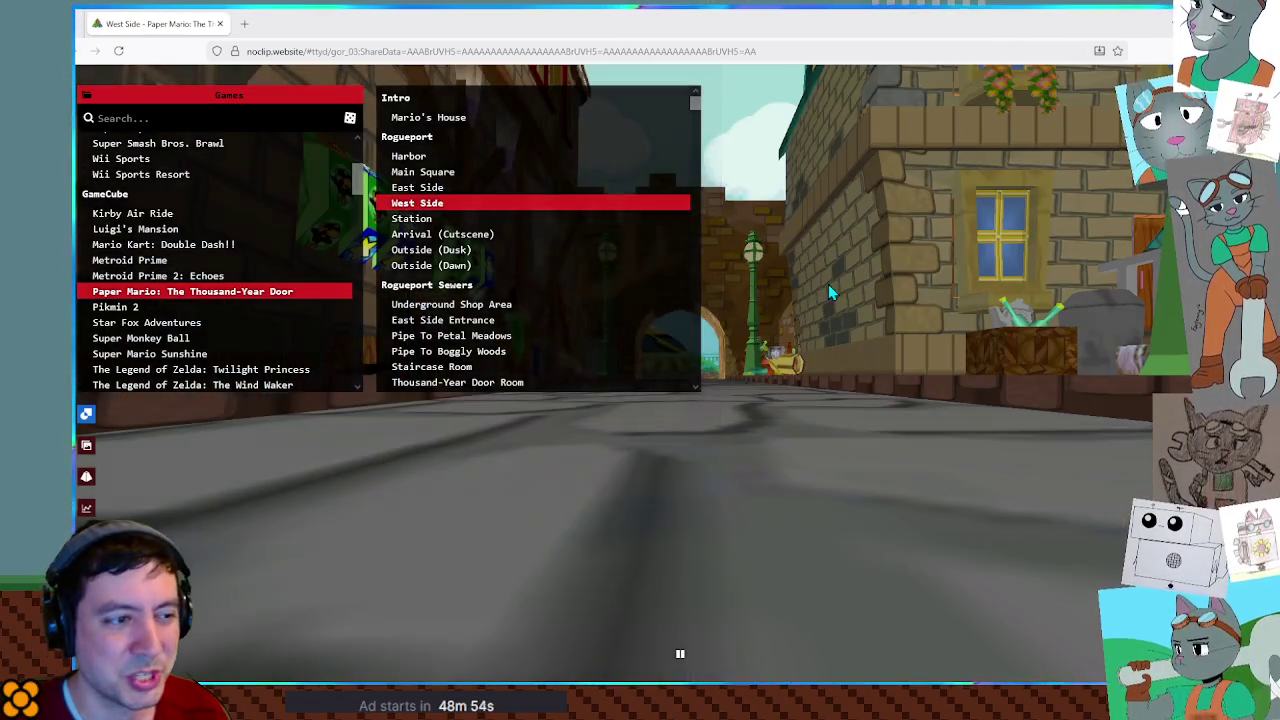
click(828, 284)
key(w)
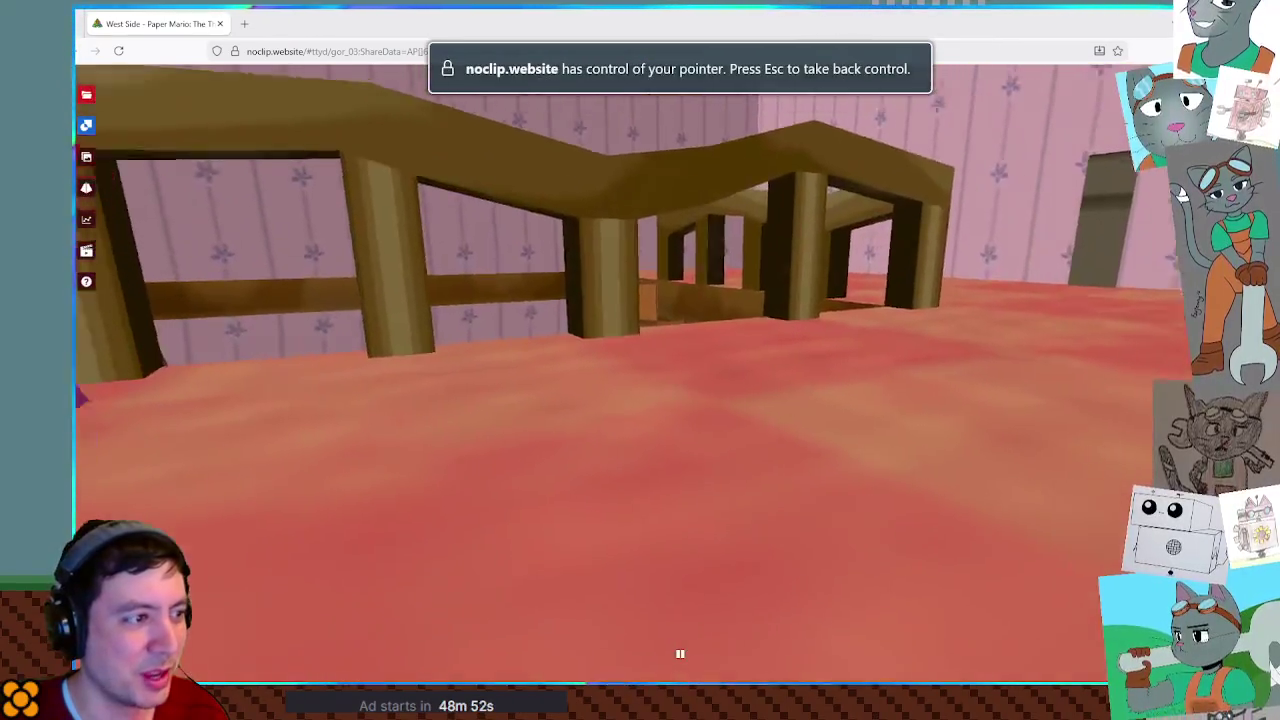
key(w)
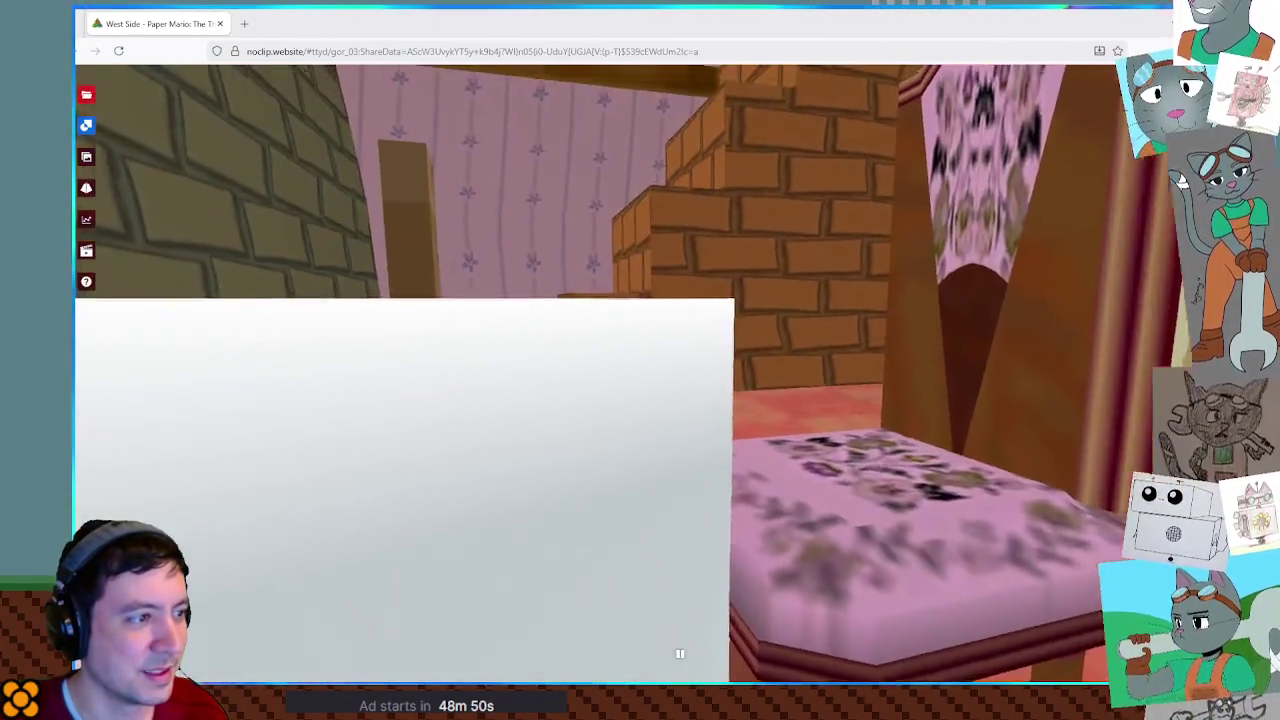
key(w)
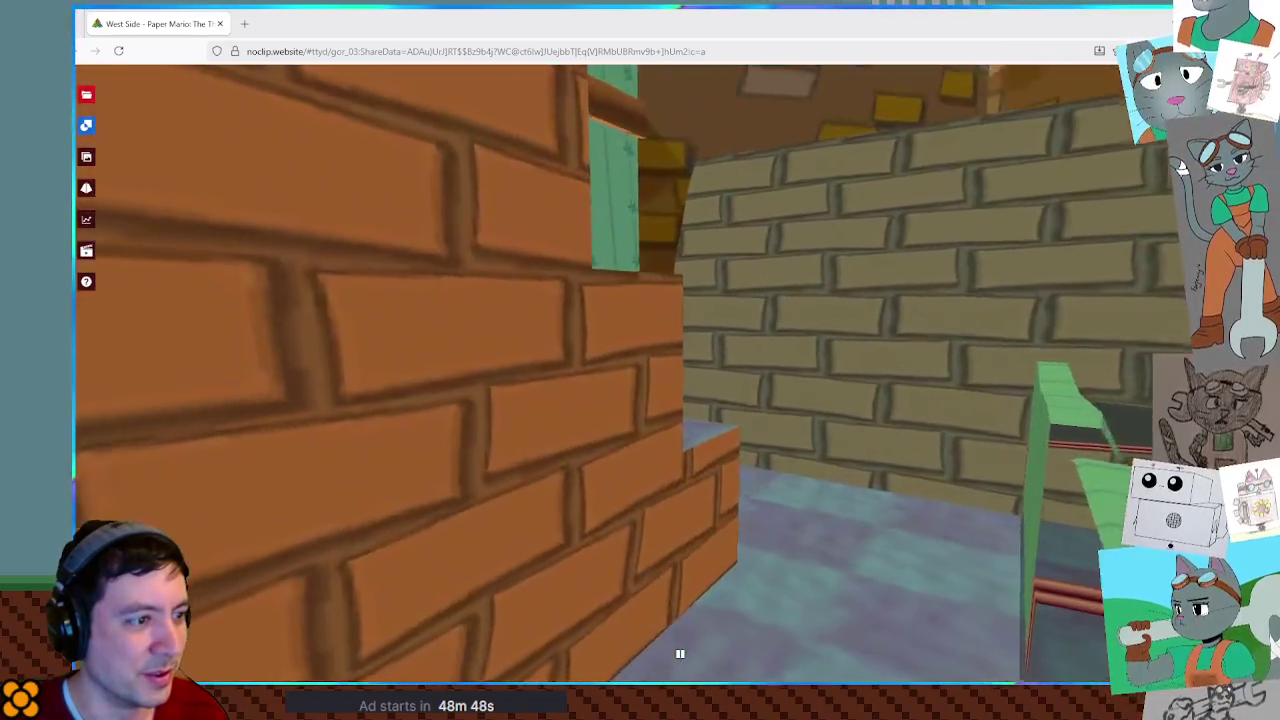
key(w)
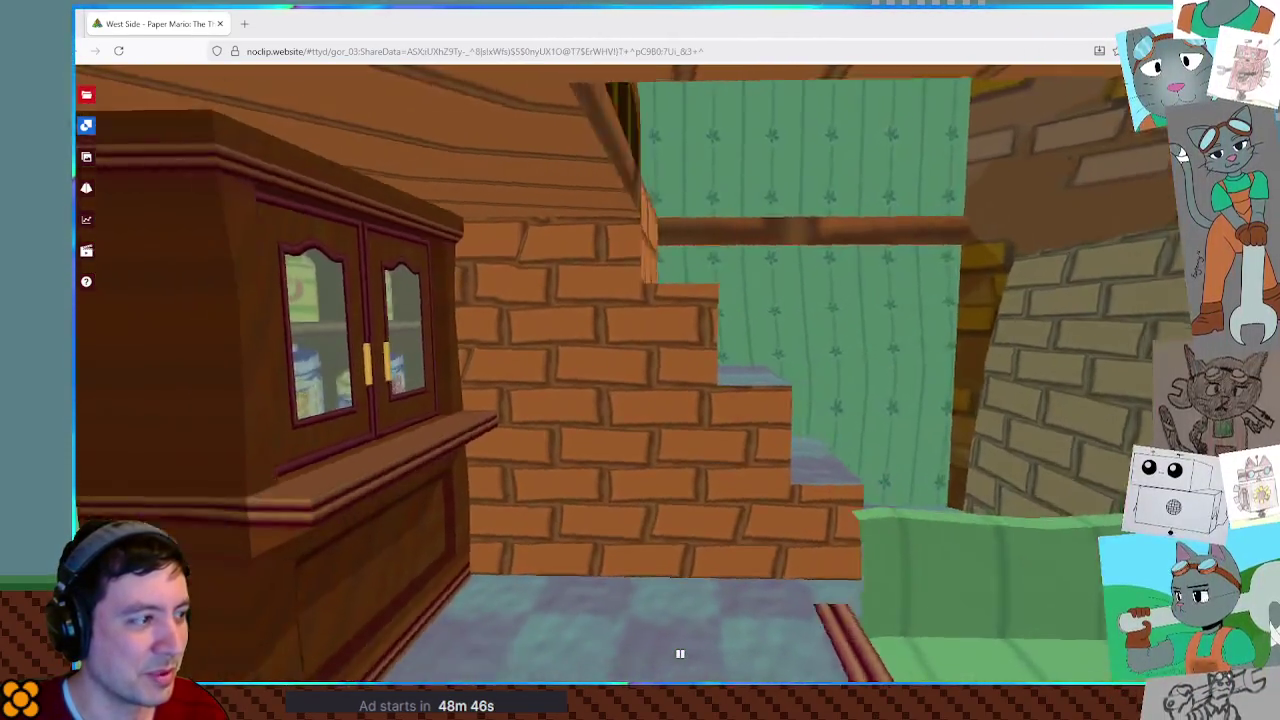
key(w)
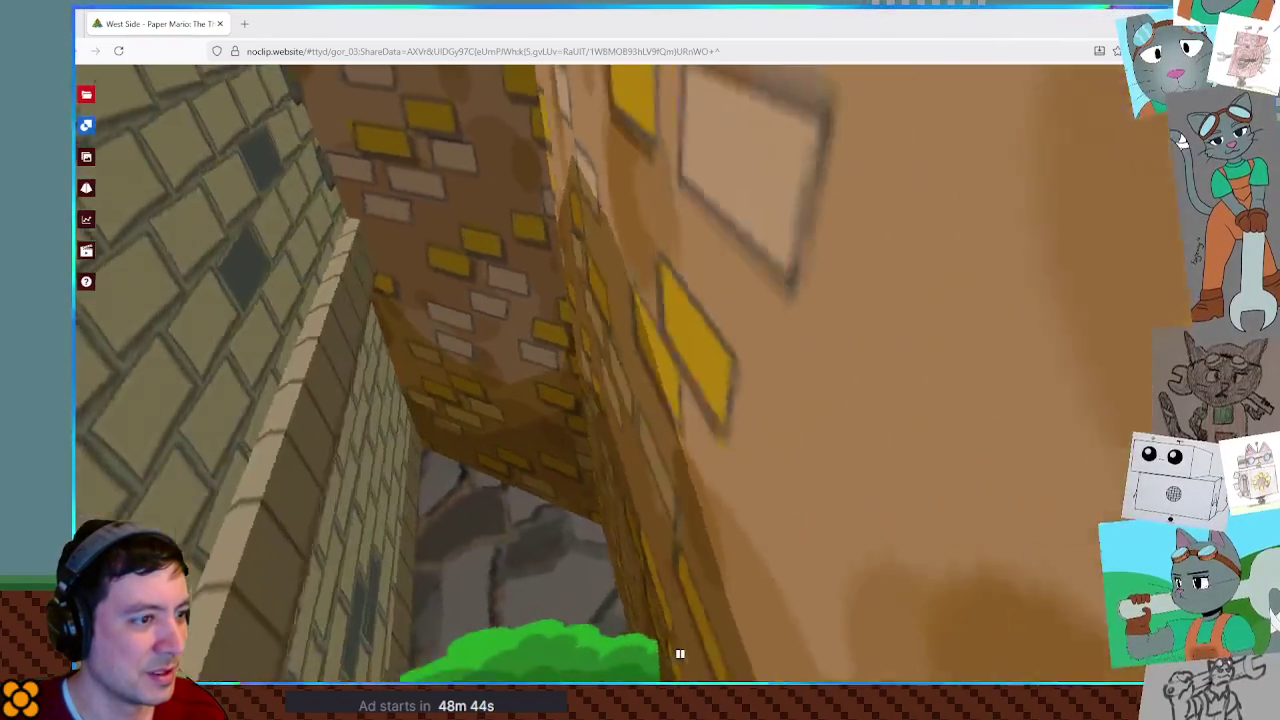
key(w)
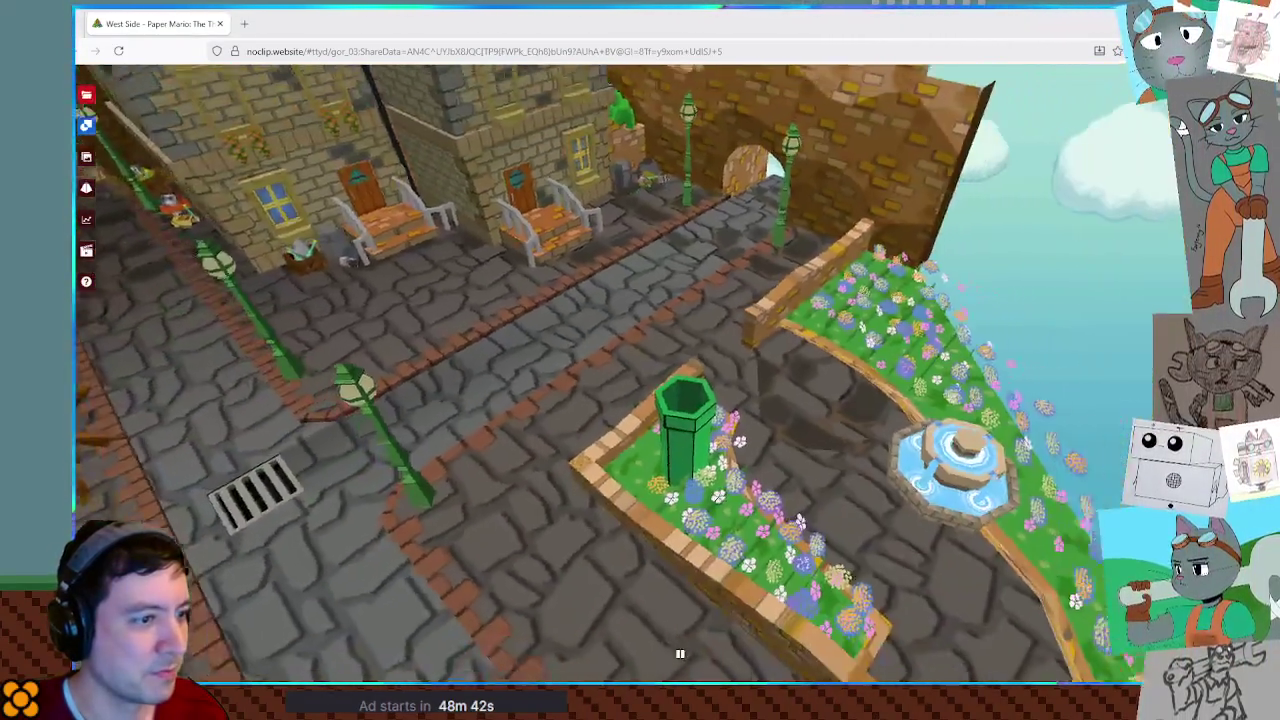
key(w)
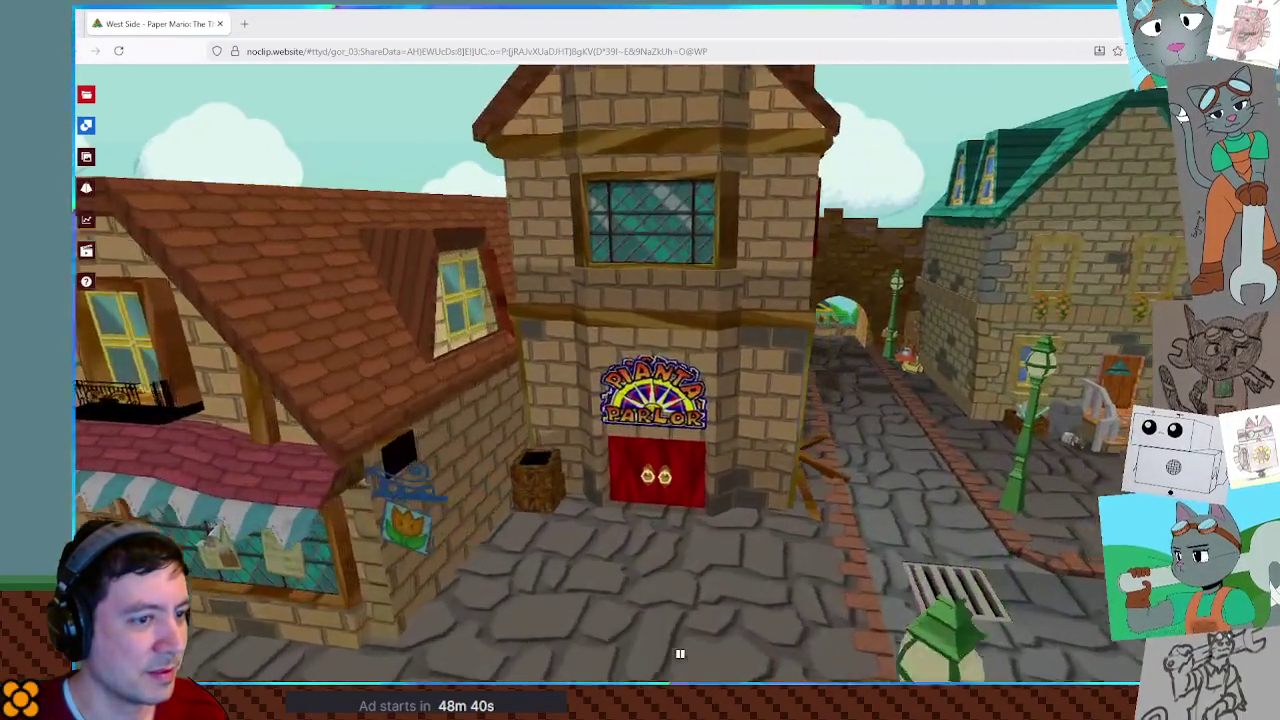
key(s)
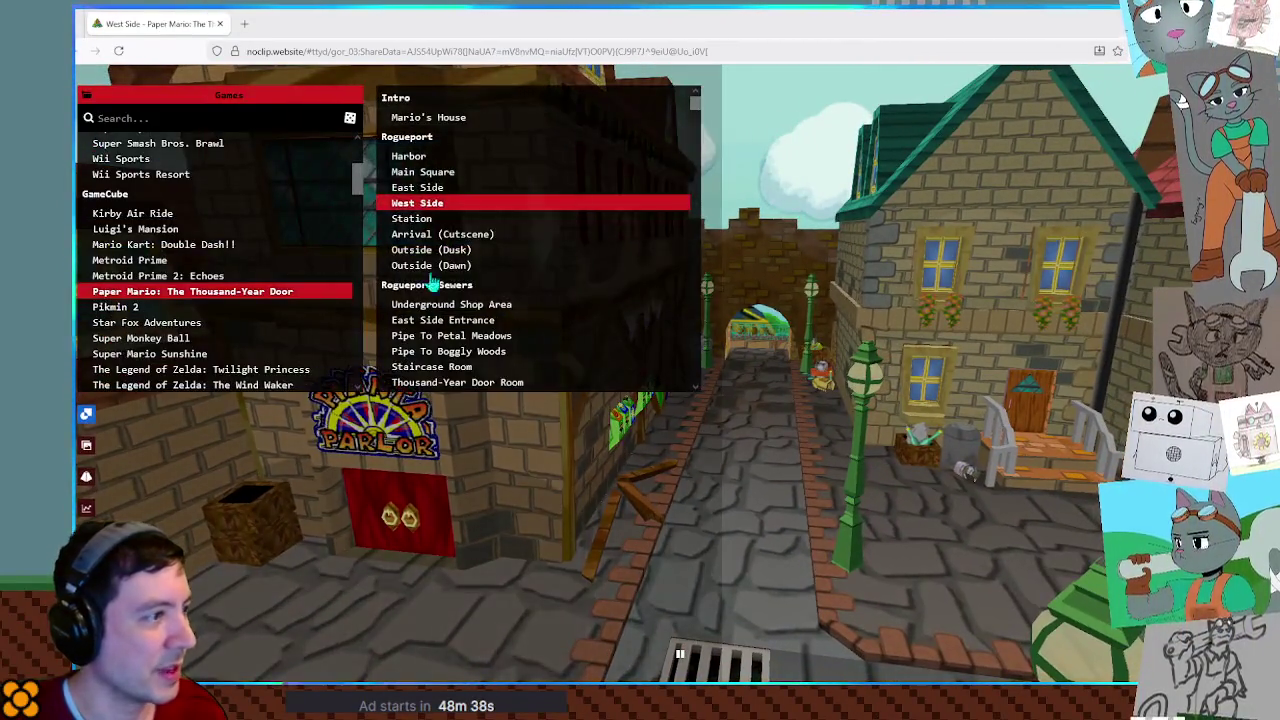
Scroll the scene list to Chapter 2 - Boggly Woods and load Flurrie's House: Bedroom.
scroll(480, 270, down, 2)
scroll(495, 255, down, 2)
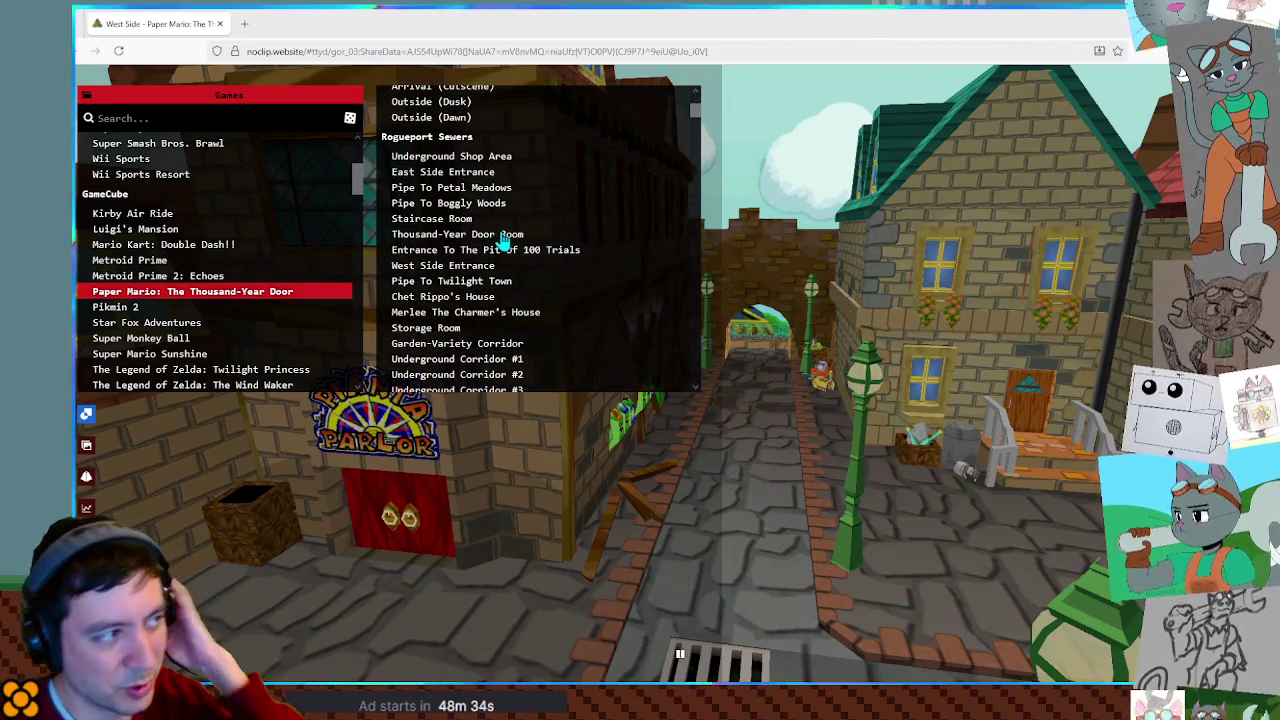
scroll(506, 242, down, 3)
scroll(540, 250, down, 1)
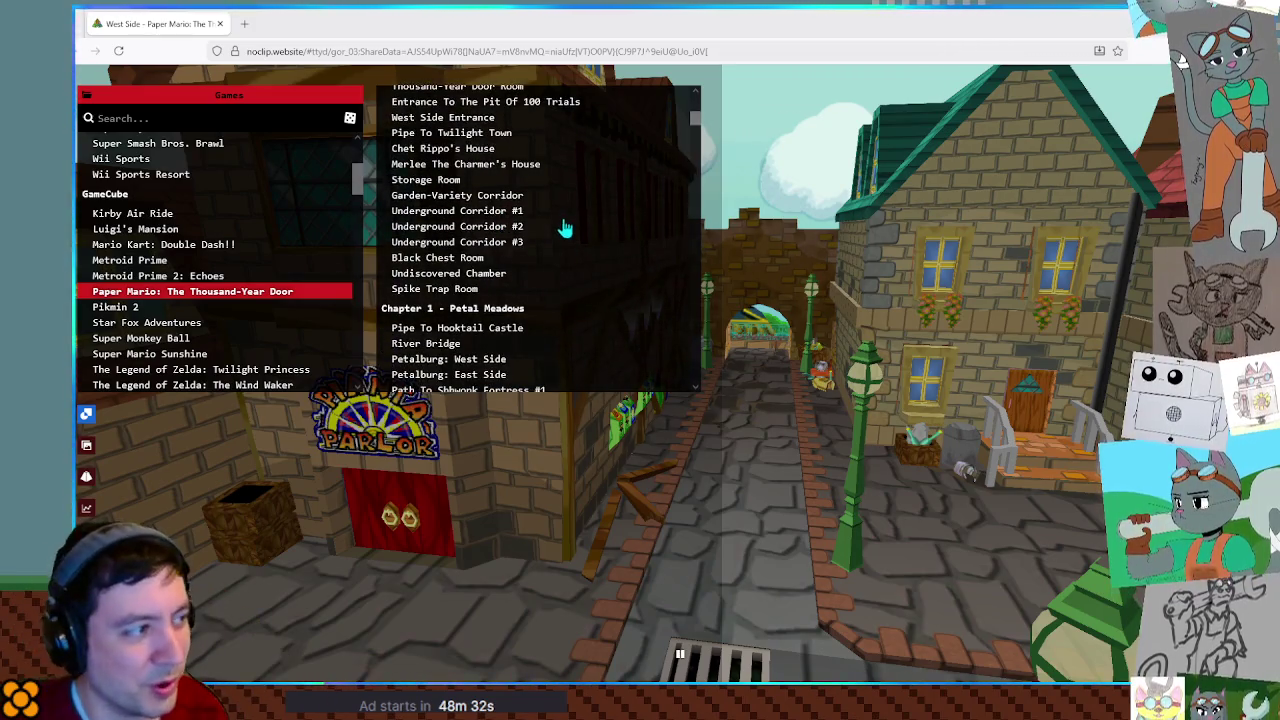
scroll(563, 225, down, 1)
scroll(558, 218, down, 4)
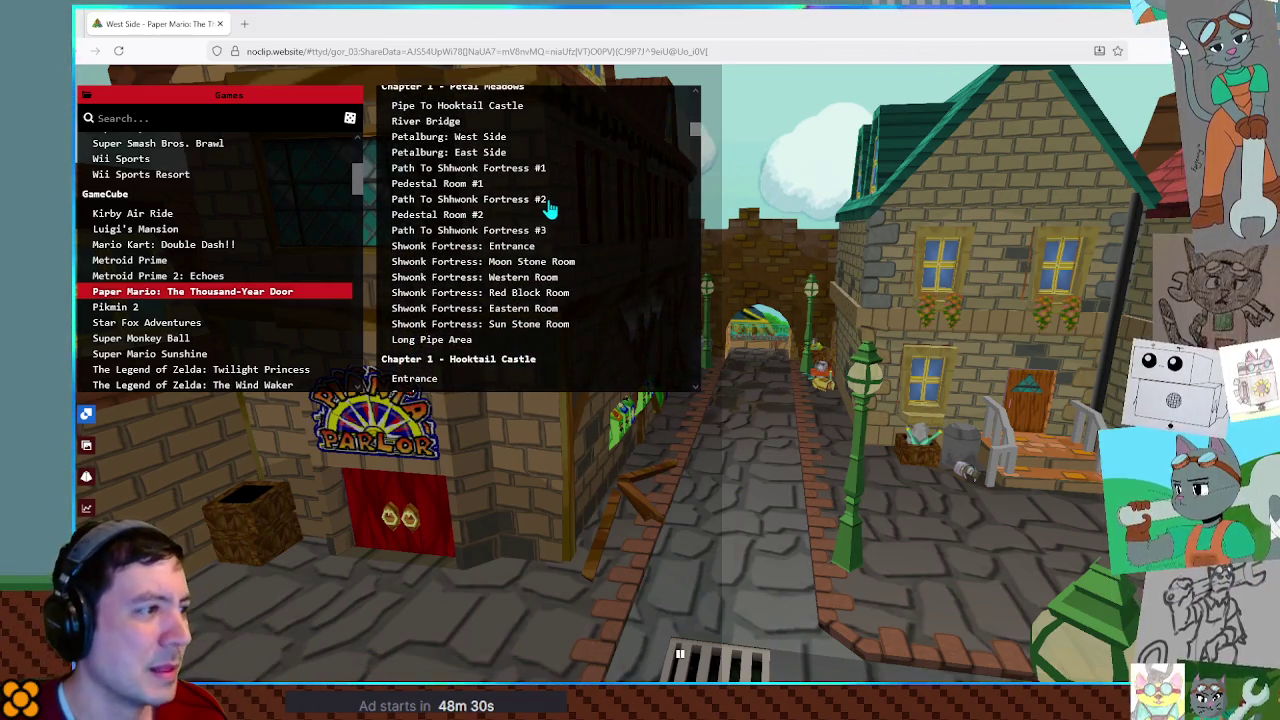
scroll(549, 207, down, 3)
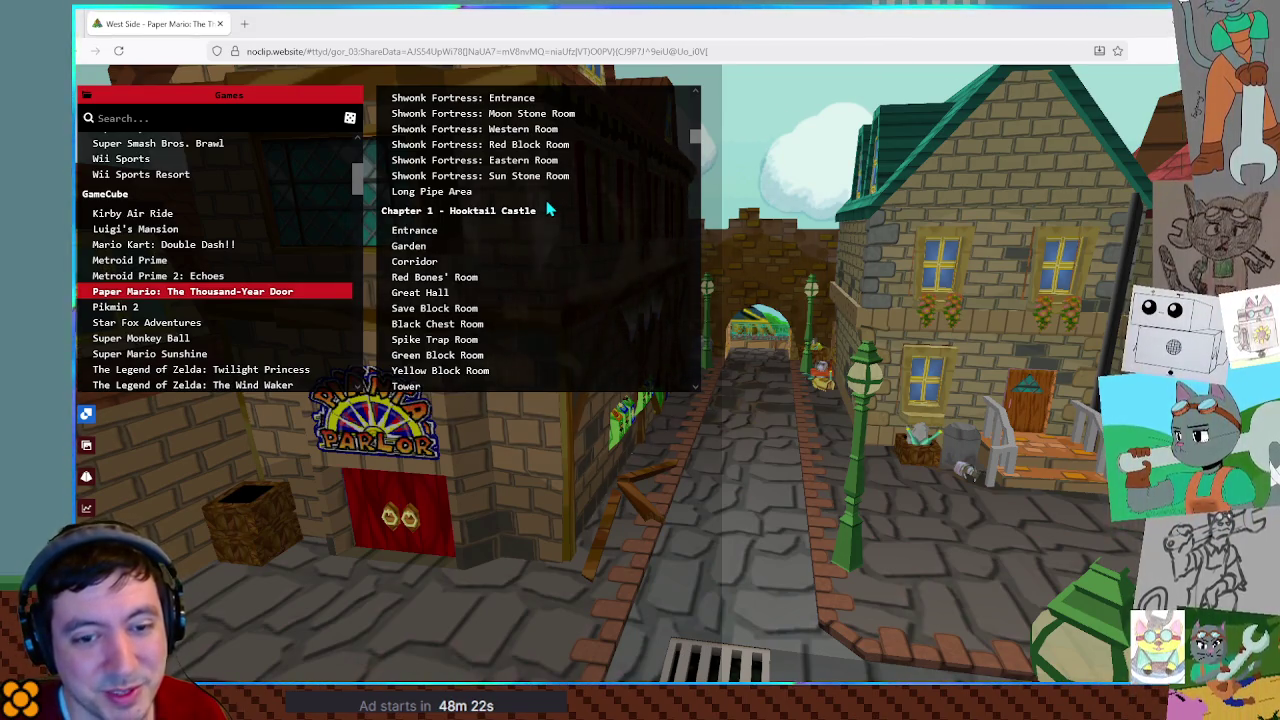
scroll(546, 208, down, 2)
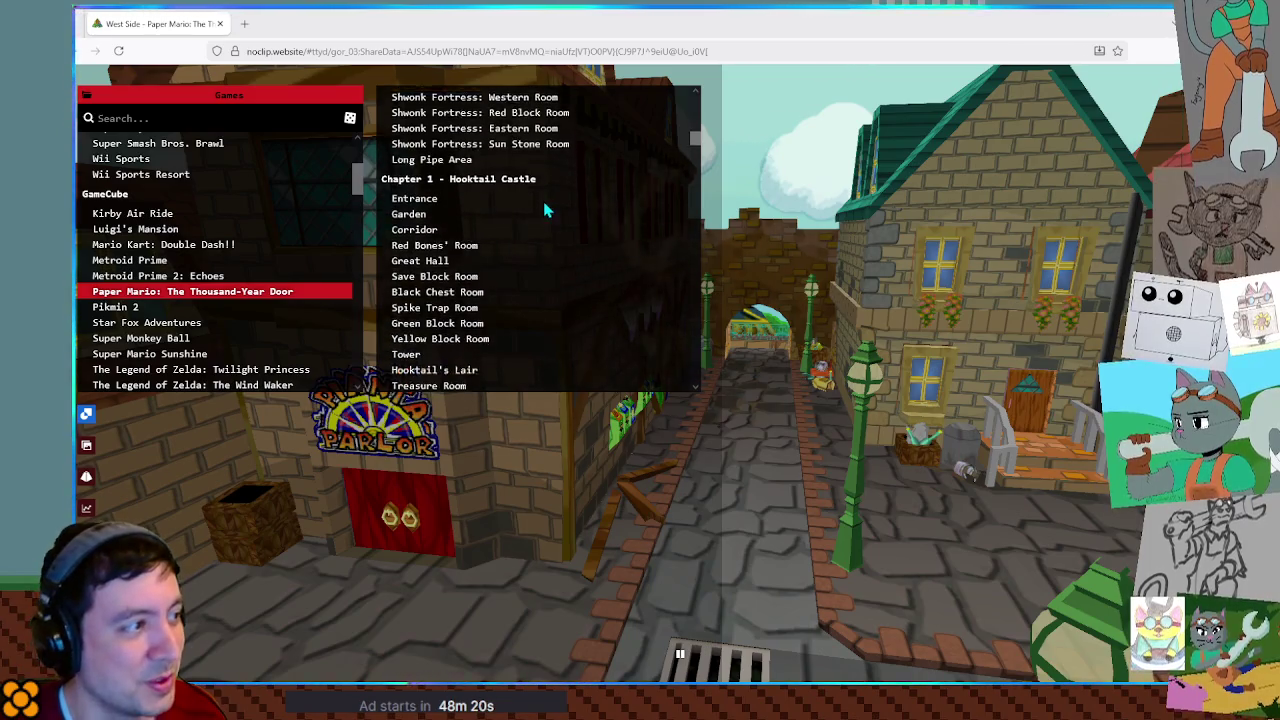
scroll(544, 208, down, 1)
scroll(543, 210, up, 1)
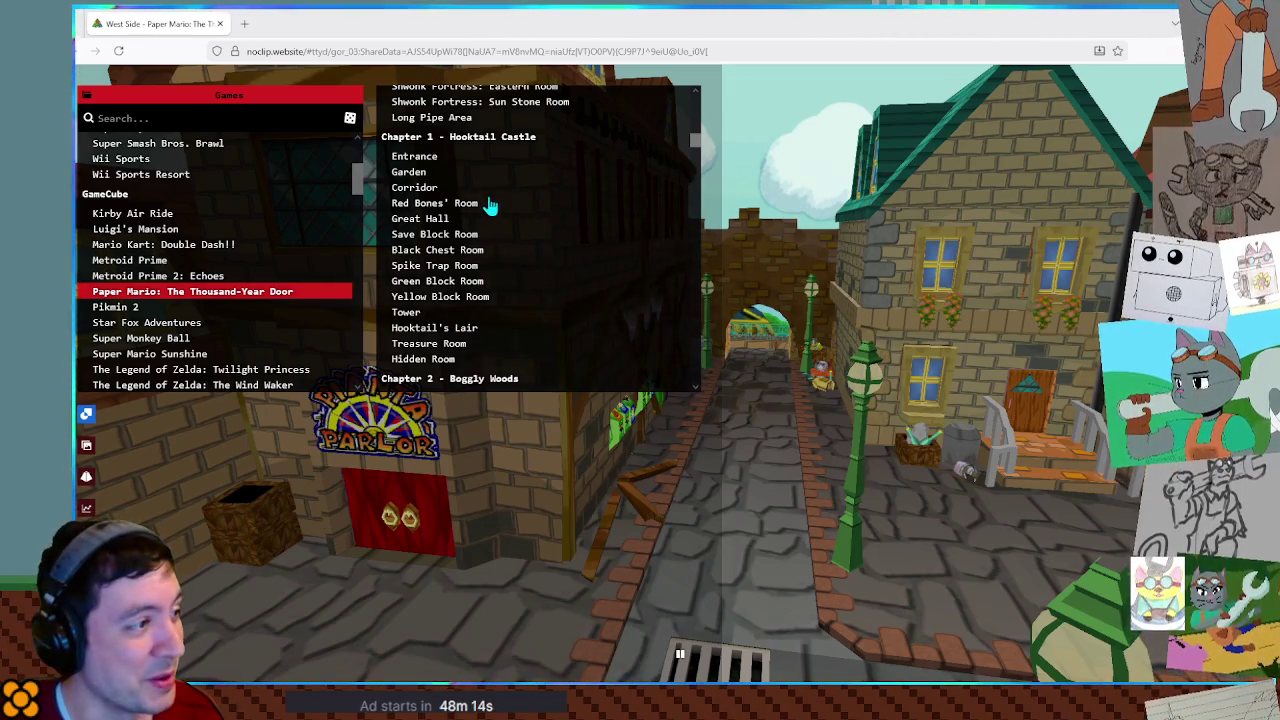
scroll(490, 204, down, 1)
scroll(490, 204, down, 2)
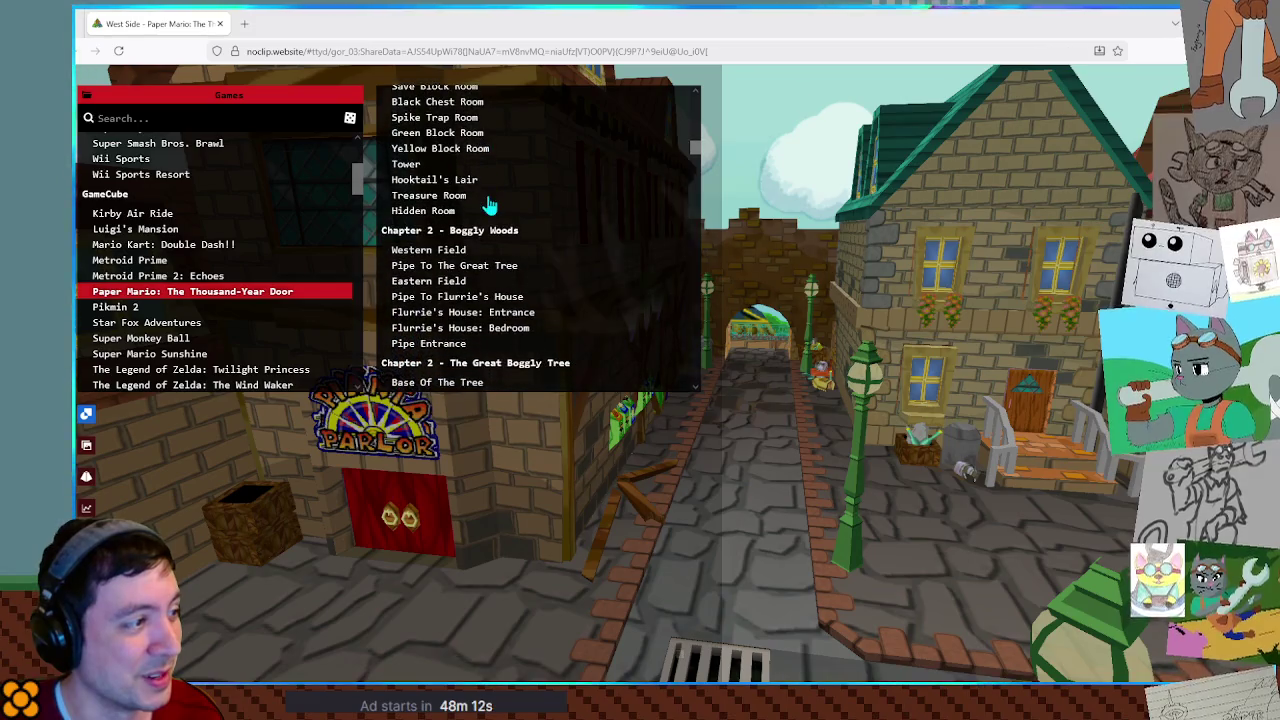
scroll(490, 204, down, 2)
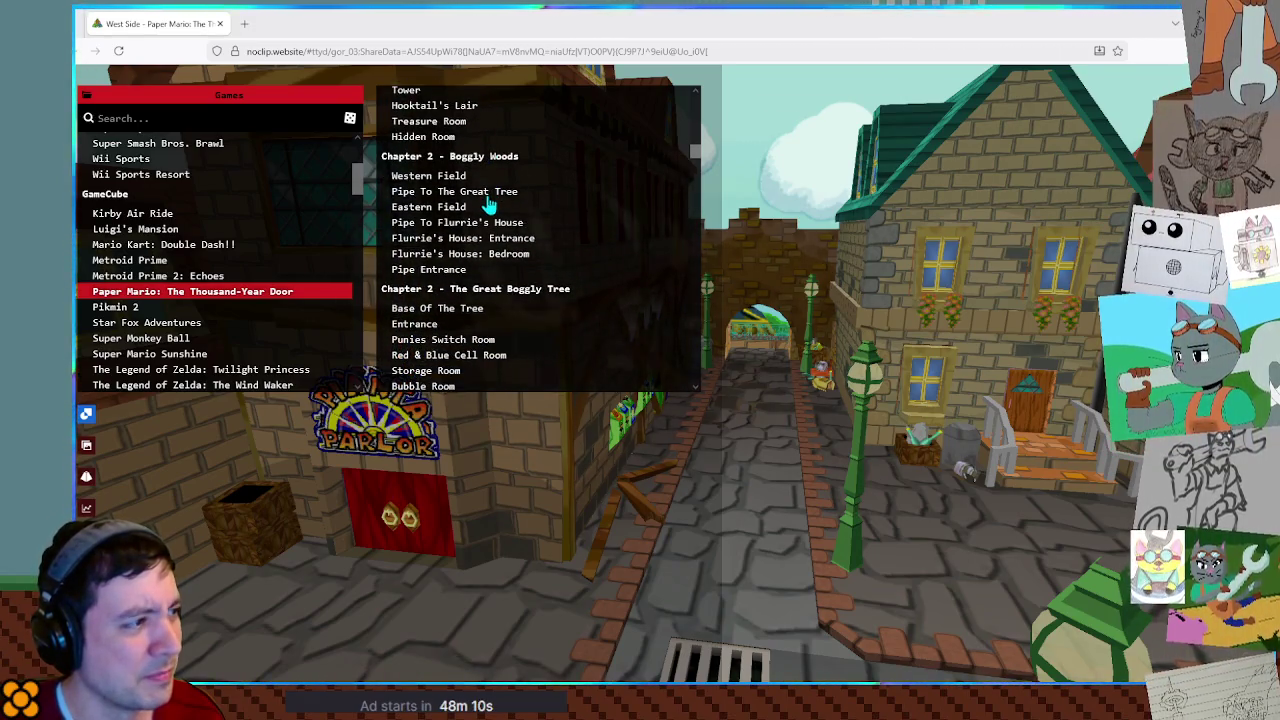
click(445, 255)
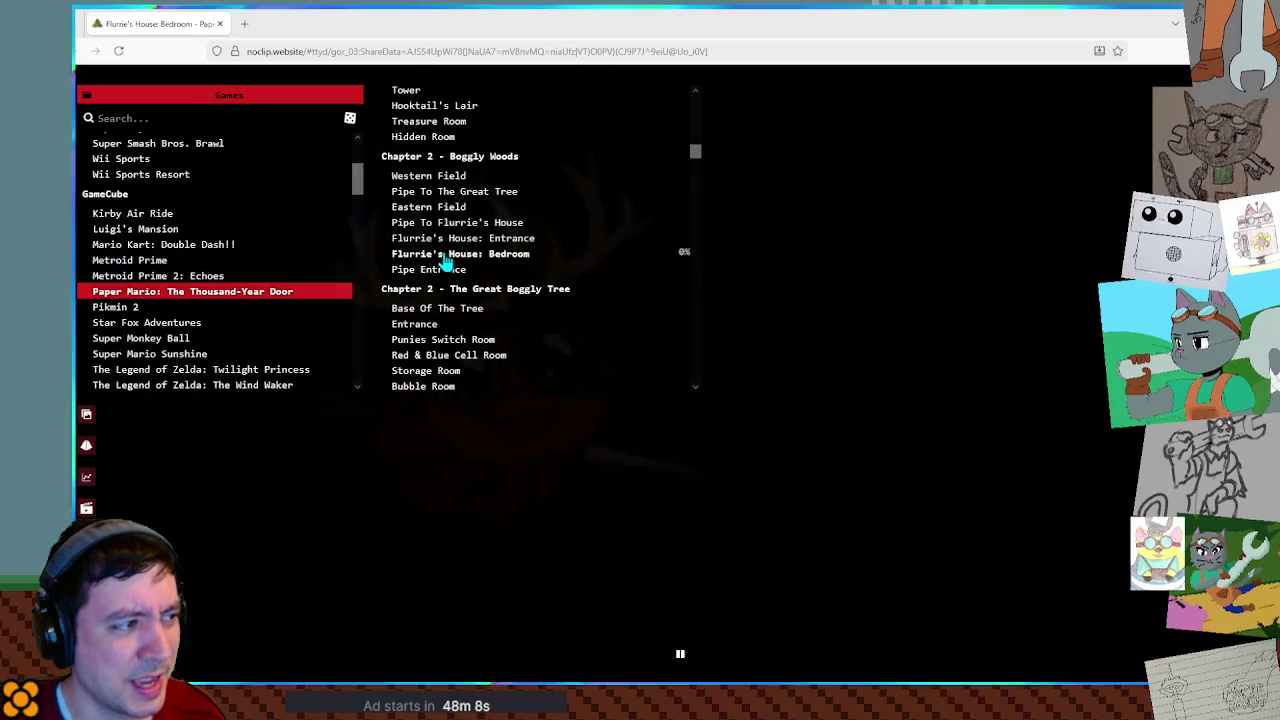
Take a wide look at the bedroom, then load the Major-League Locker Room scene.
key(s)
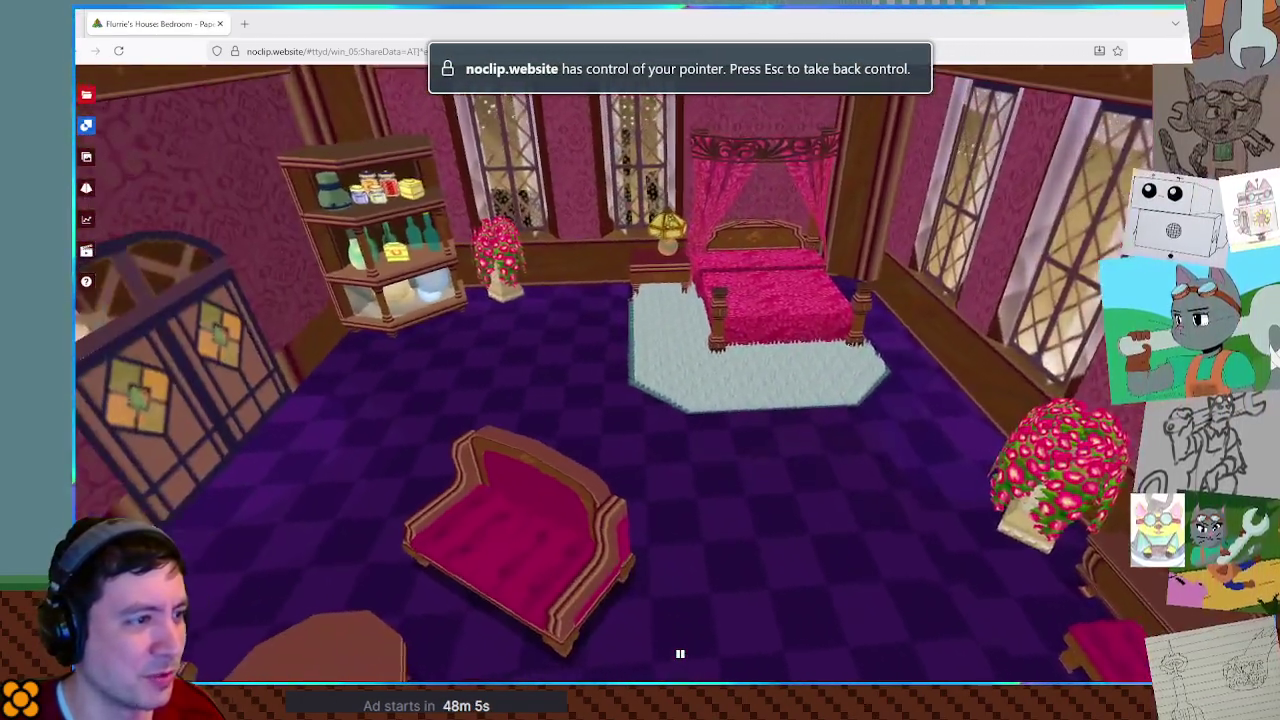
drag(843, 277, 843, 277)
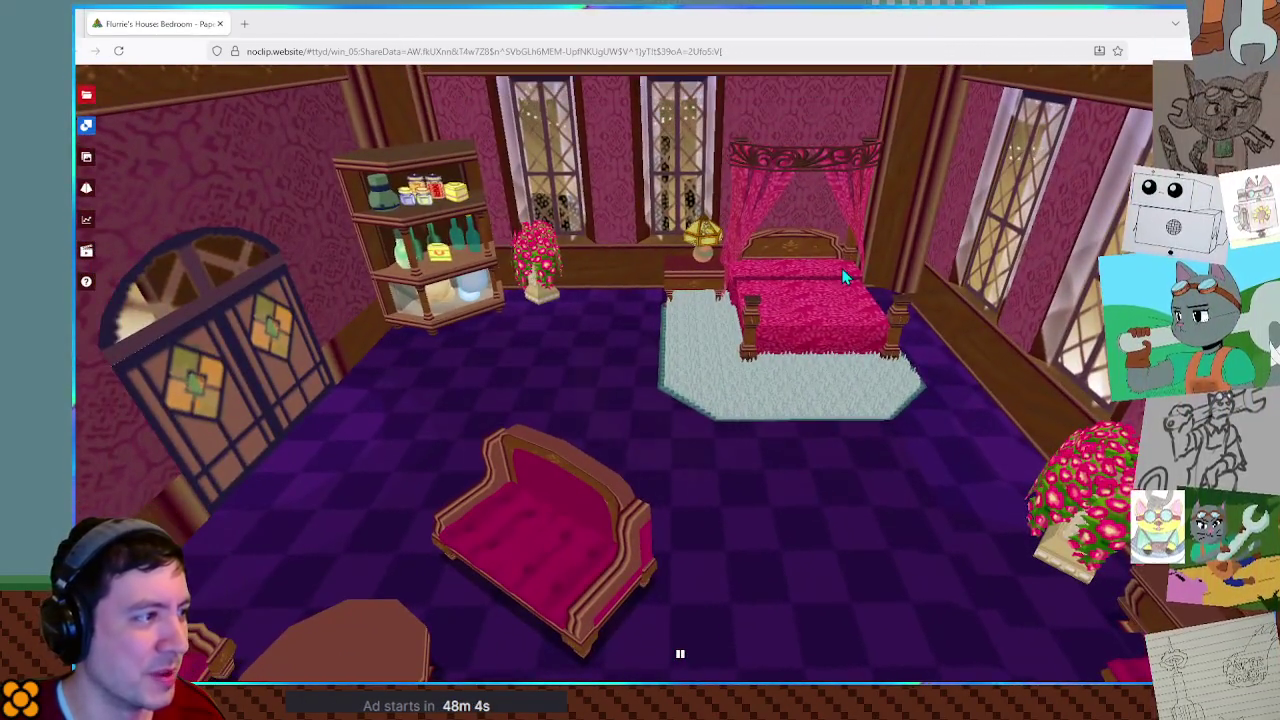
scroll(470, 224, down, 3)
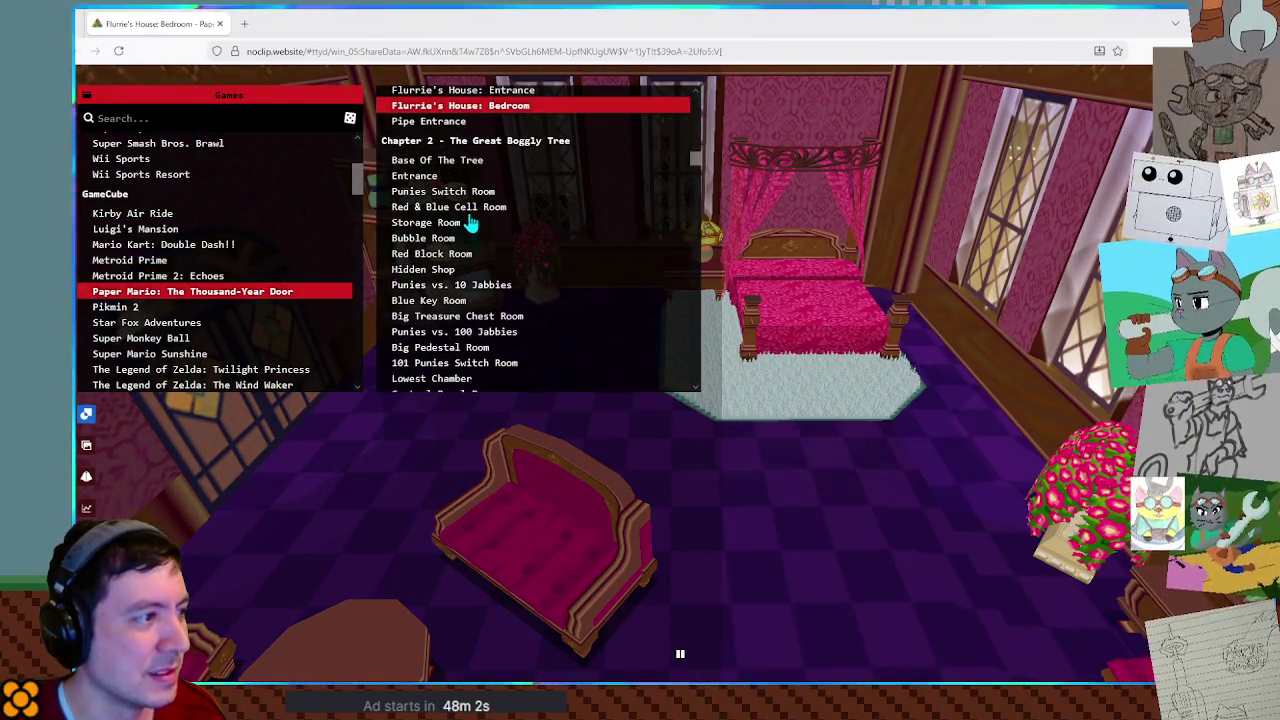
scroll(480, 167, down, 1)
scroll(480, 167, down, 4)
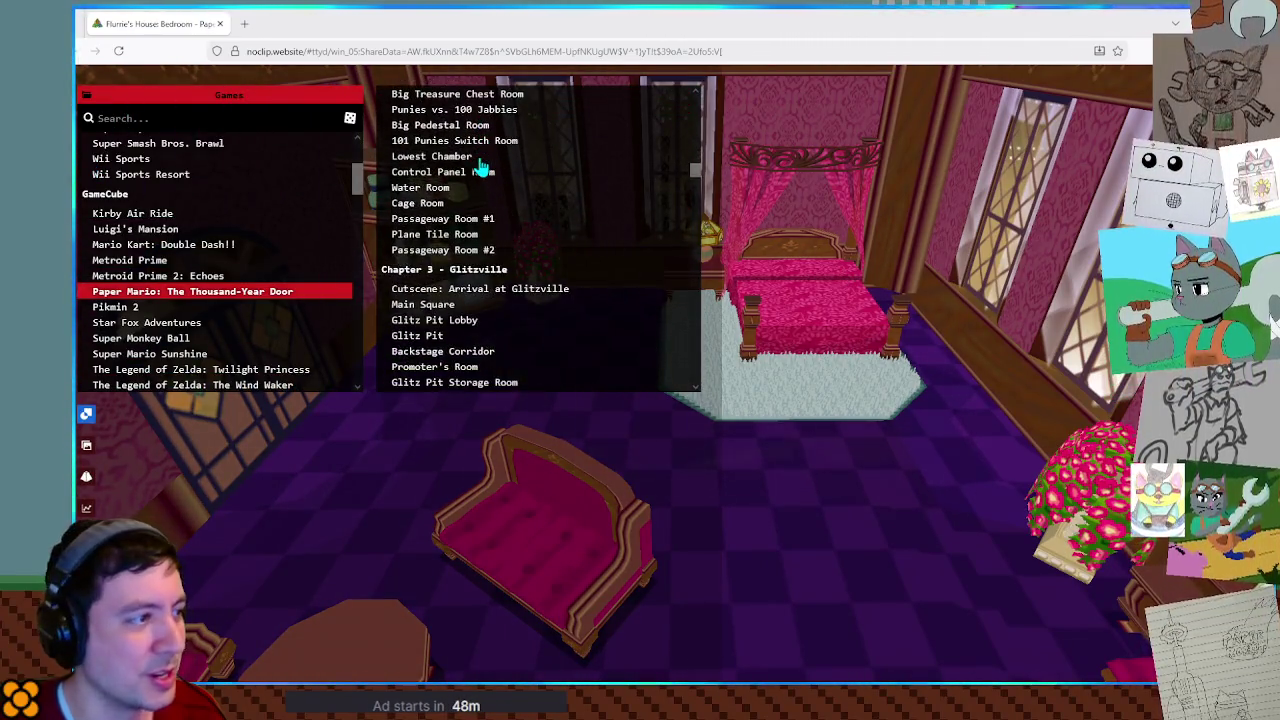
scroll(481, 168, down, 3)
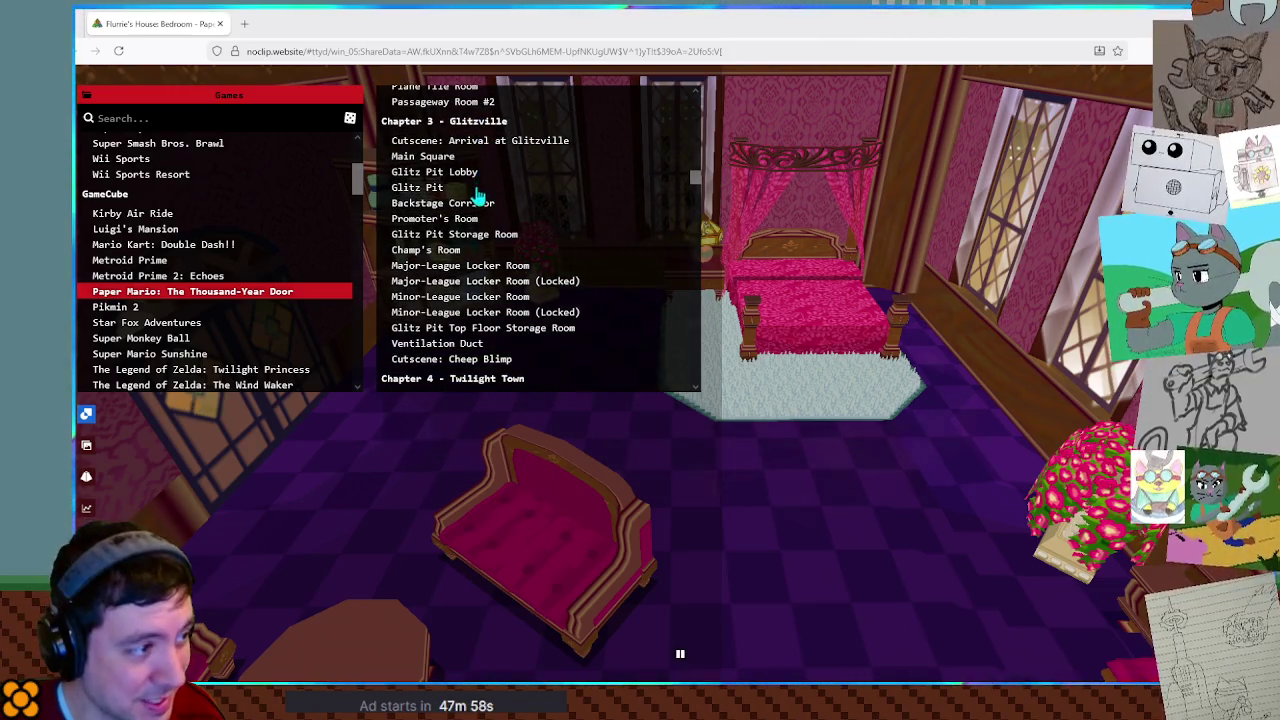
click(462, 268)
click(765, 274)
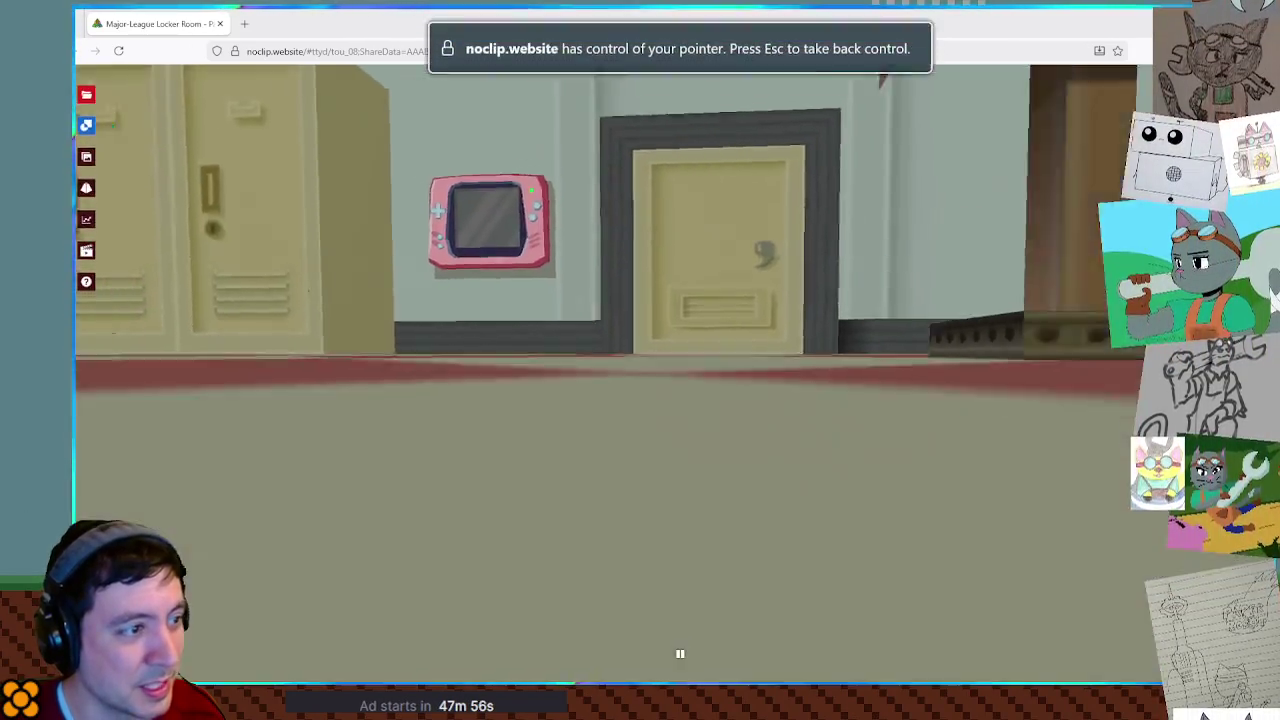
Fly into the locker room's bathroom stall, then back out to show lockers and bench.
key(w)
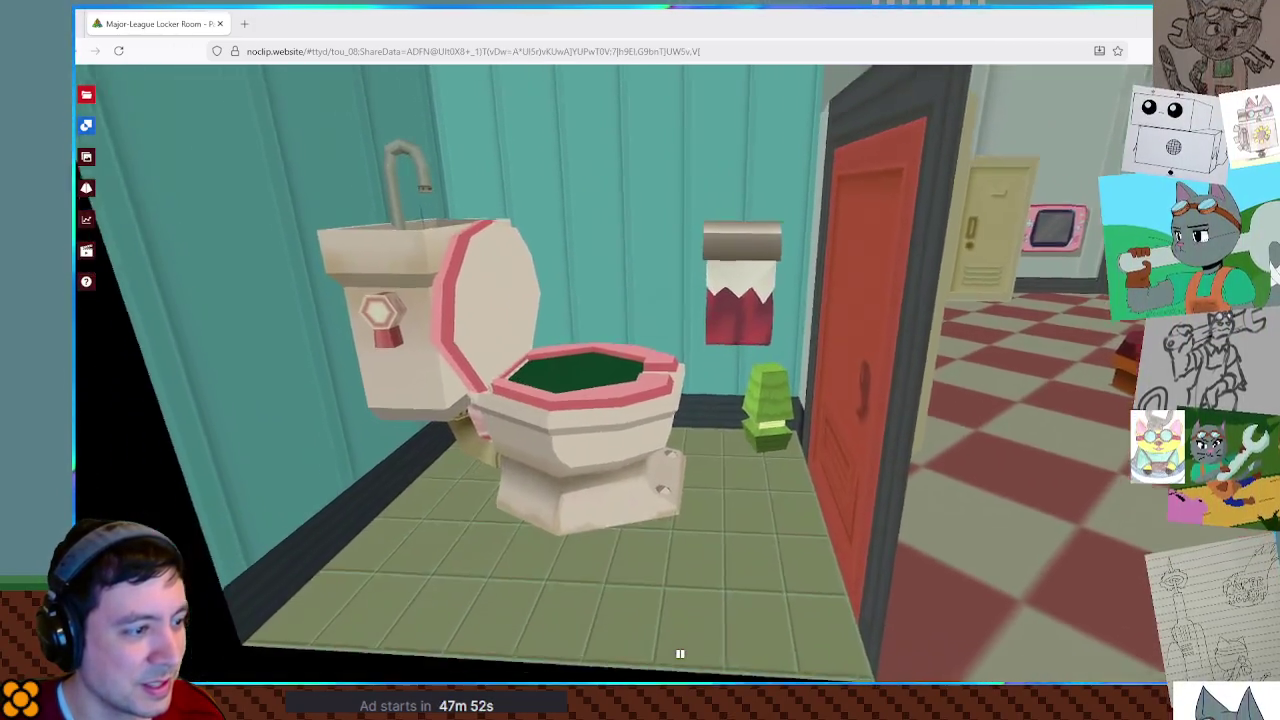
key(w)
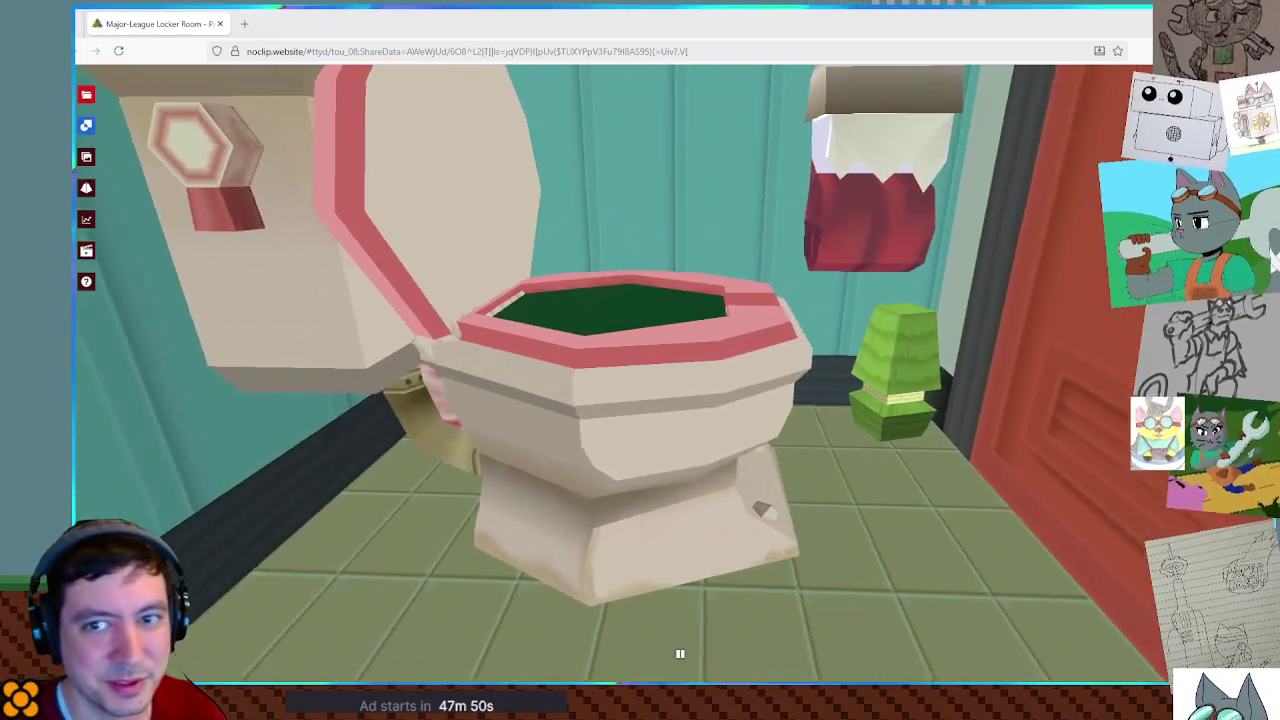
key(s)
key(s)
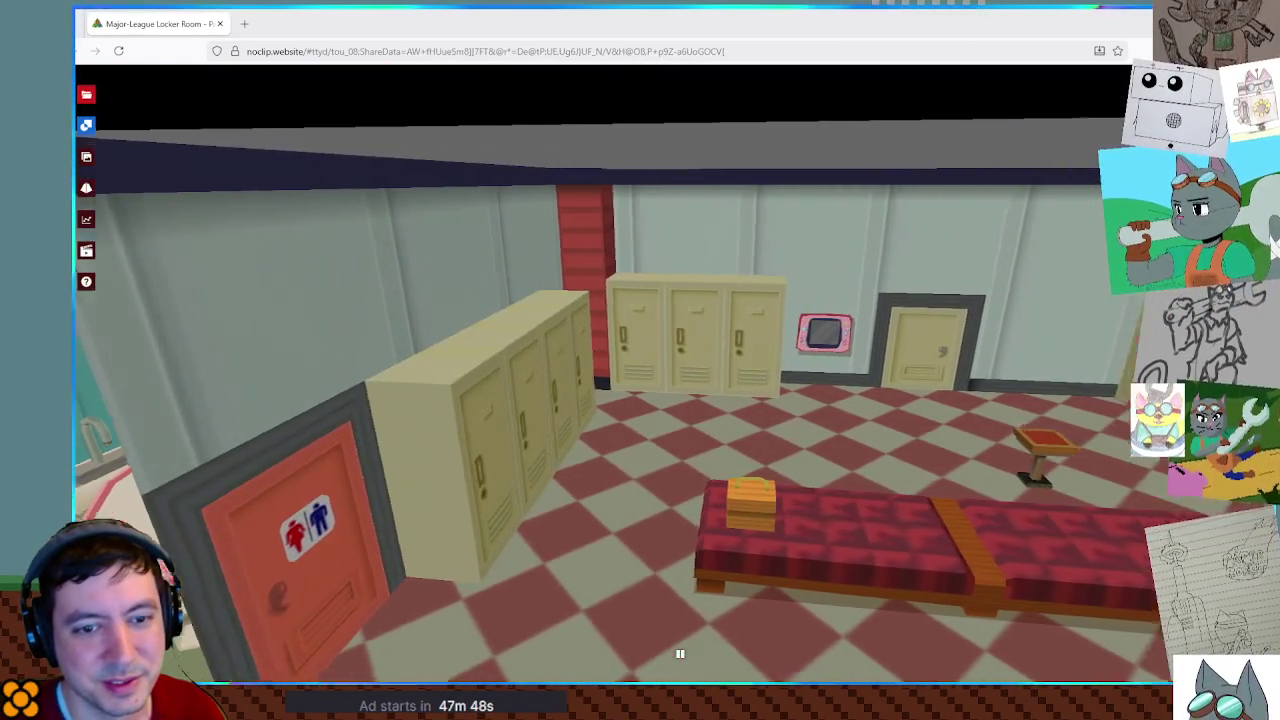
key(s)
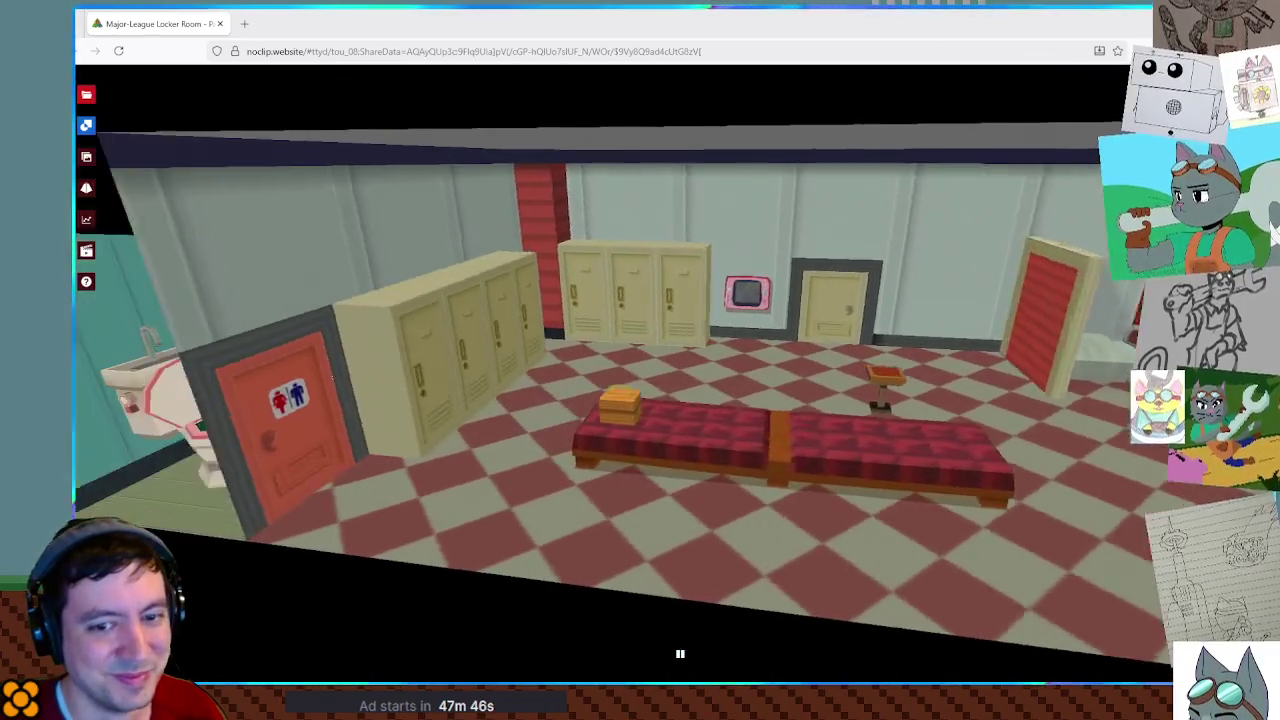
key(s)
key(Escape)
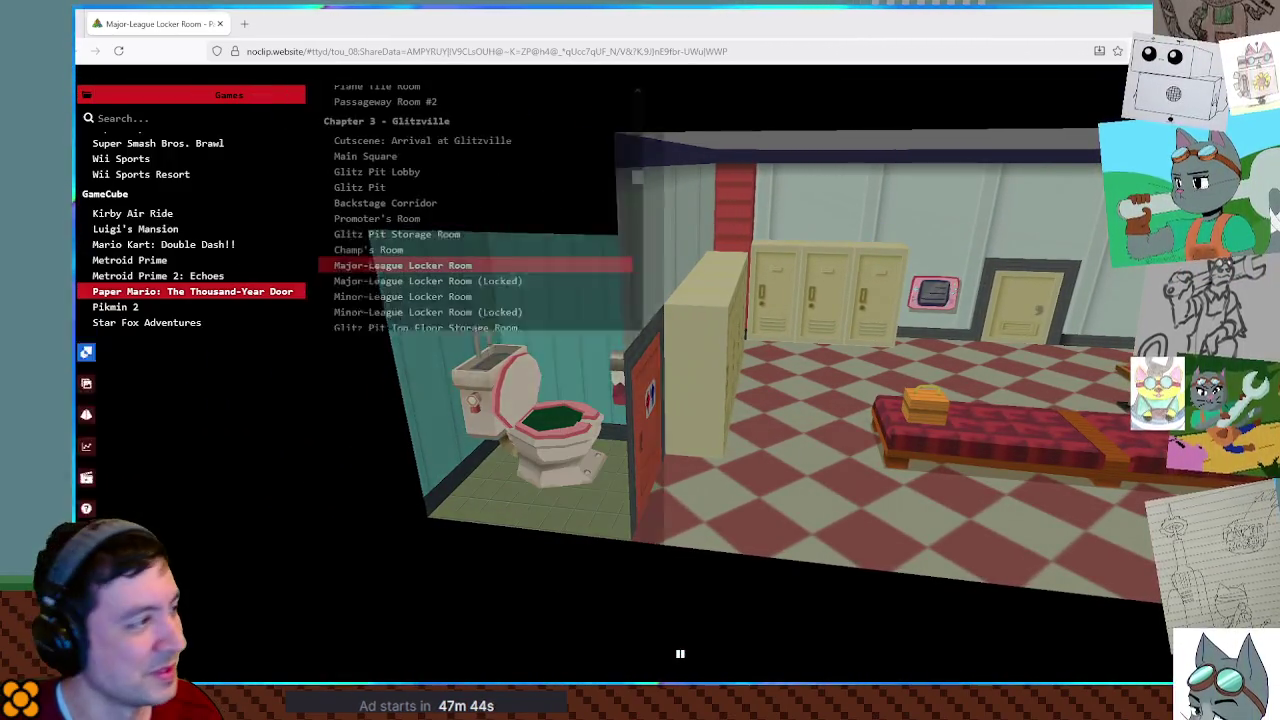
Load the Minor-League Locker Room scene and swing the view around it.
click(481, 297)
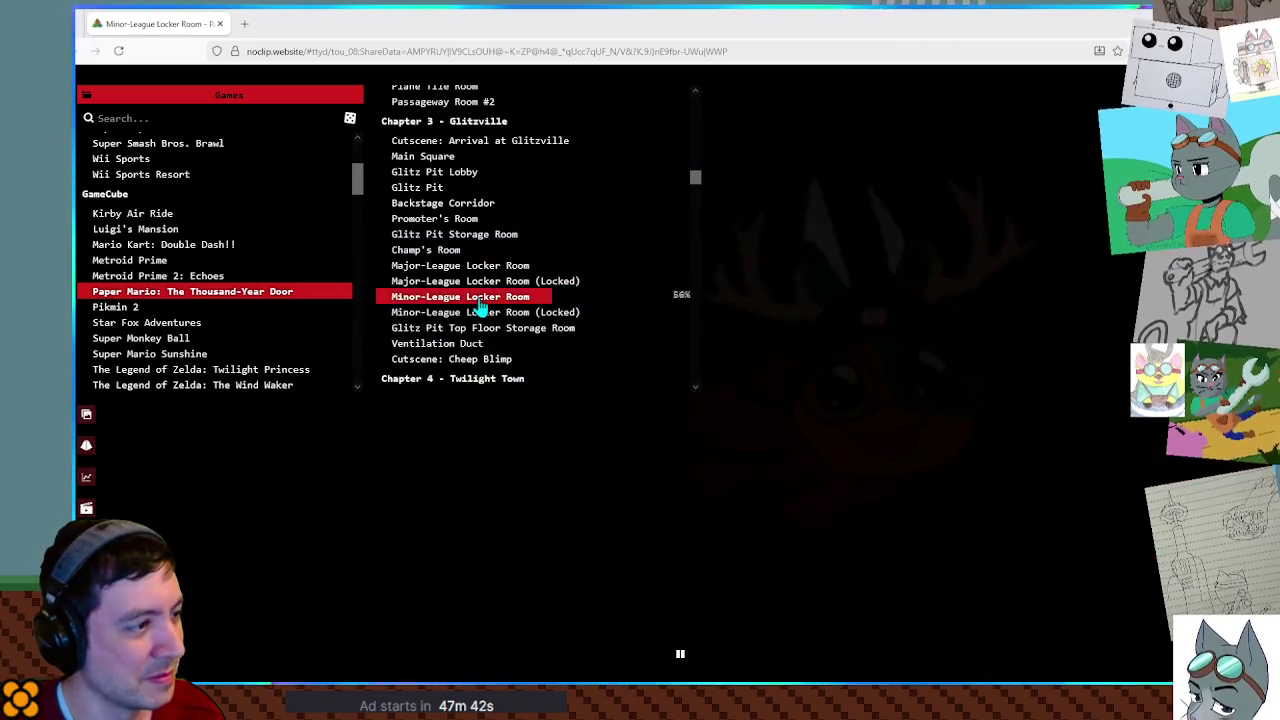
click(971, 340)
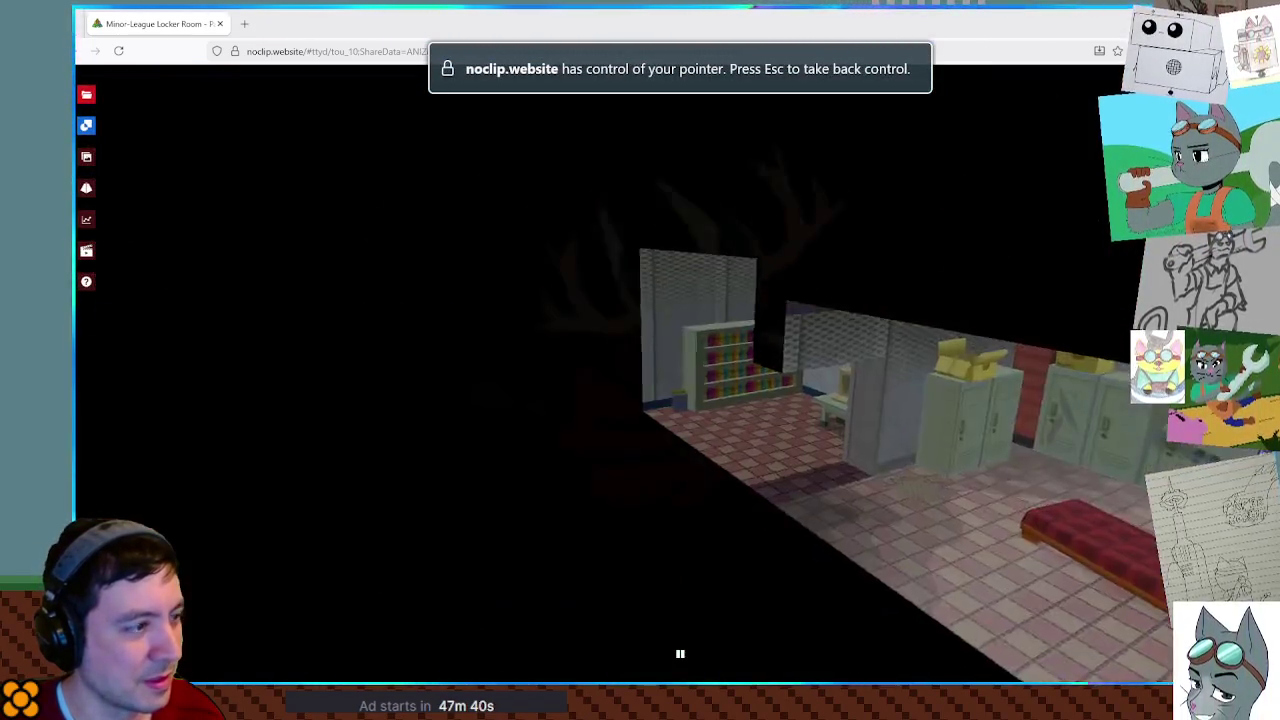
drag(242, 118, 242, 118)
key(s)
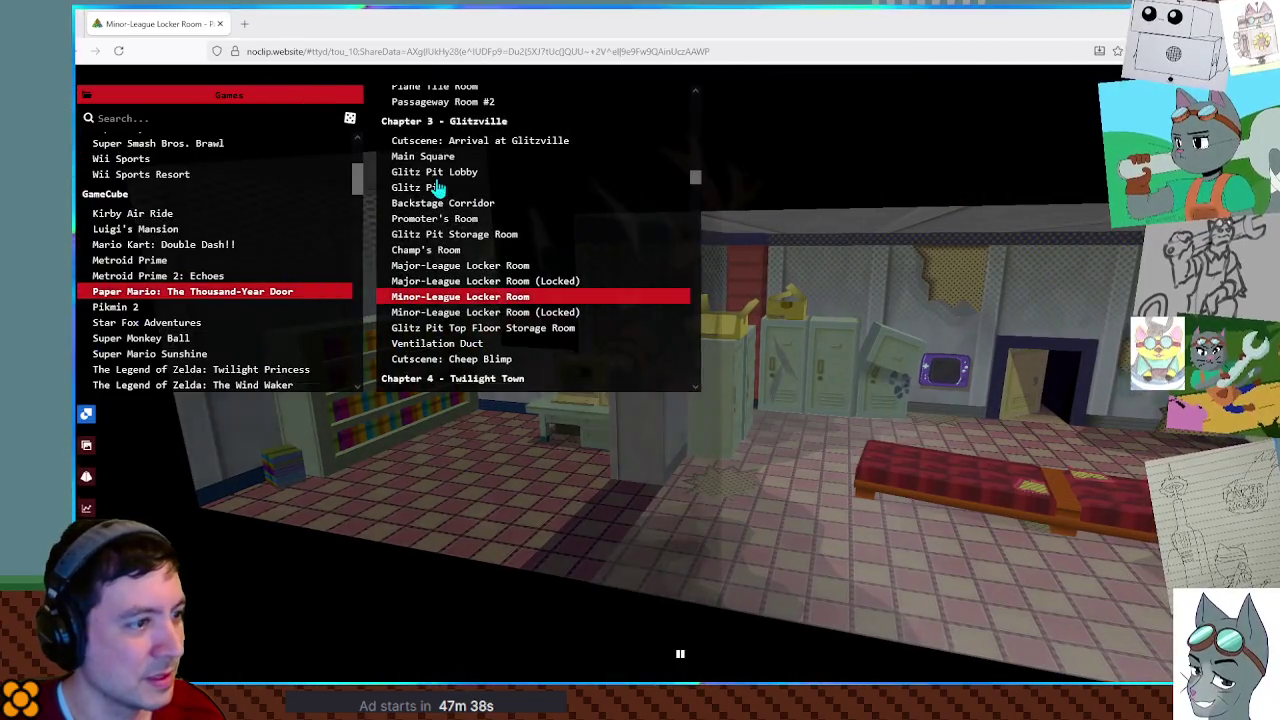
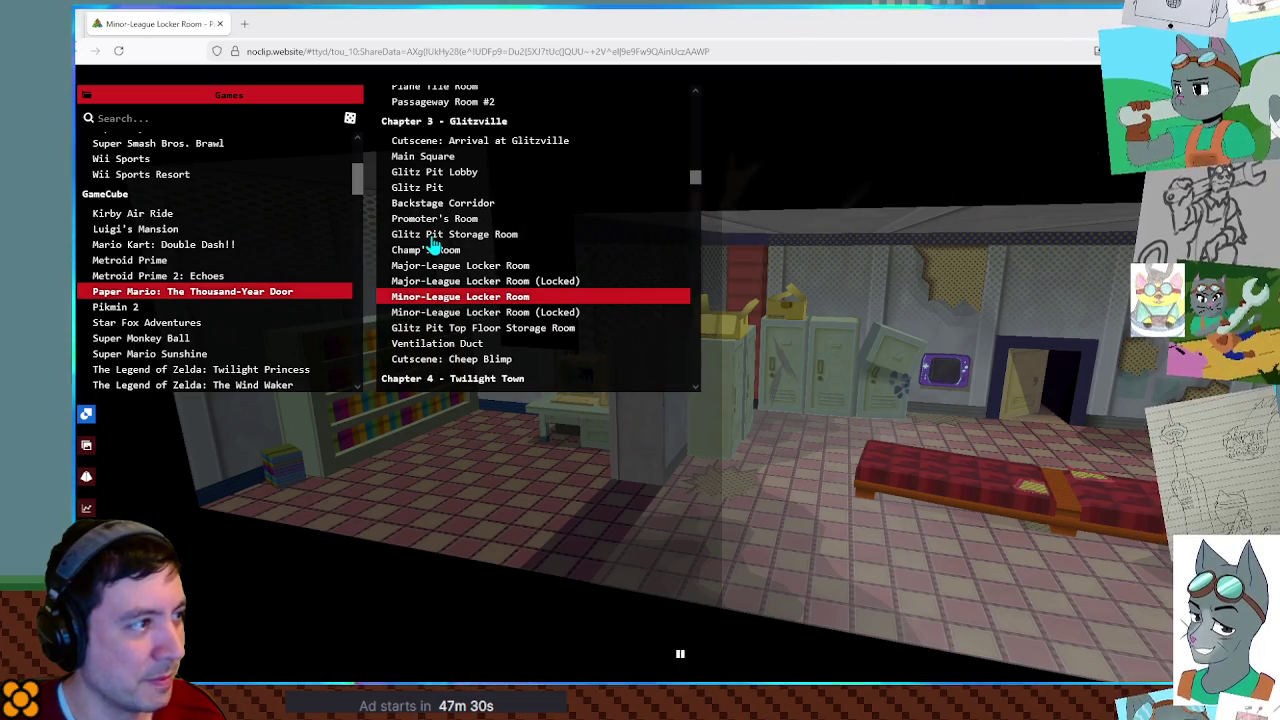
Load the Minor-League Locker Room (Locked) and fly between the TV room and bed area.
click(440, 313)
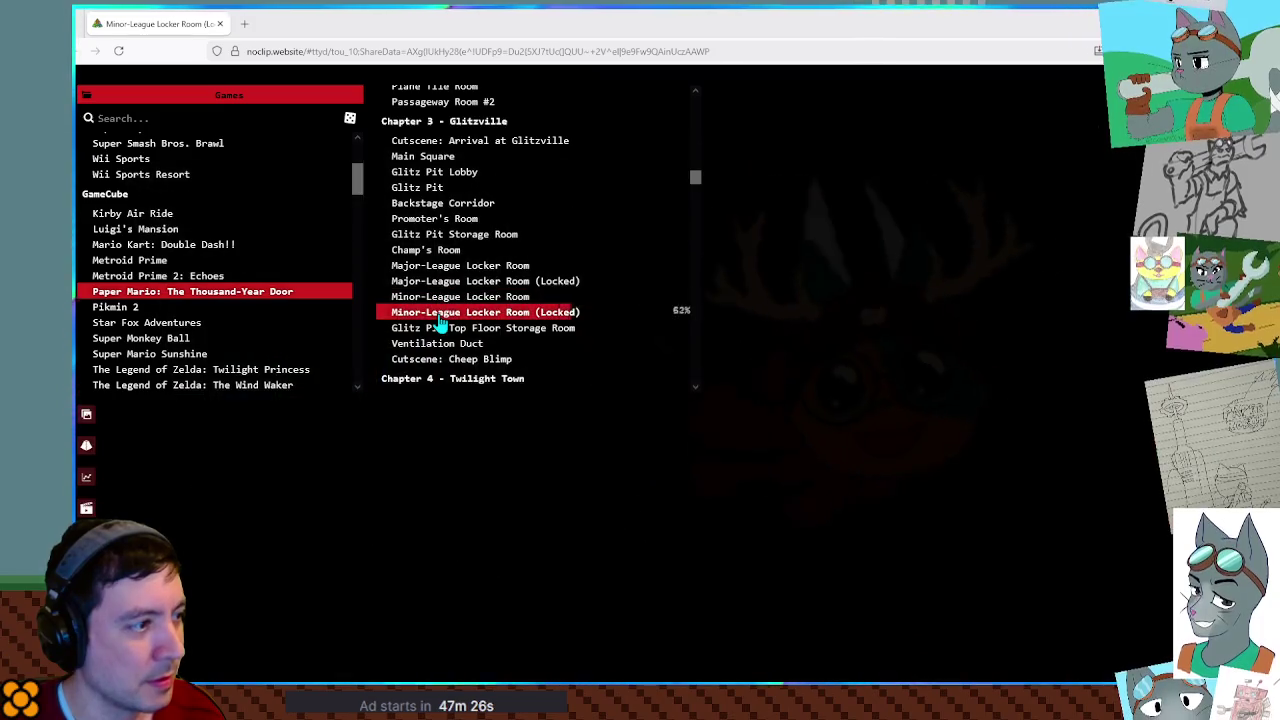
click(805, 357)
key(s)
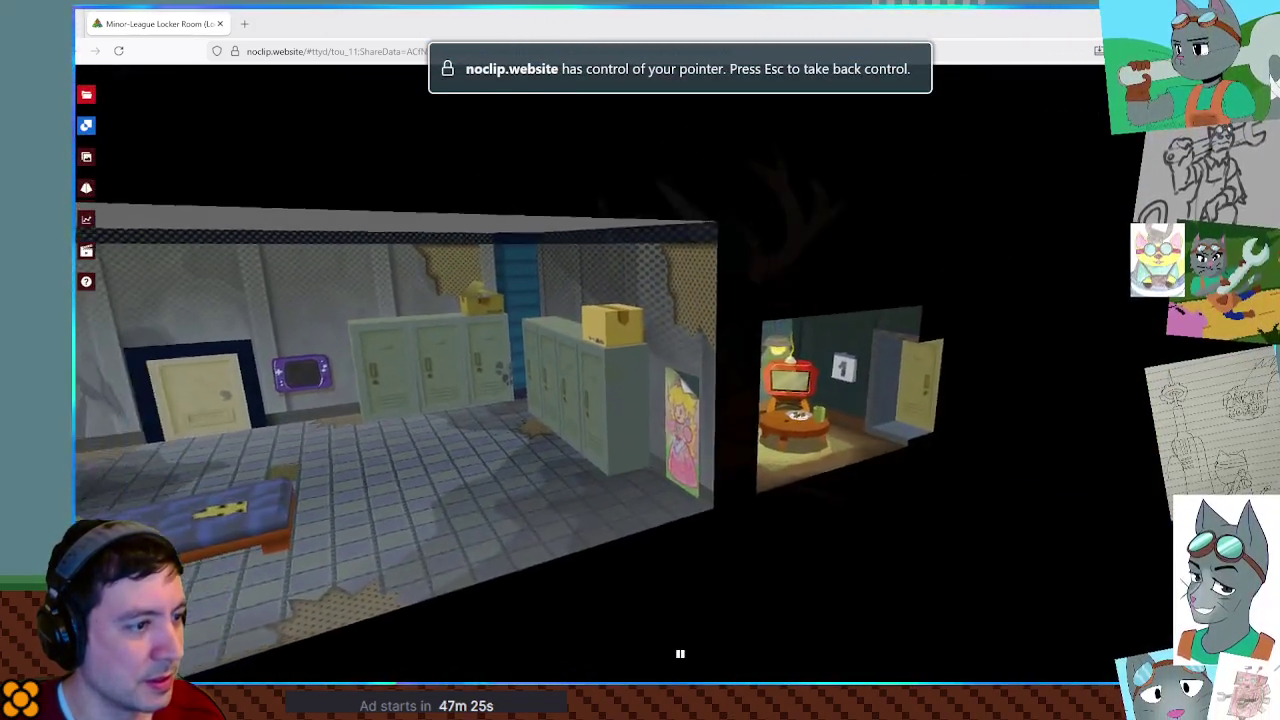
key(w)
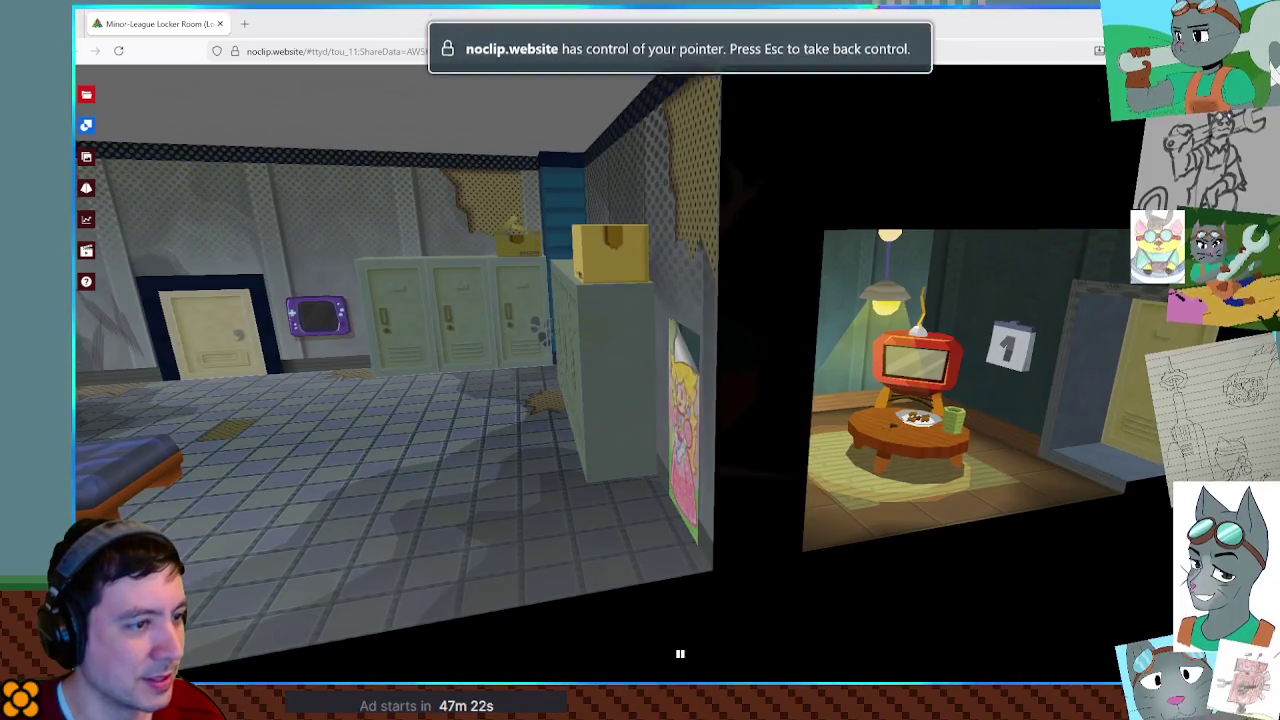
key(w)
key(s)
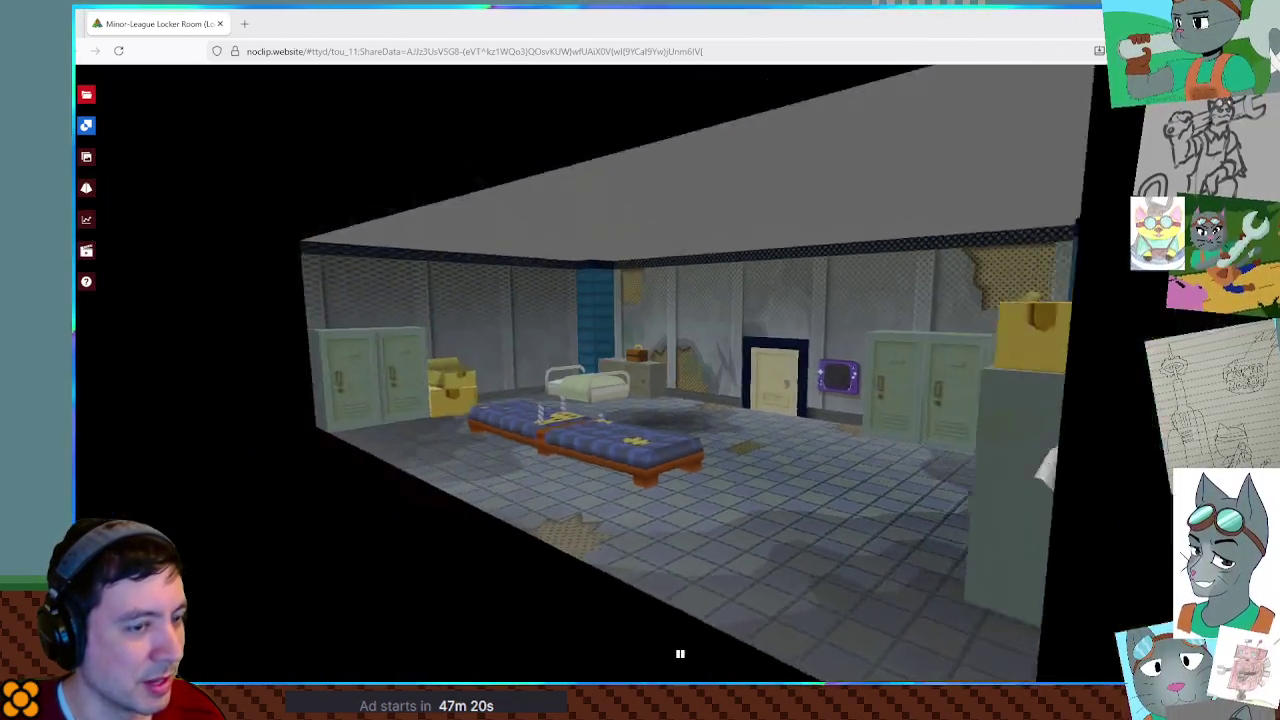
Switch to the Major-League Locker Room (Locked) and look toward its bathroom.
click(86, 94)
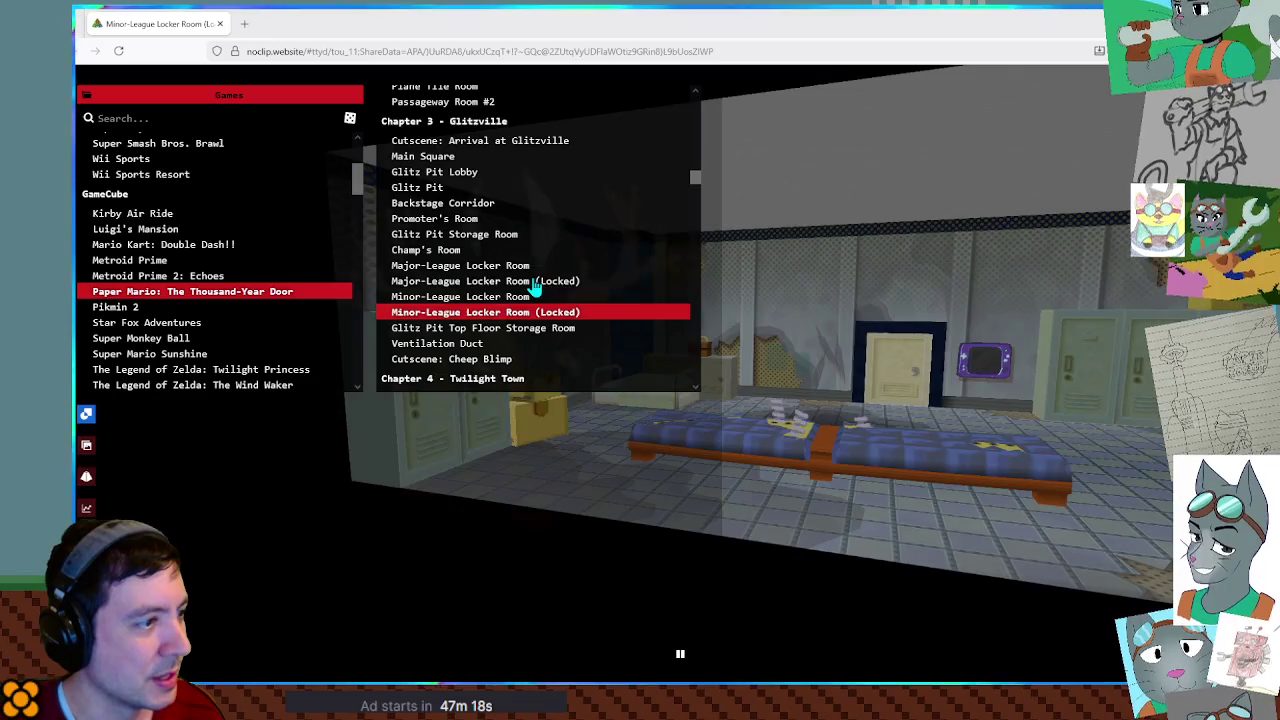
click(535, 281)
click(866, 292)
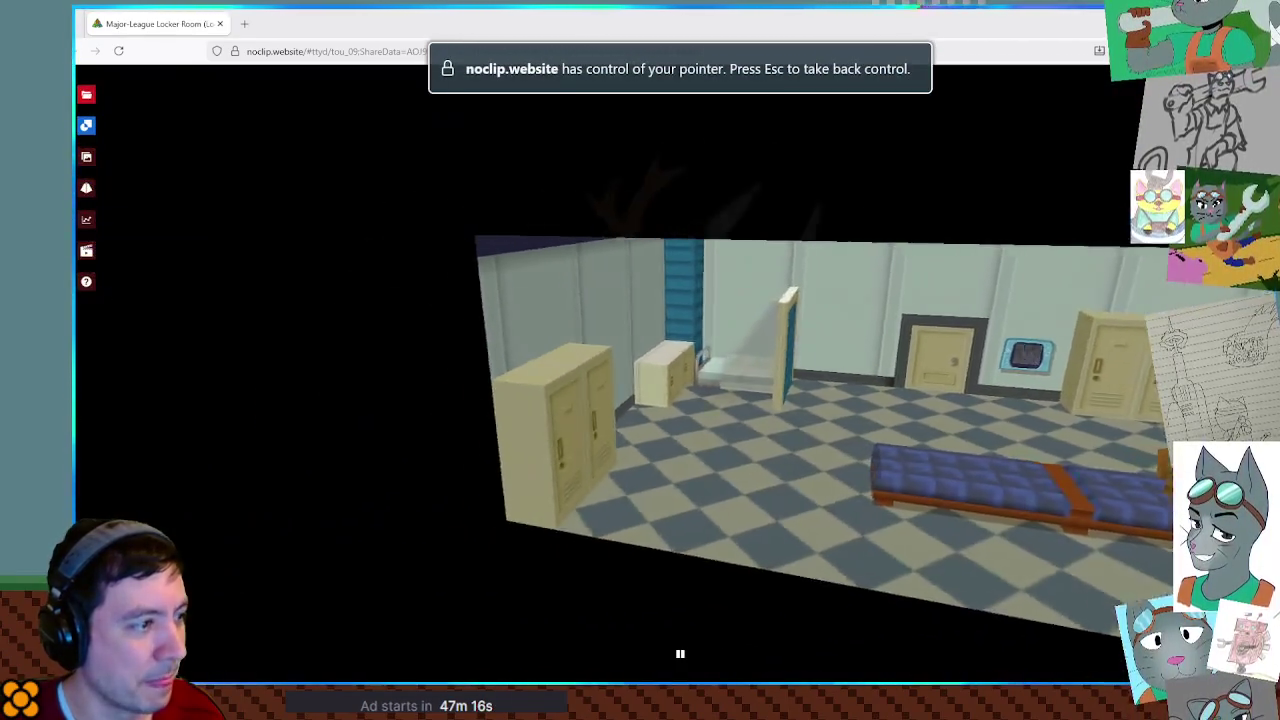
key(Escape)
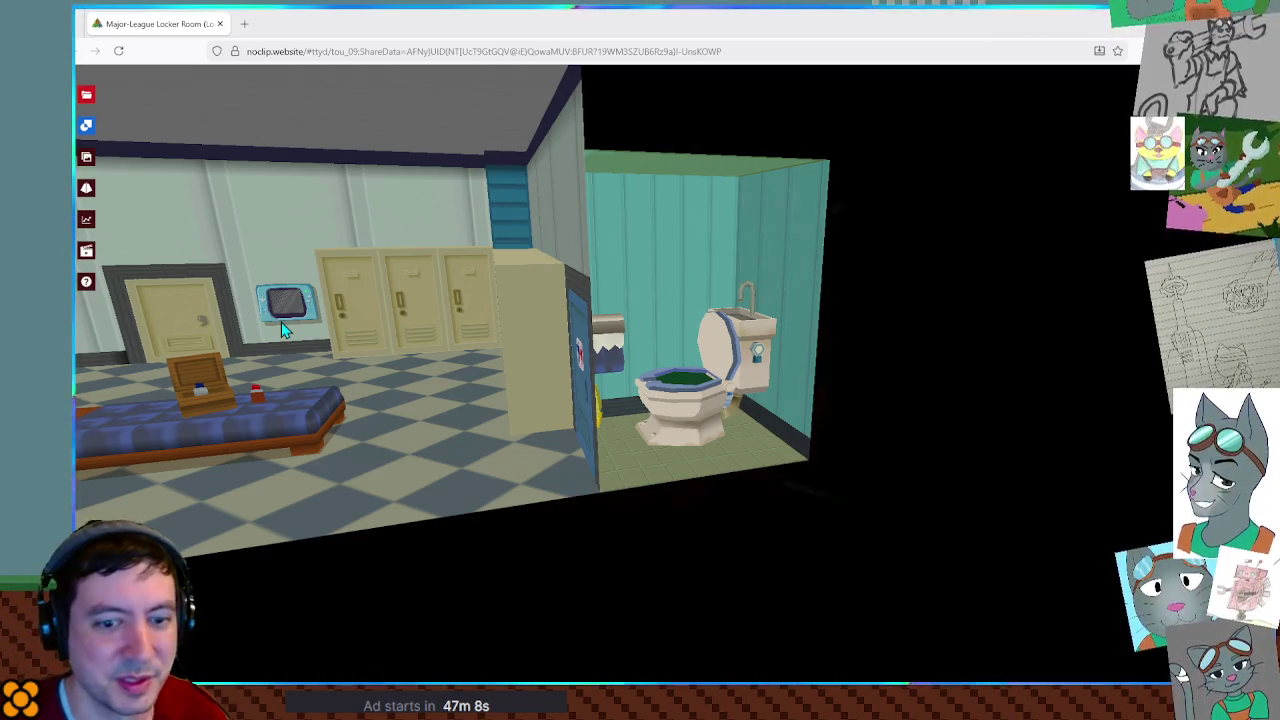
Scroll the room list to Chapter 4 and load Twilight Town West Side.
key(t)
scroll(515, 325, down, 2)
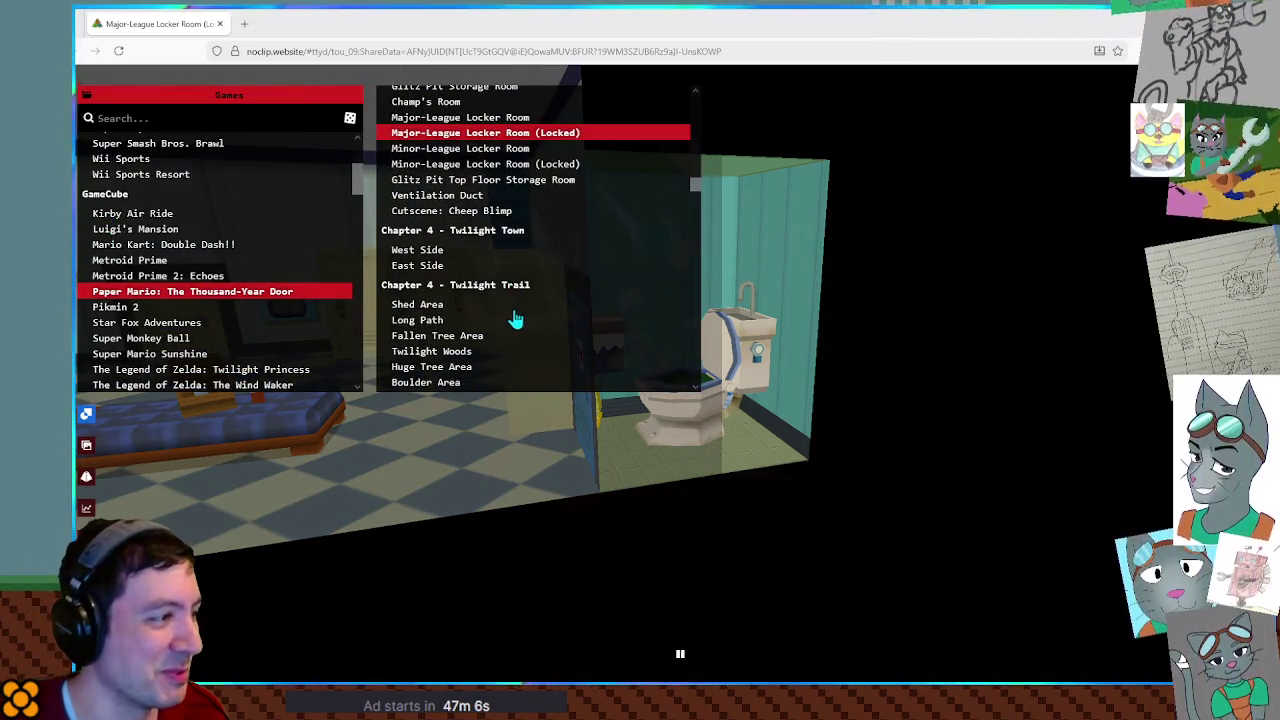
scroll(500, 293, down, 1)
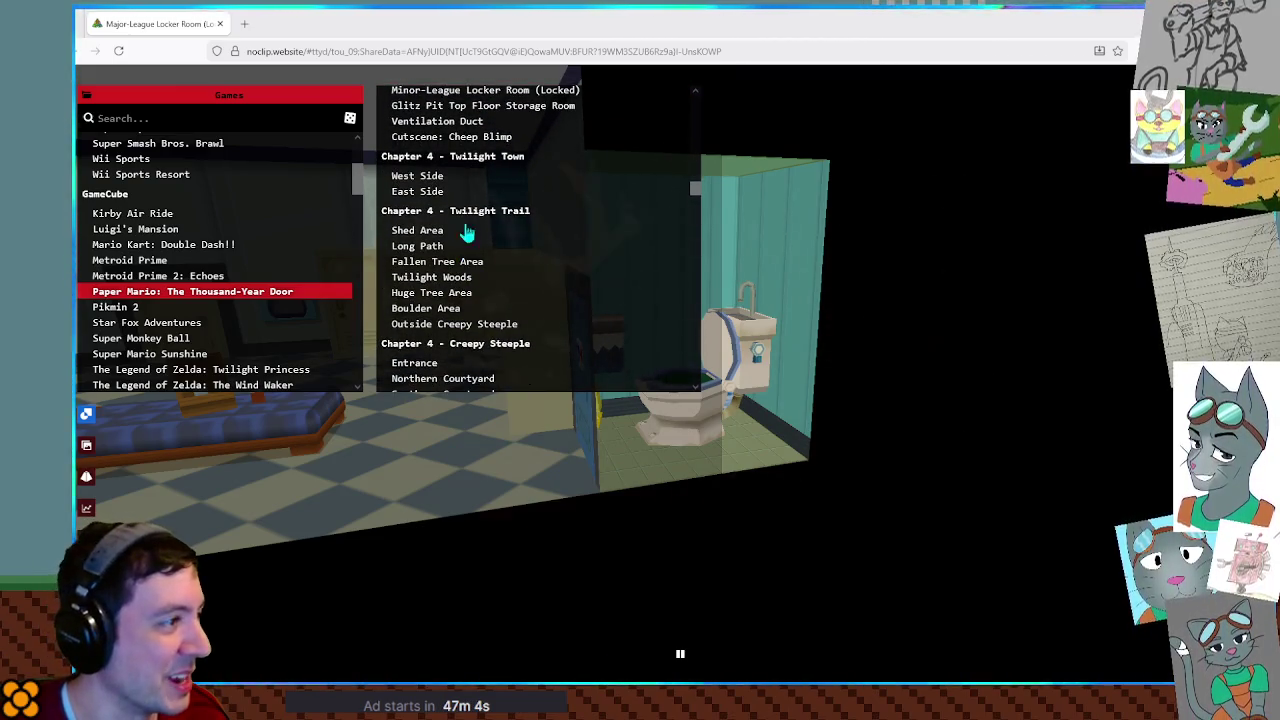
click(437, 176)
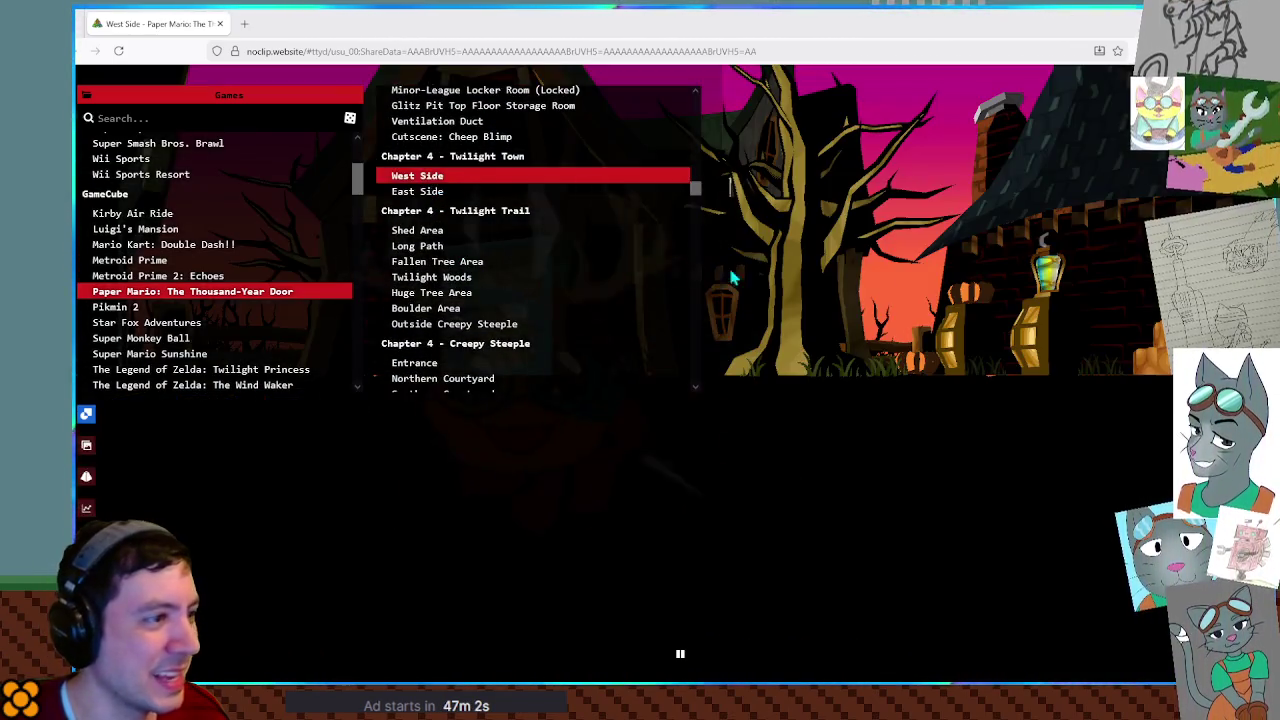
Fly through the West Side house to the blue door and brick room, then back outside.
click(634, 329)
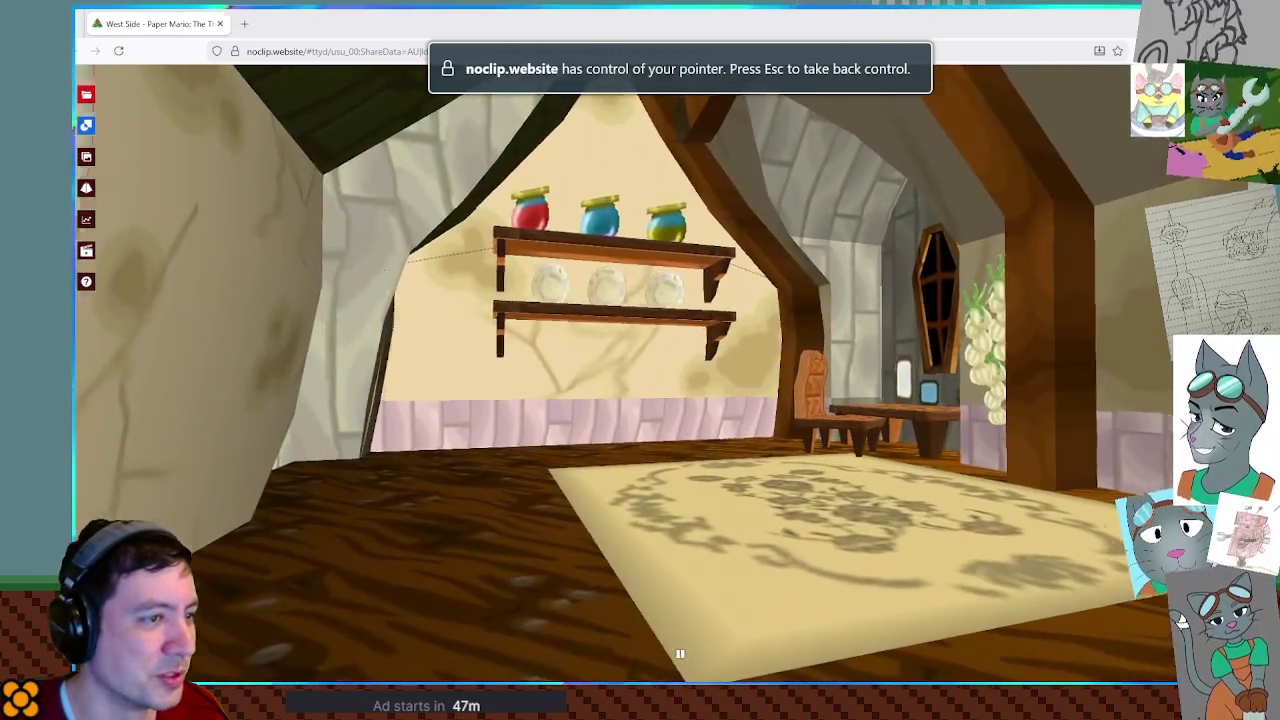
key(w)
key(w)
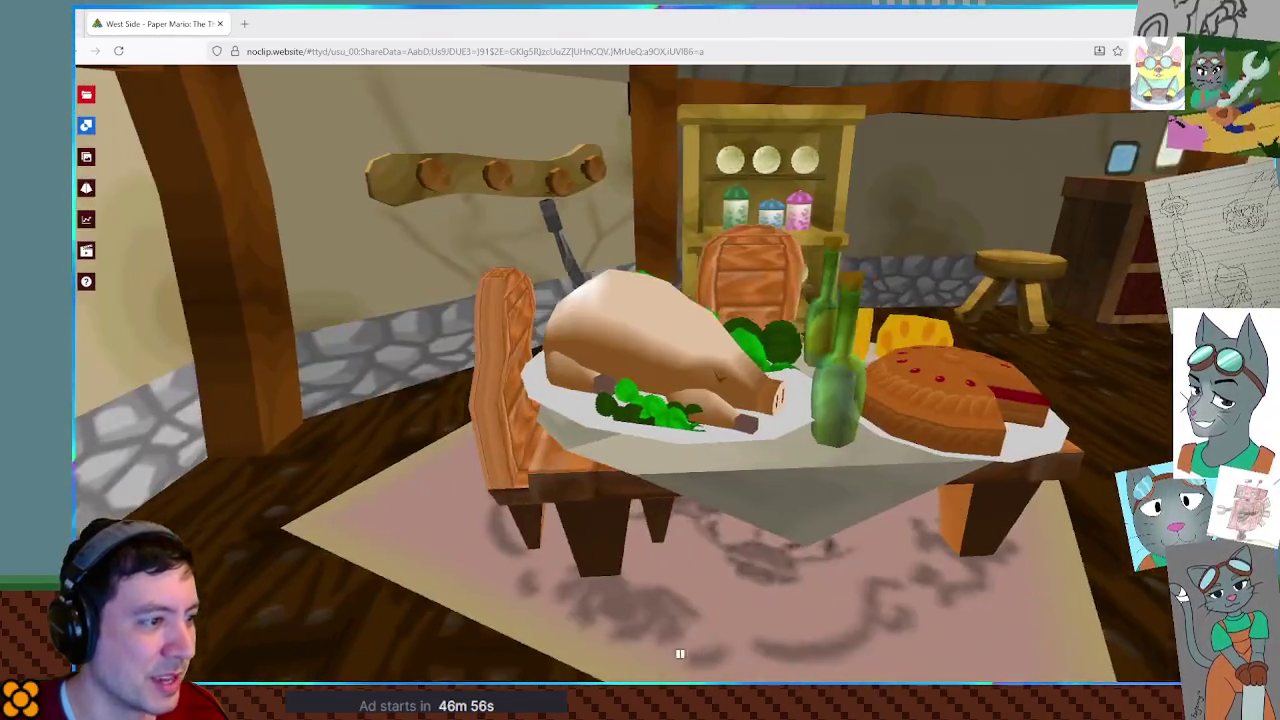
key(w)
key(w)
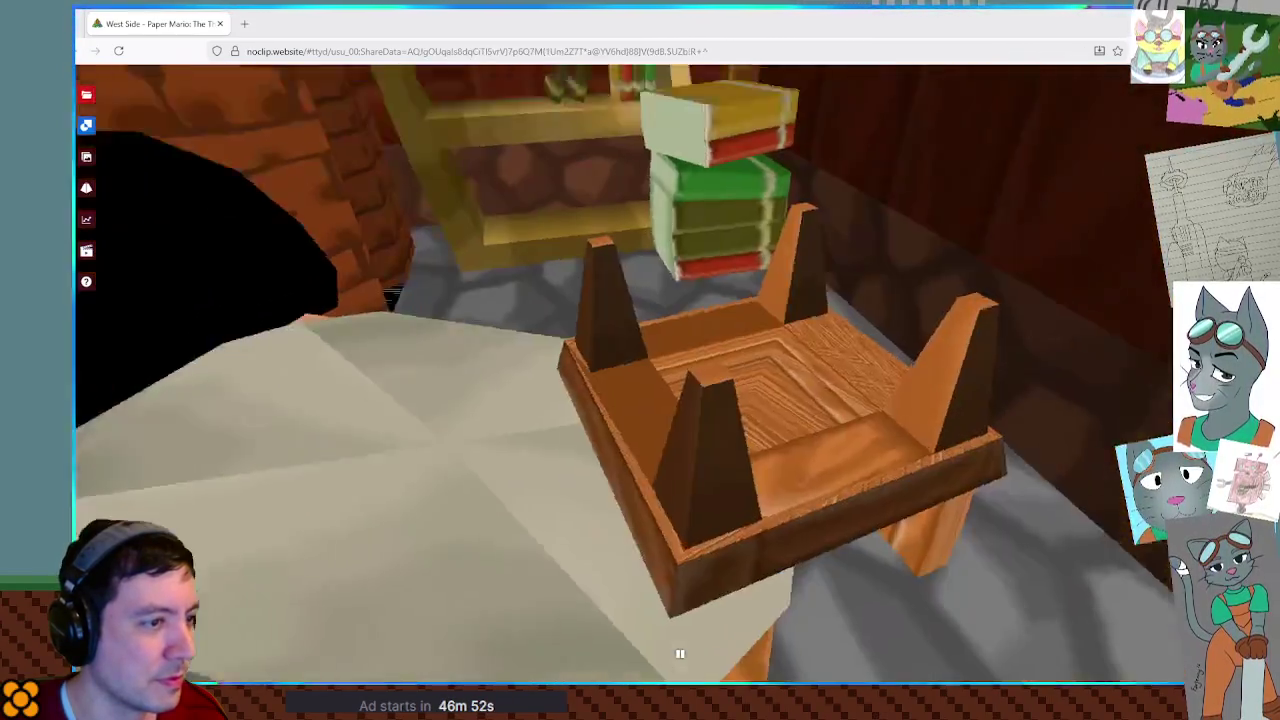
key(w)
key(s)
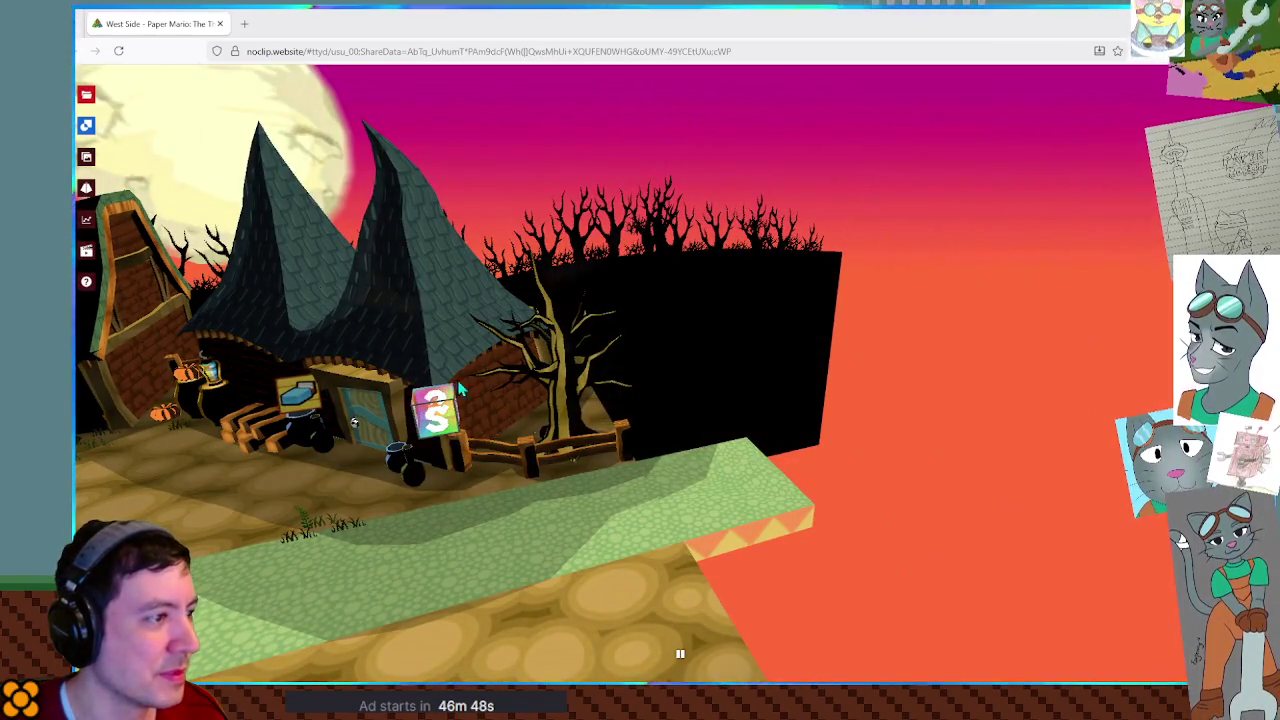
Fly around the tree beside the house and reveal the village street.
click(312, 287)
key(w)
key(w)
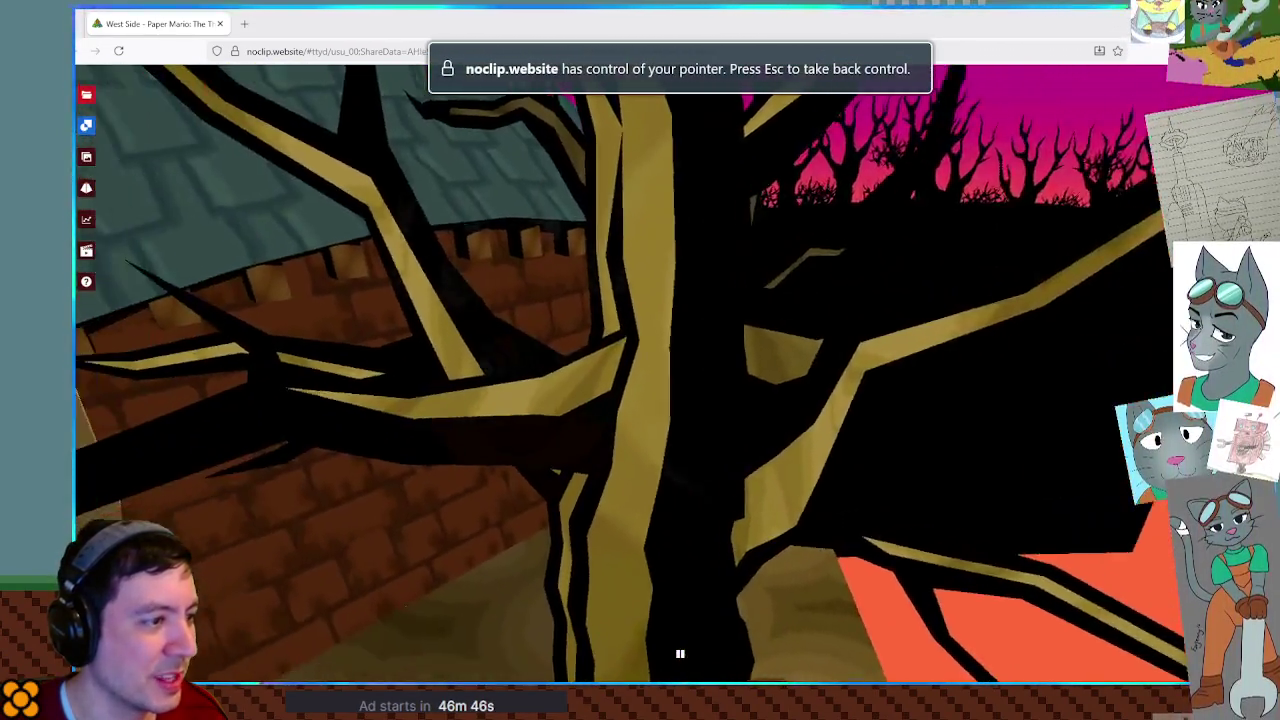
key(s)
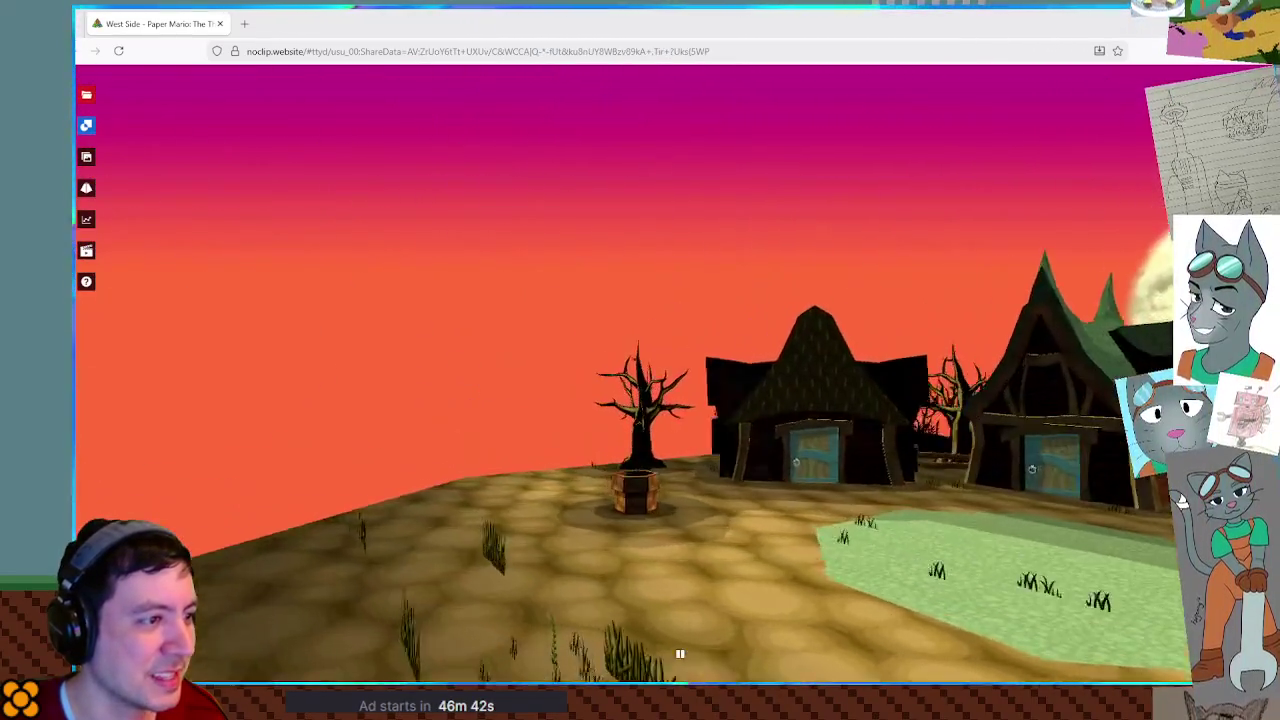
key(w)
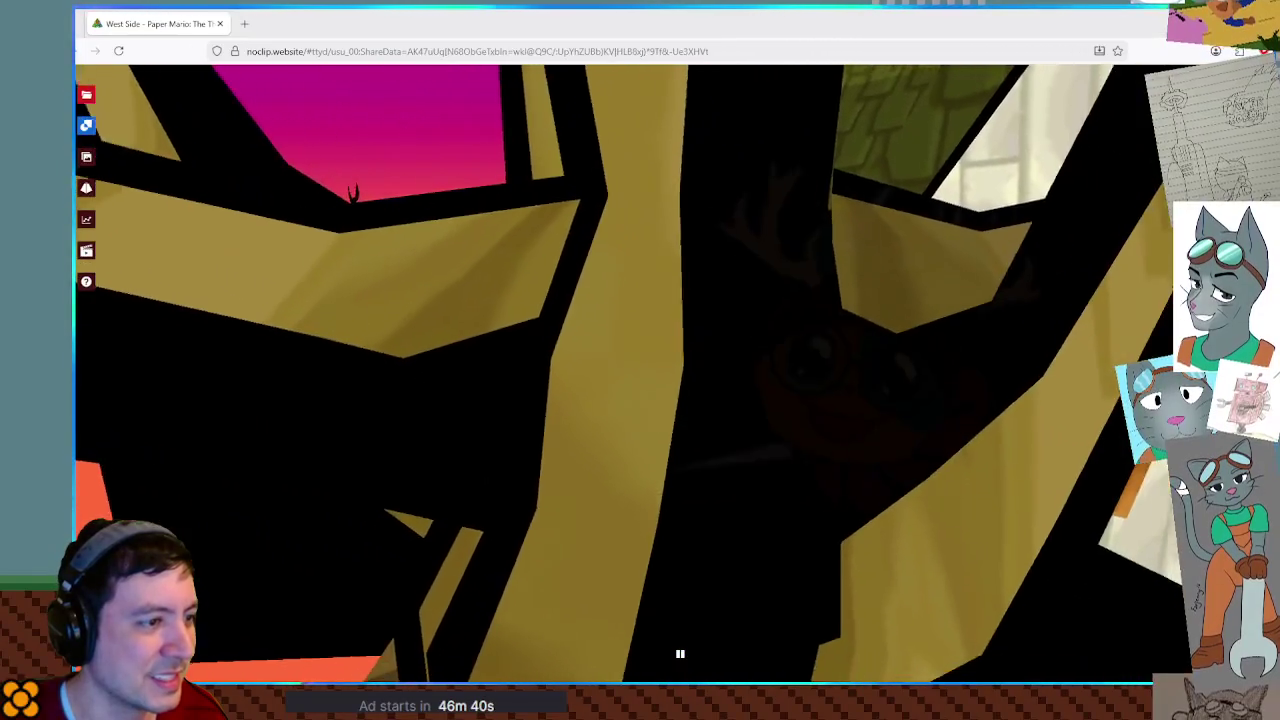
key(s)
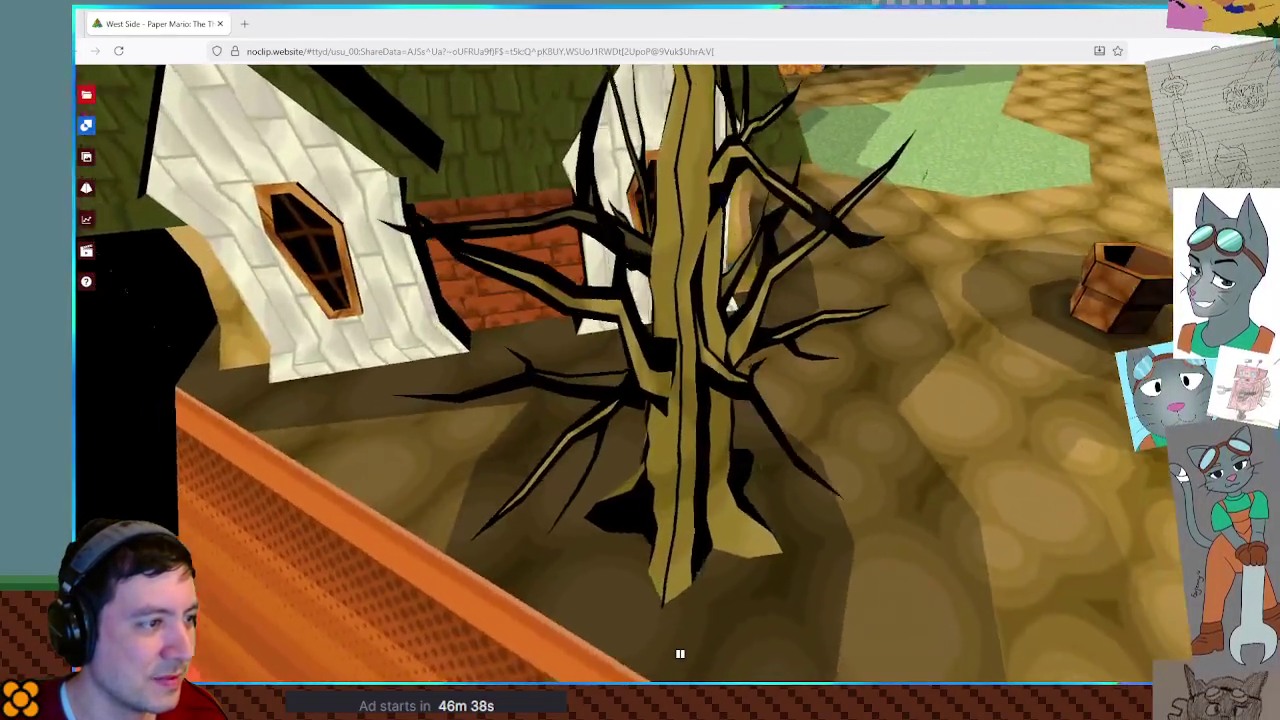
key(d)
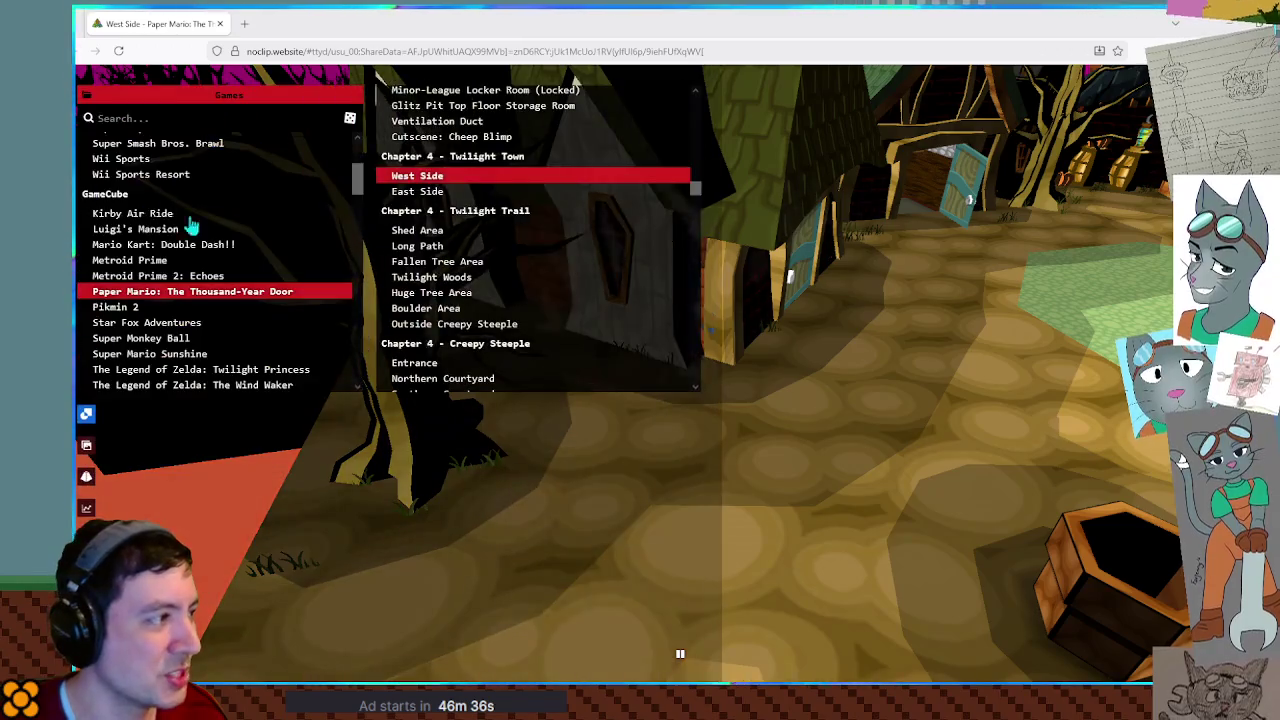
Load Twilight Town East Side and fly through the front door into a house.
click(449, 196)
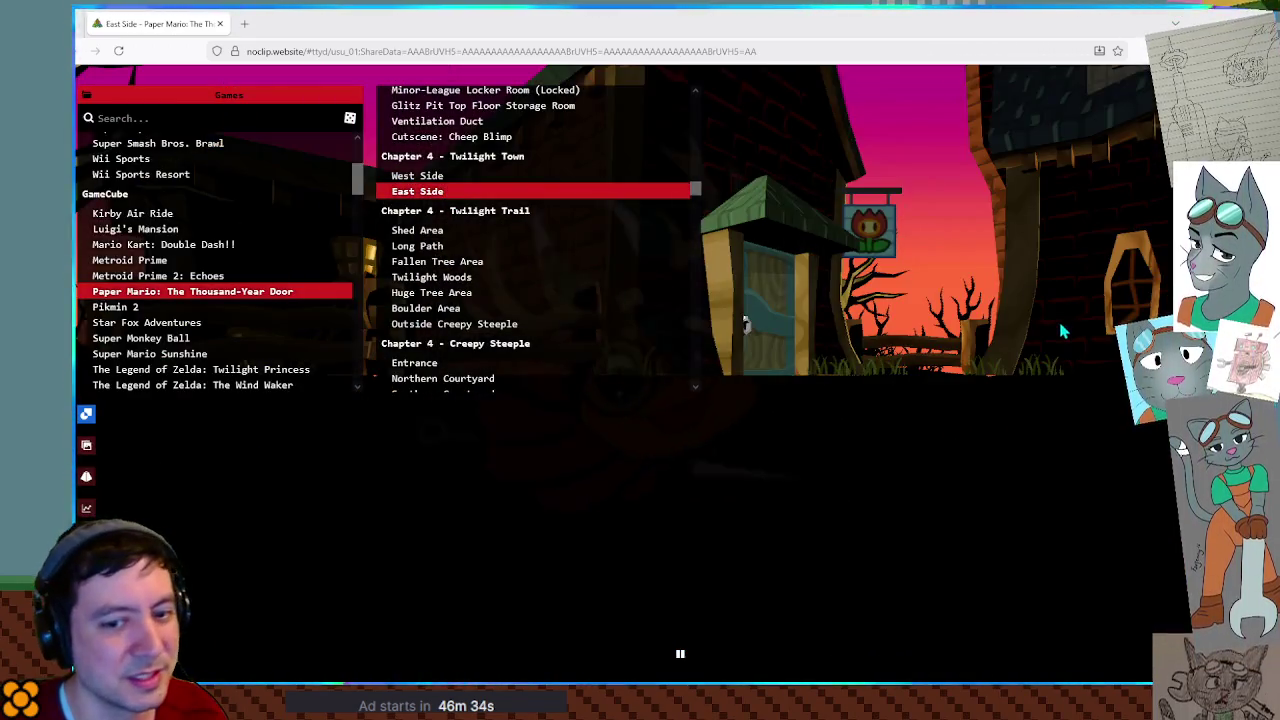
click(1063, 331)
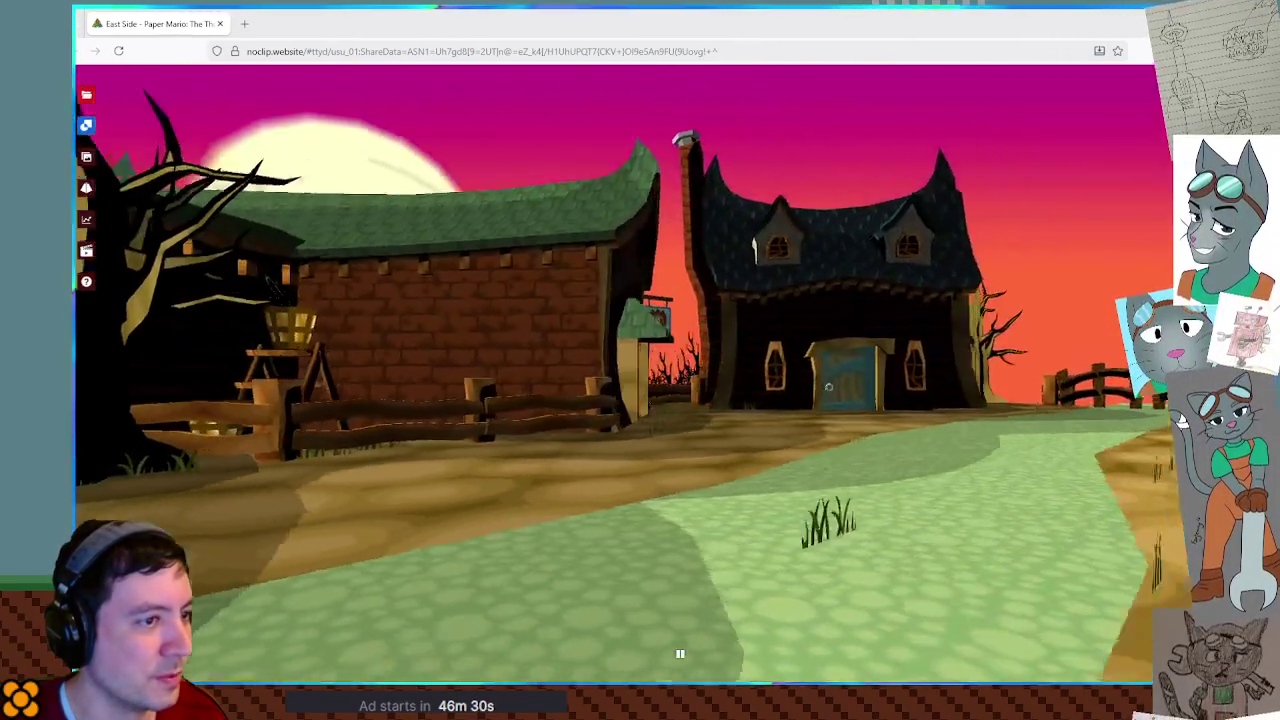
key(w)
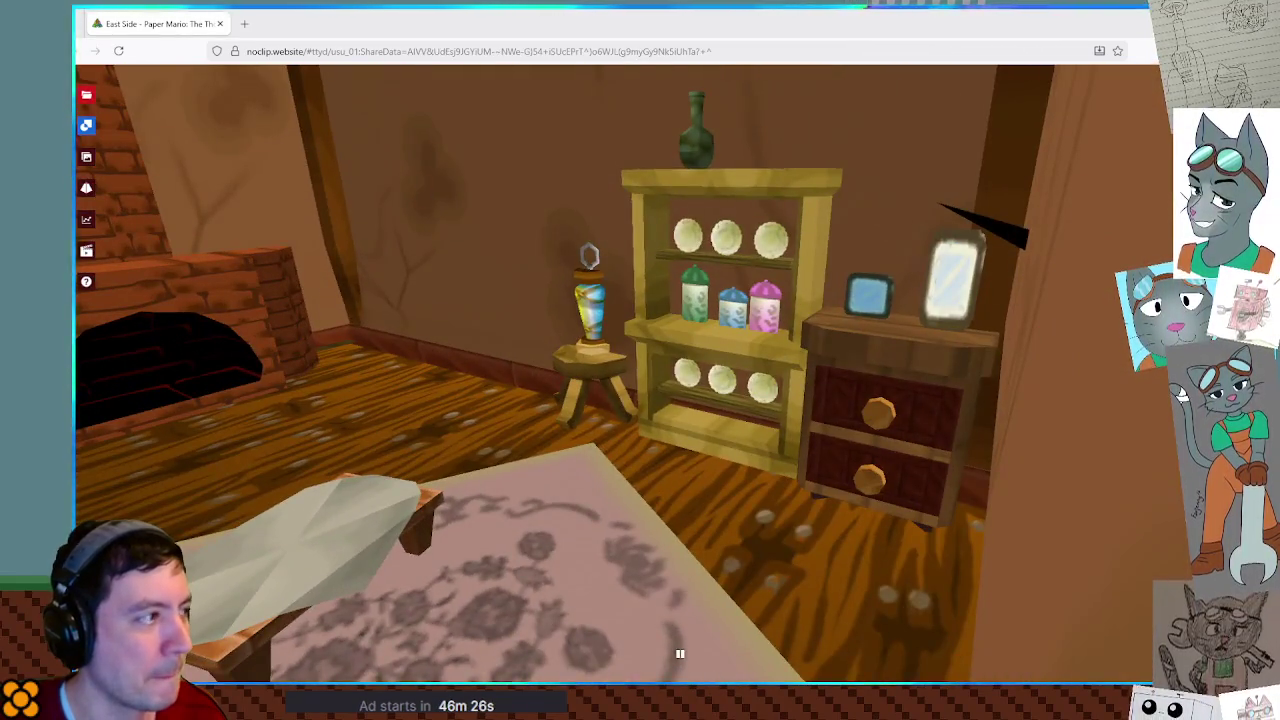
click(86, 94)
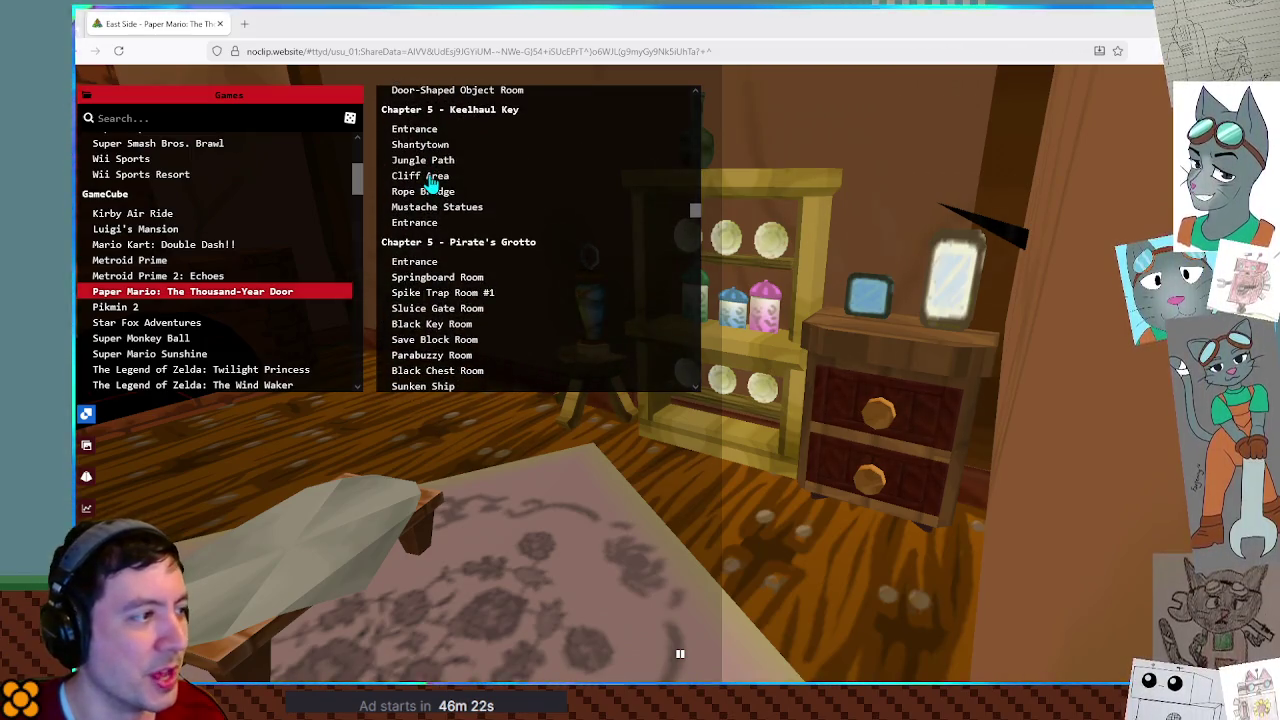
Load Shantytown, look across the beach, and fly in and out of the tent.
click(440, 146)
drag(978, 257, 978, 257)
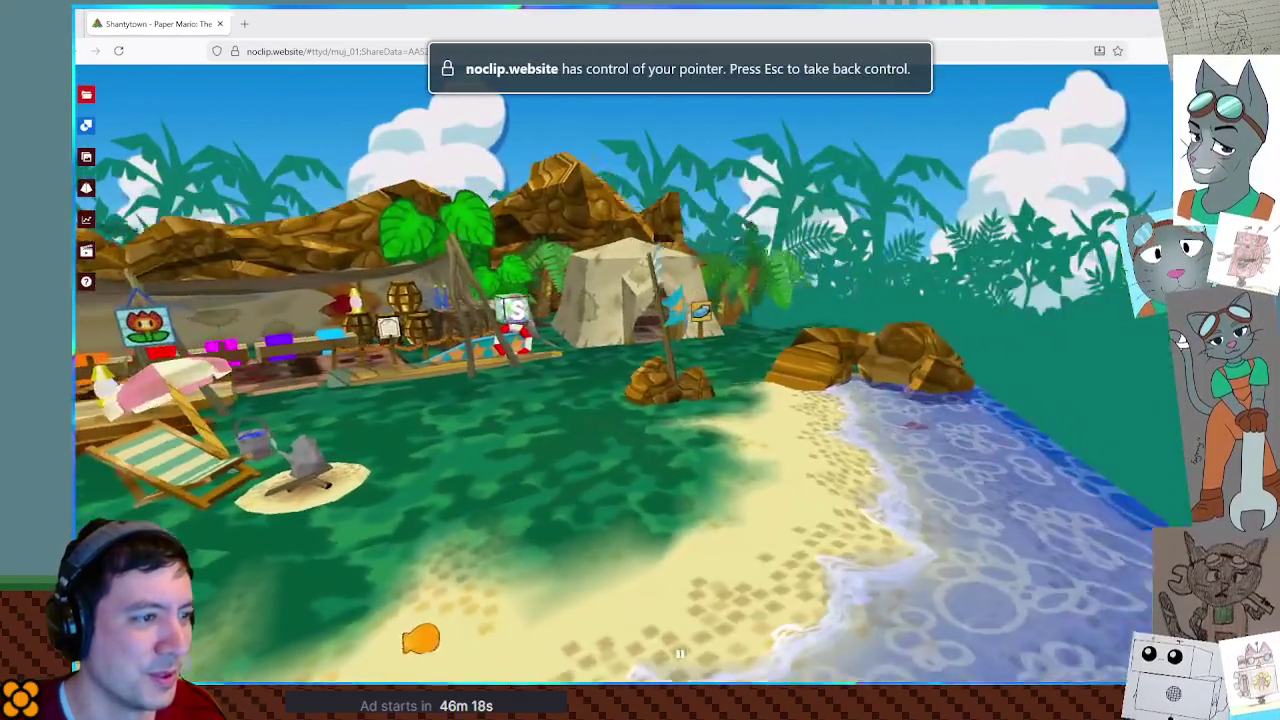
key(w)
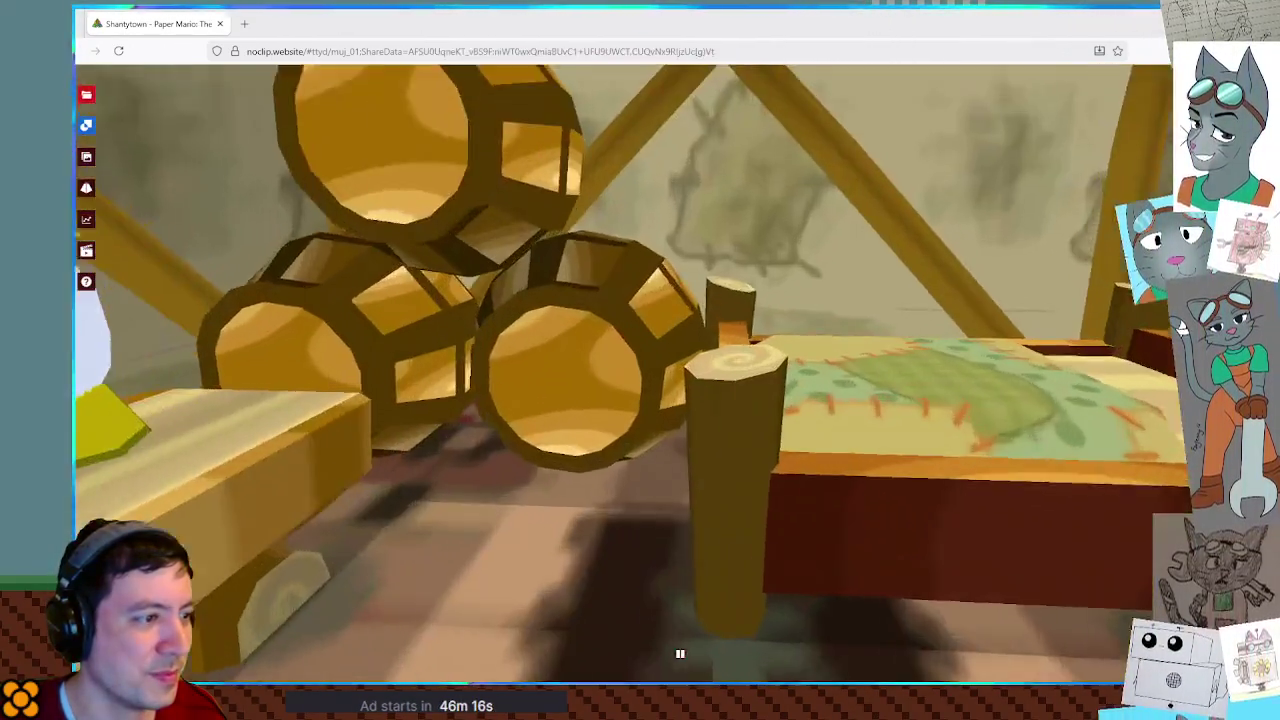
key(s)
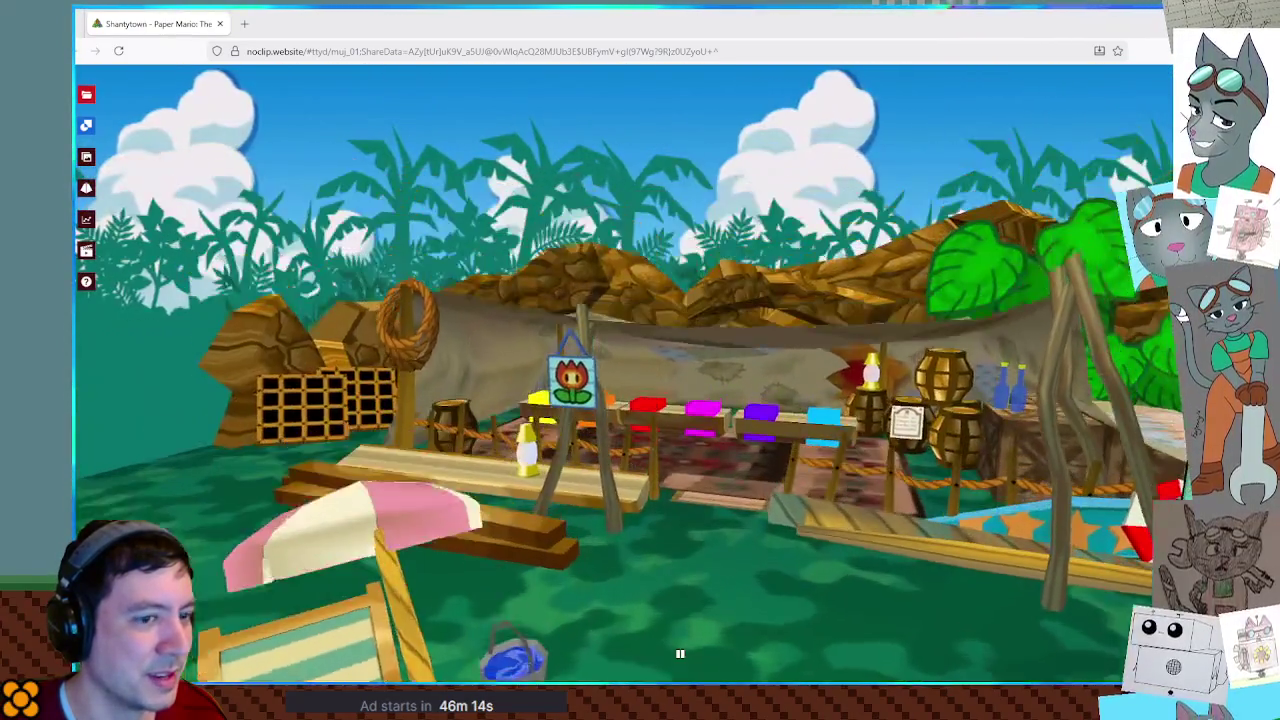
Scroll the room list down to Chapter 6 and load Poshley Heights Main Square.
click(86, 94)
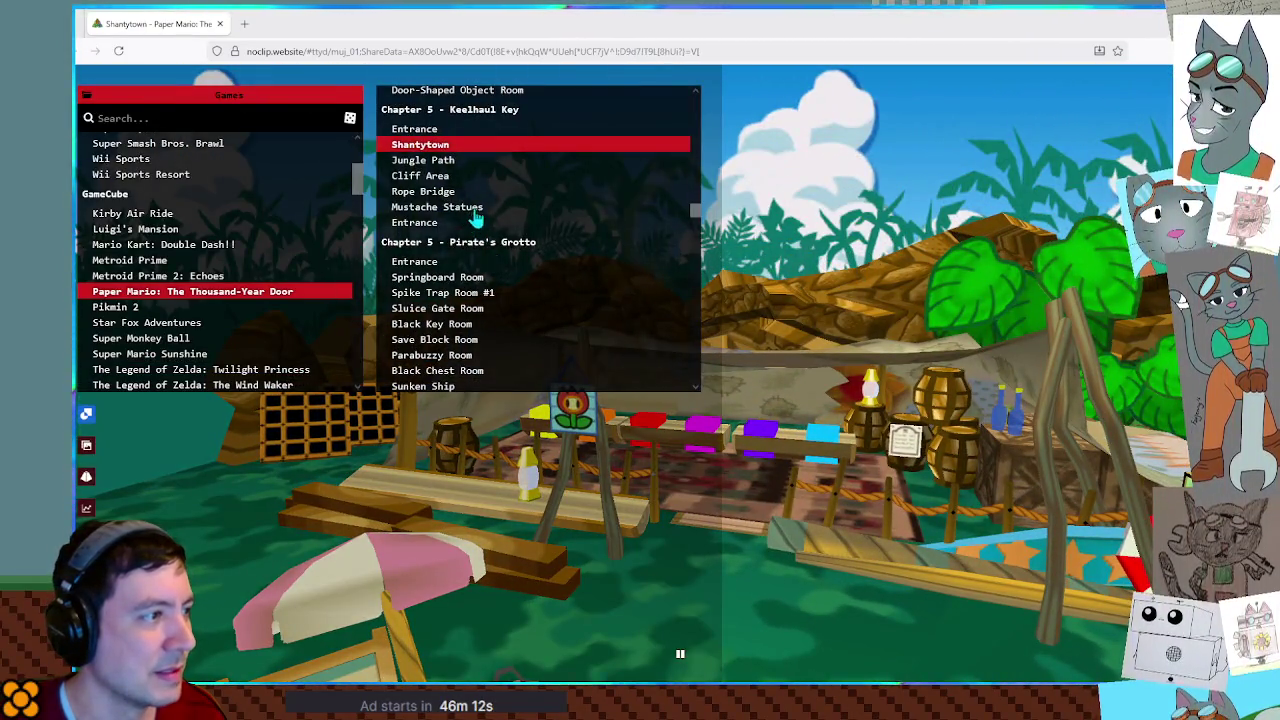
scroll(476, 216, down, 1)
scroll(540, 196, down, 1)
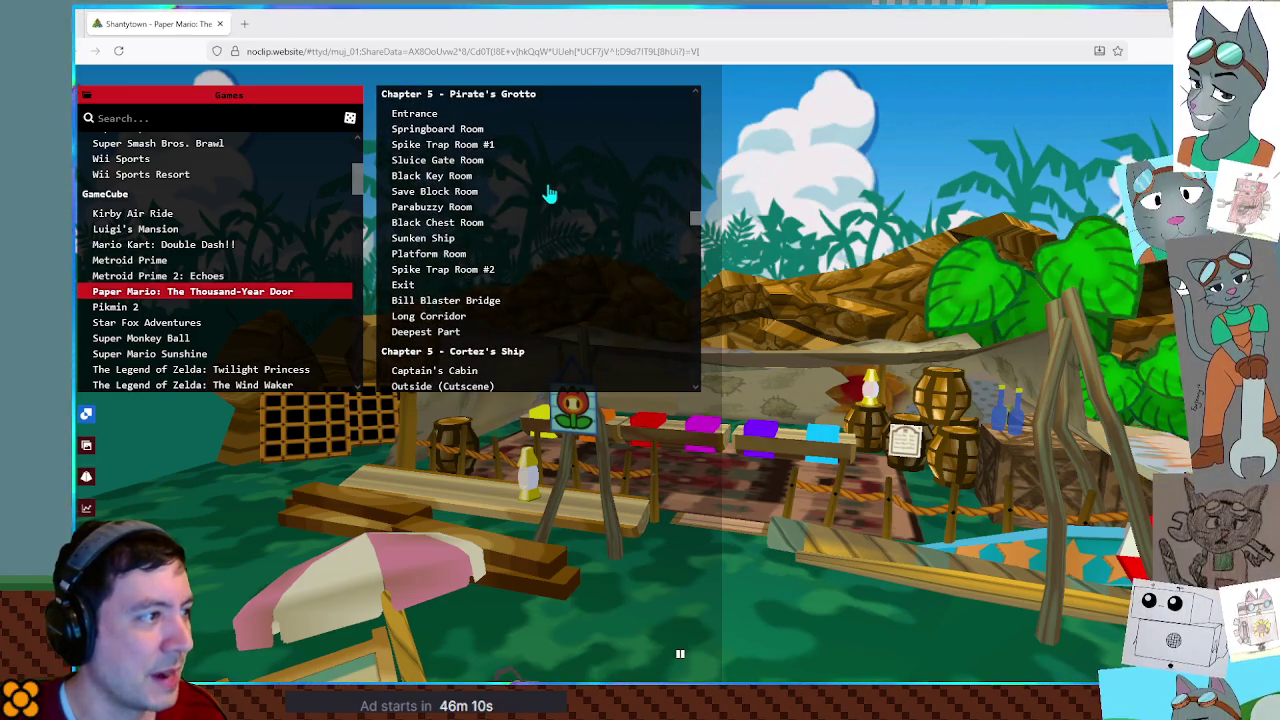
scroll(548, 193, down, 2)
scroll(548, 193, down, 1)
scroll(548, 193, down, 1)
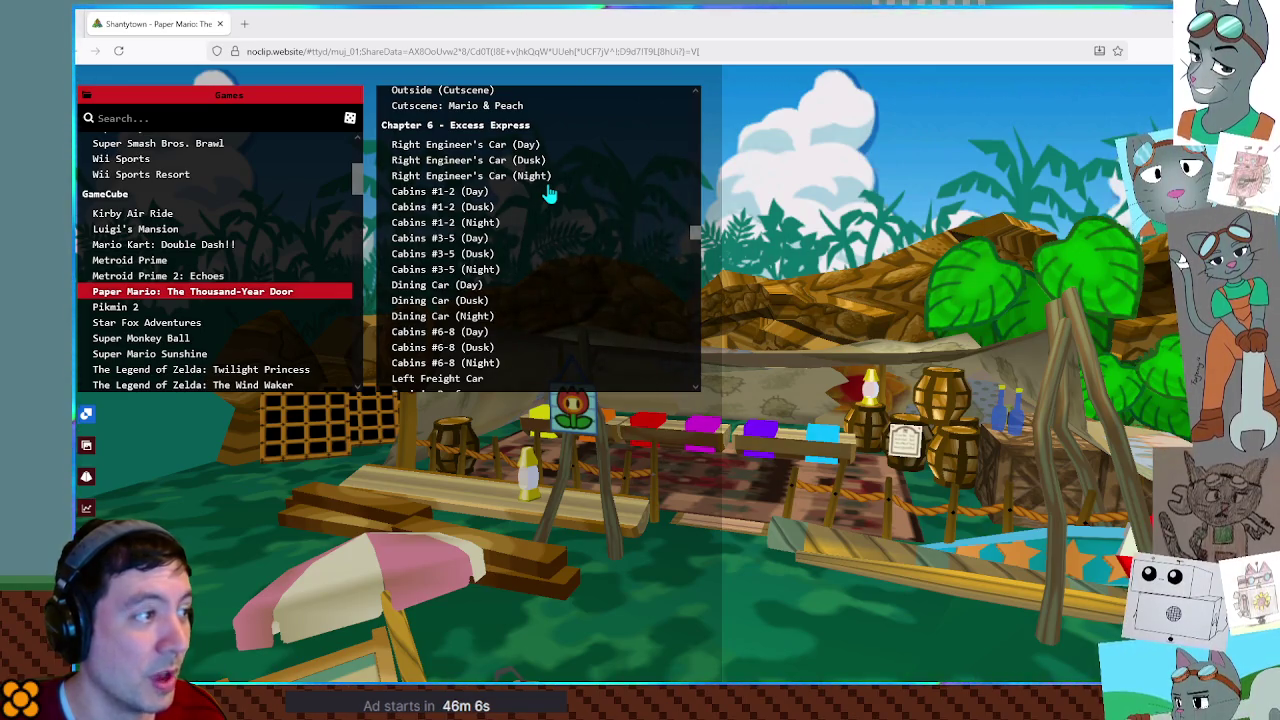
scroll(548, 193, down, 1)
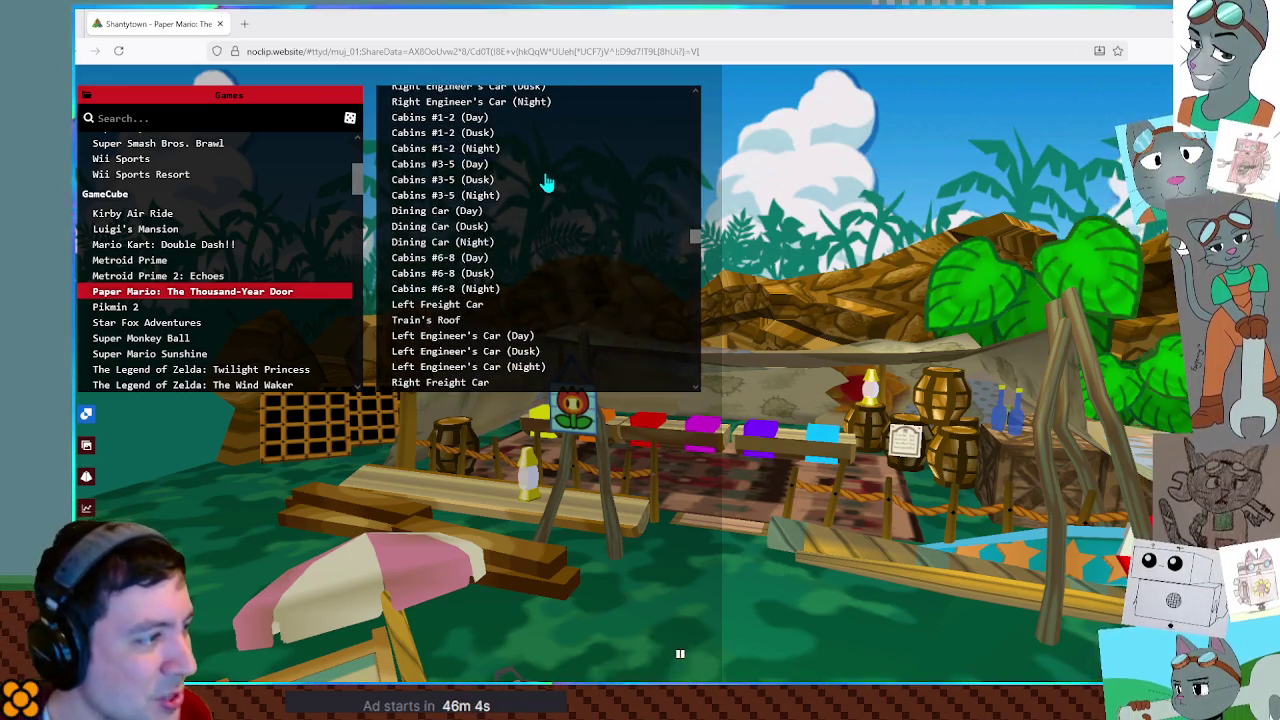
scroll(548, 183, down, 1)
scroll(548, 183, down, 2)
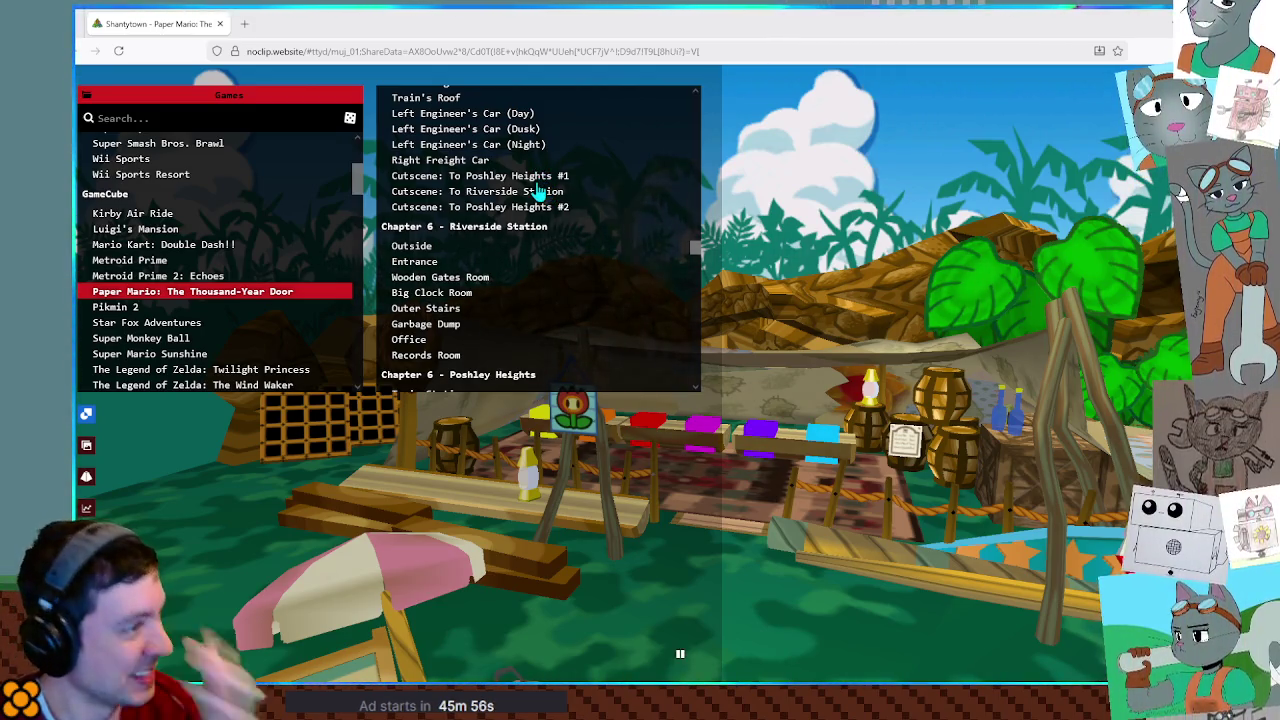
scroll(538, 191, down, 1)
scroll(538, 191, down, 1)
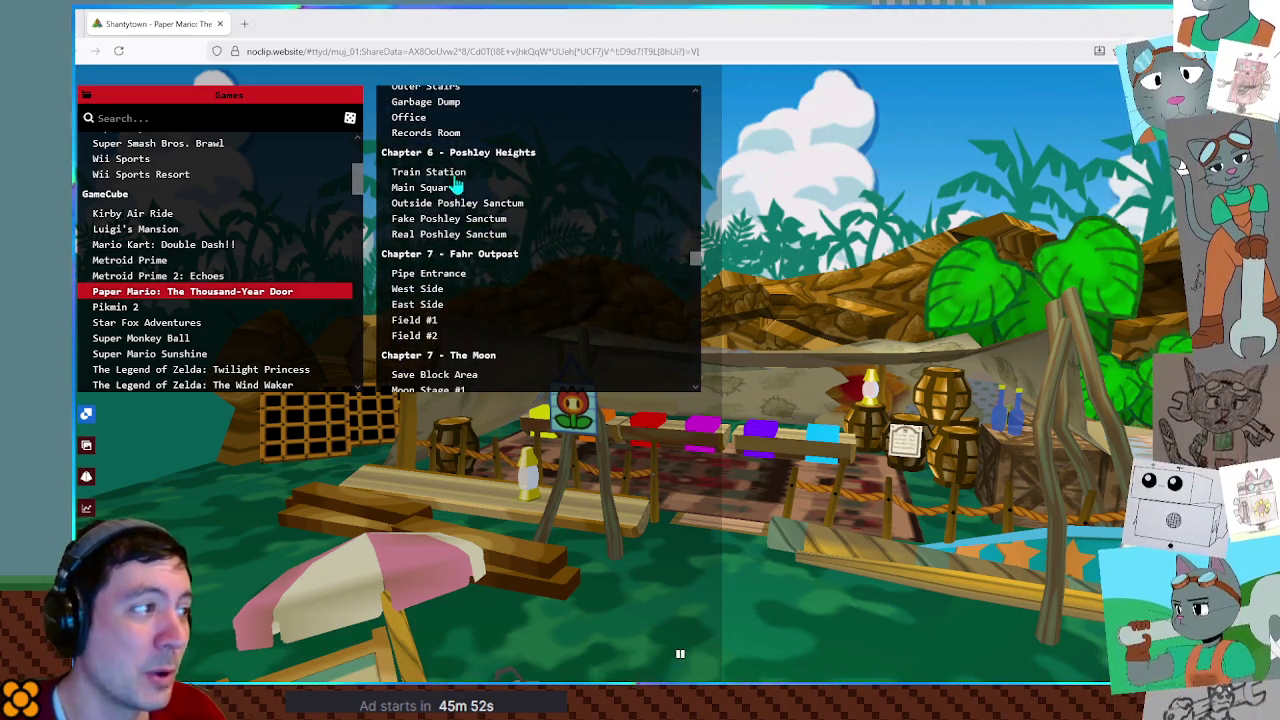
click(440, 188)
Load Main Square and fly through the hotel lobby, roof and bedroom.
click(477, 220)
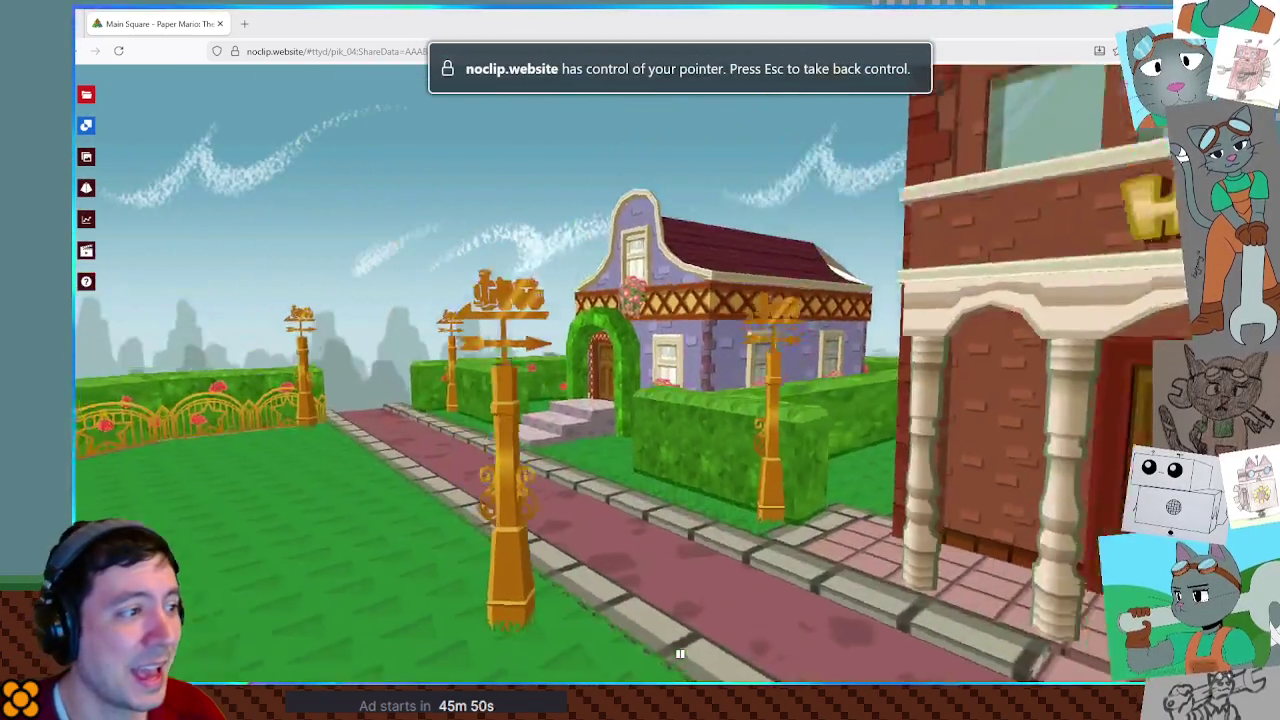
key(w)
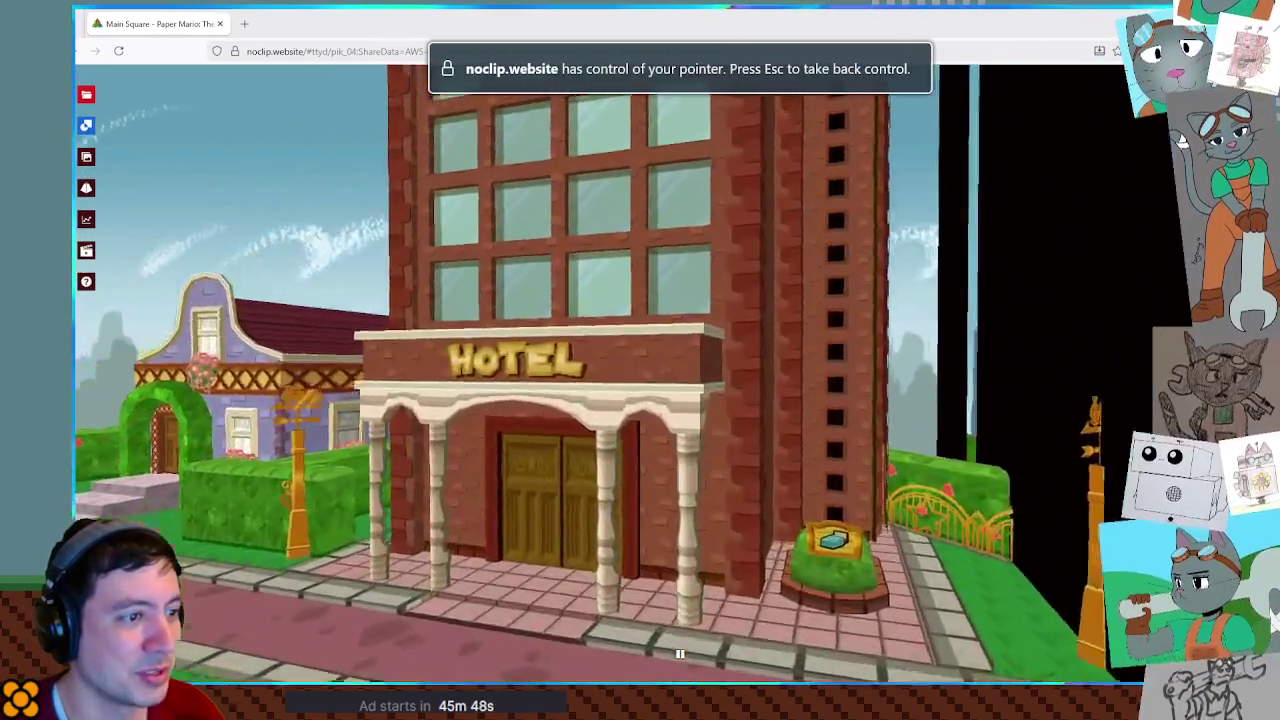
key(w)
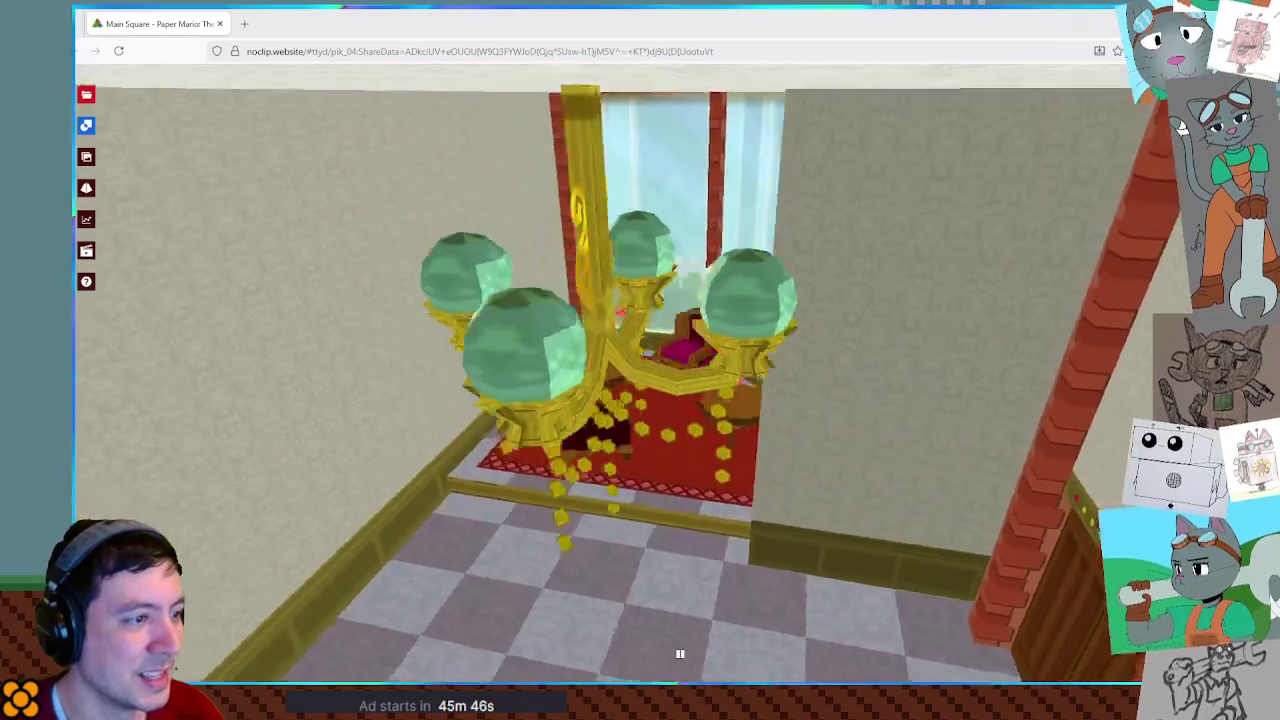
key(w)
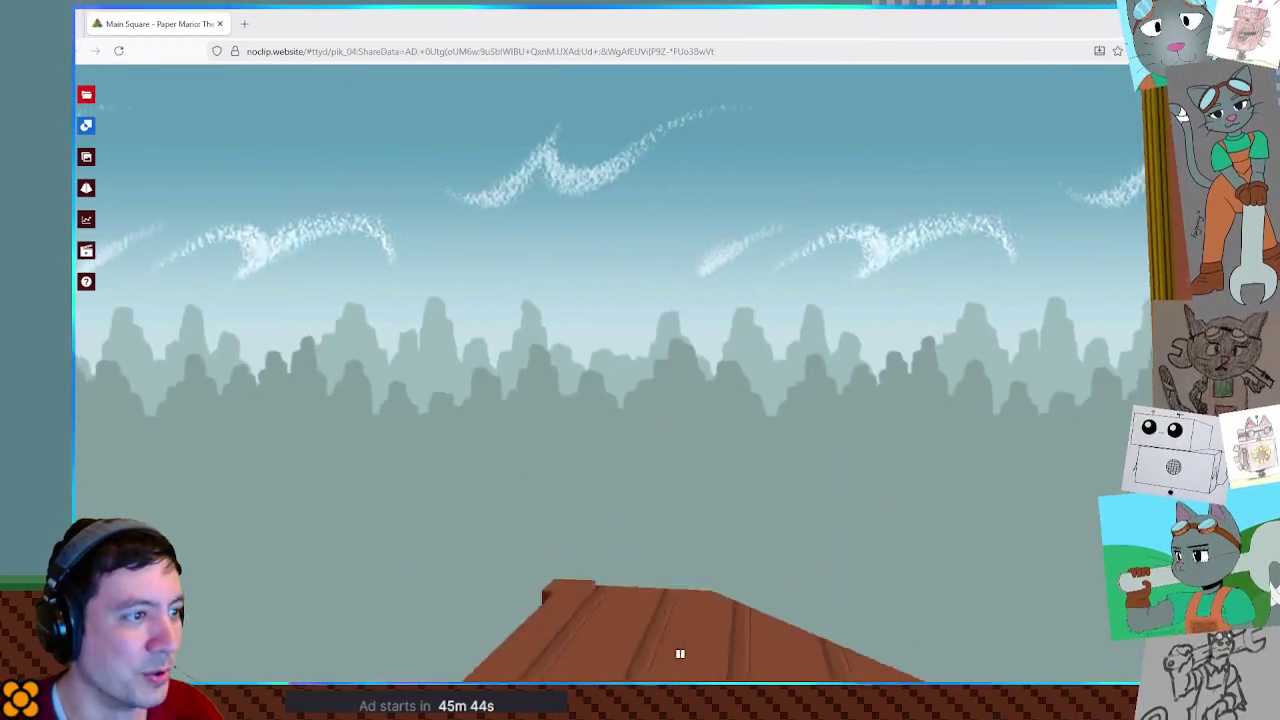
key(w)
key(w)
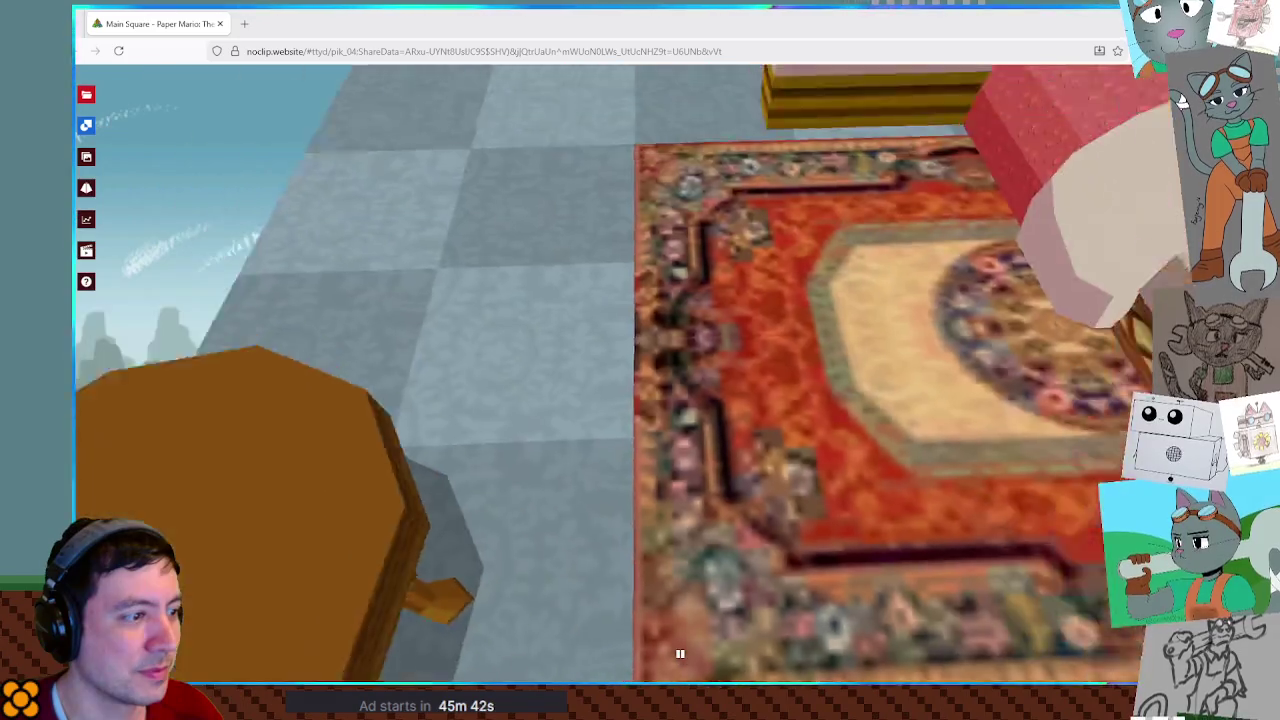
key(w)
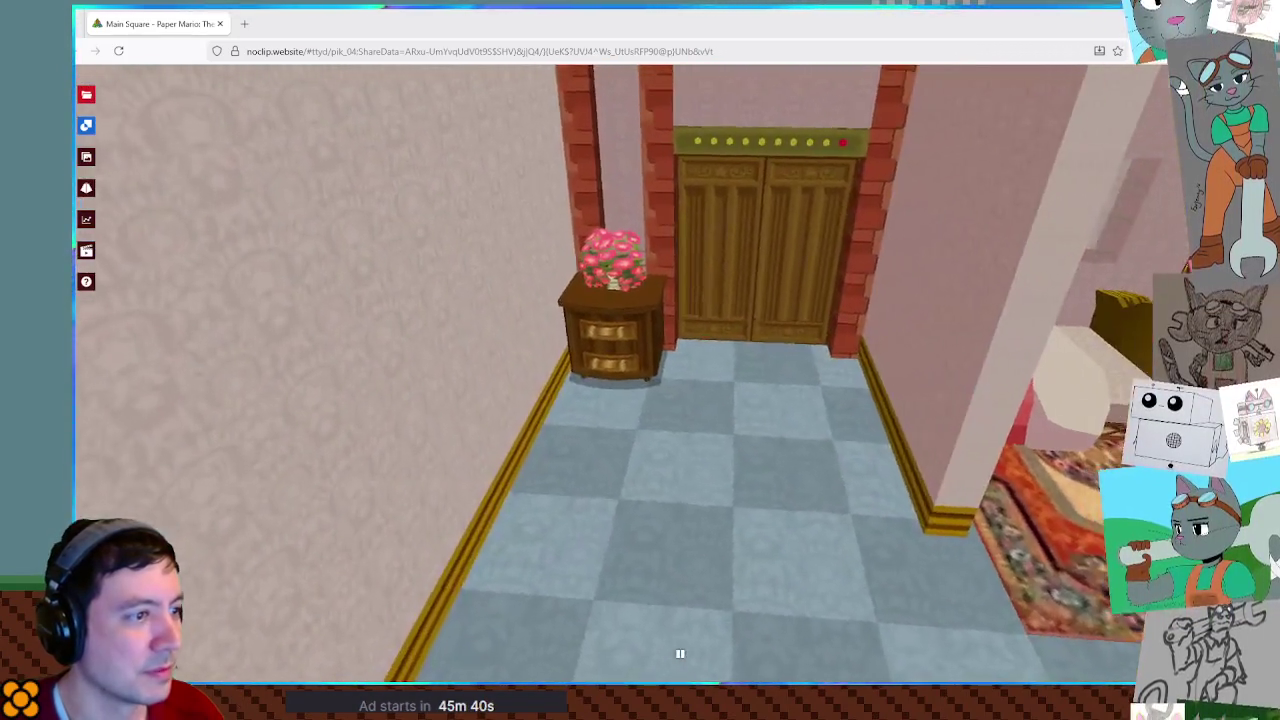
key(w)
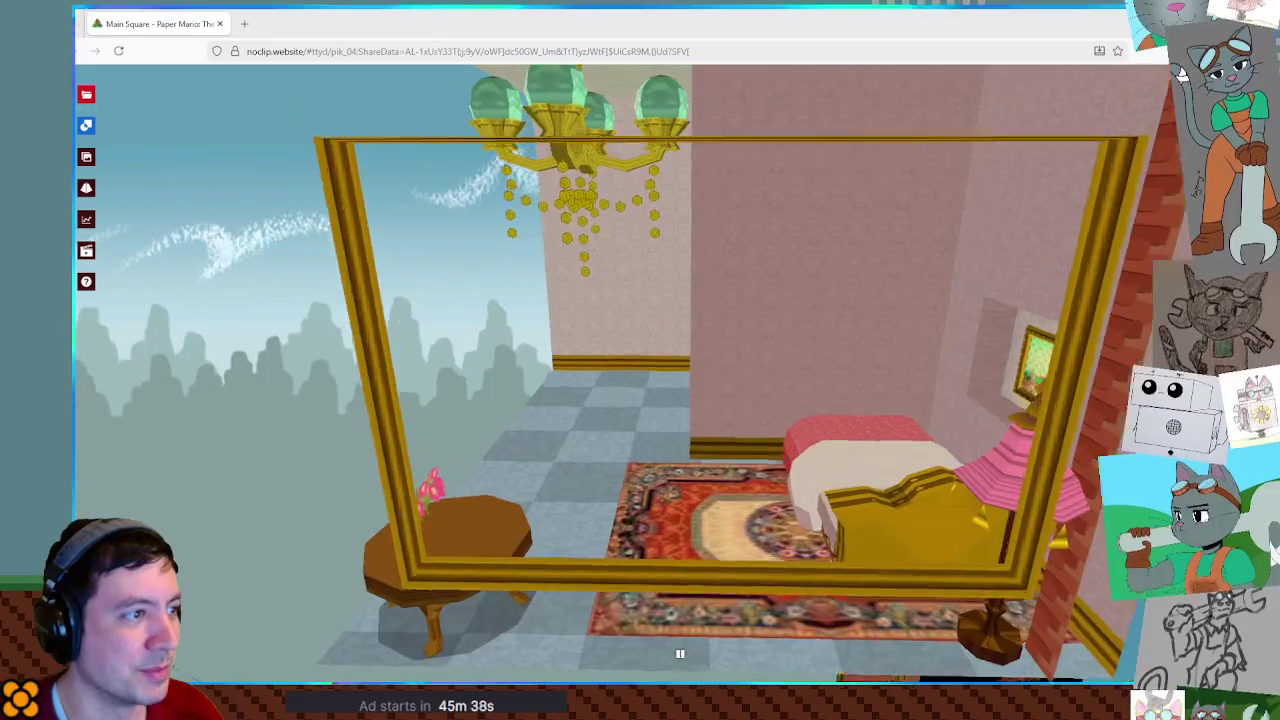
key(w)
key(w)
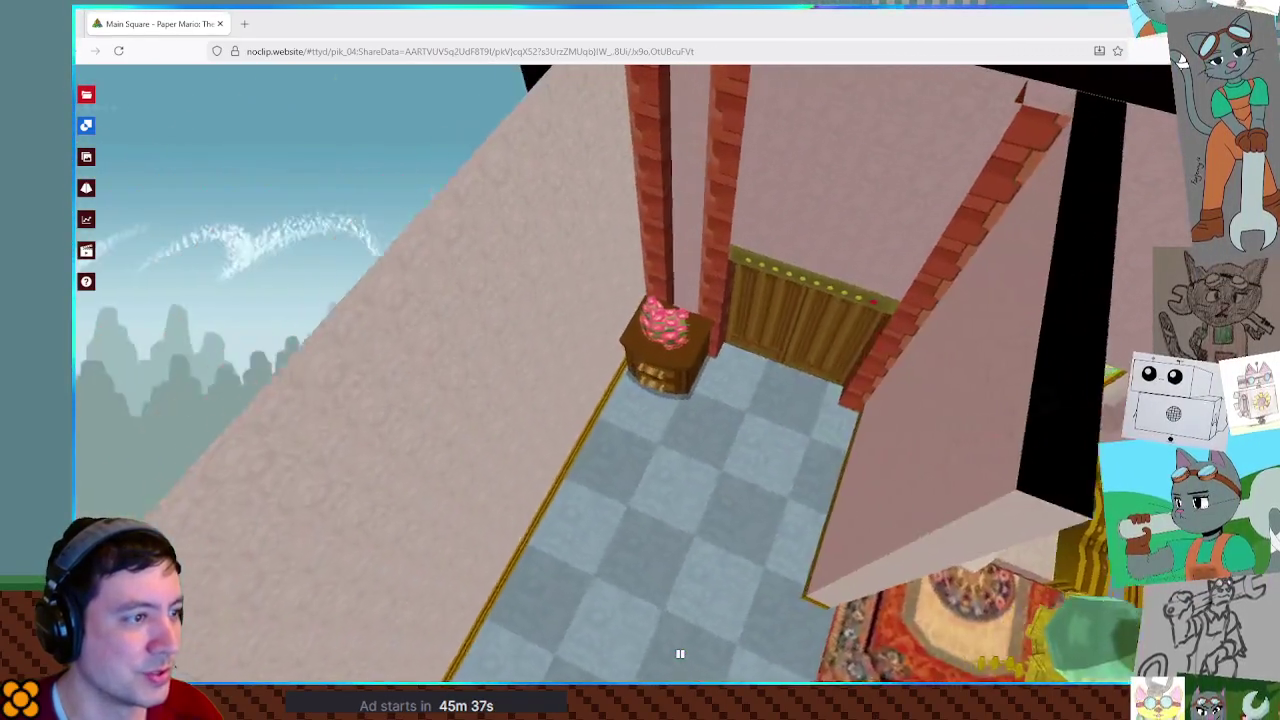
Fly over the garden and into the house, then load the Train Station scene.
key(s)
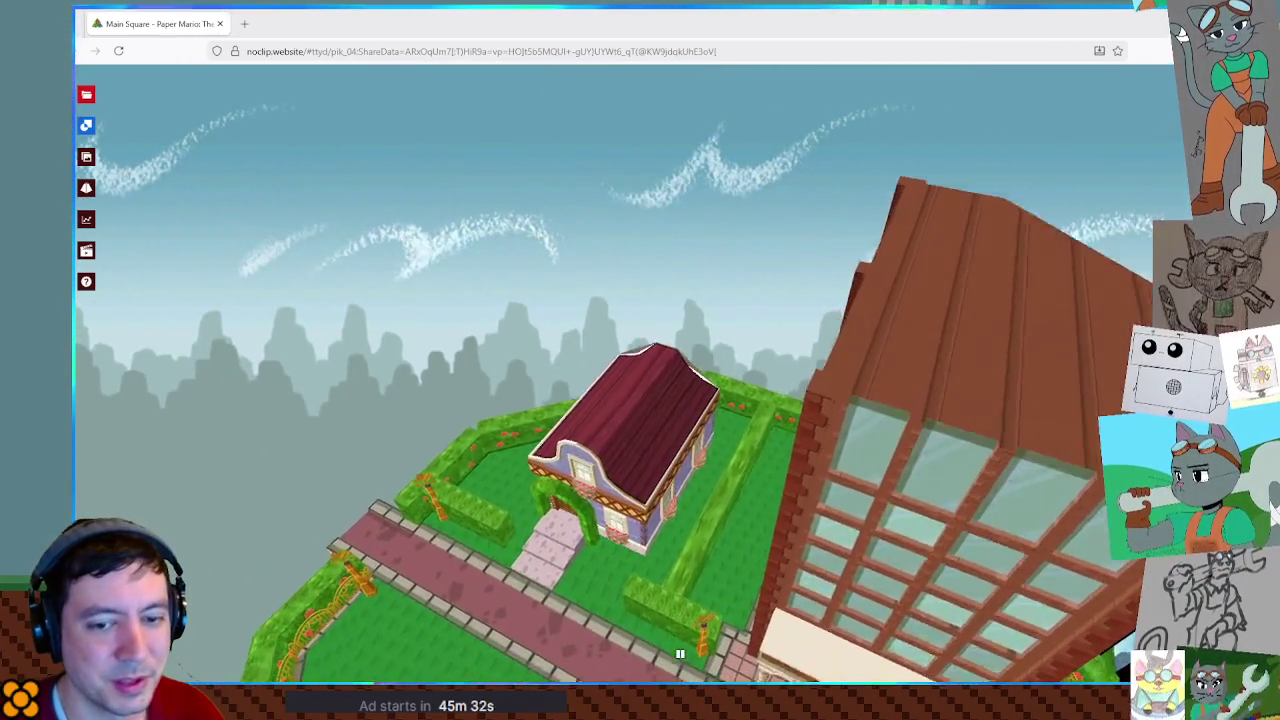
key(w)
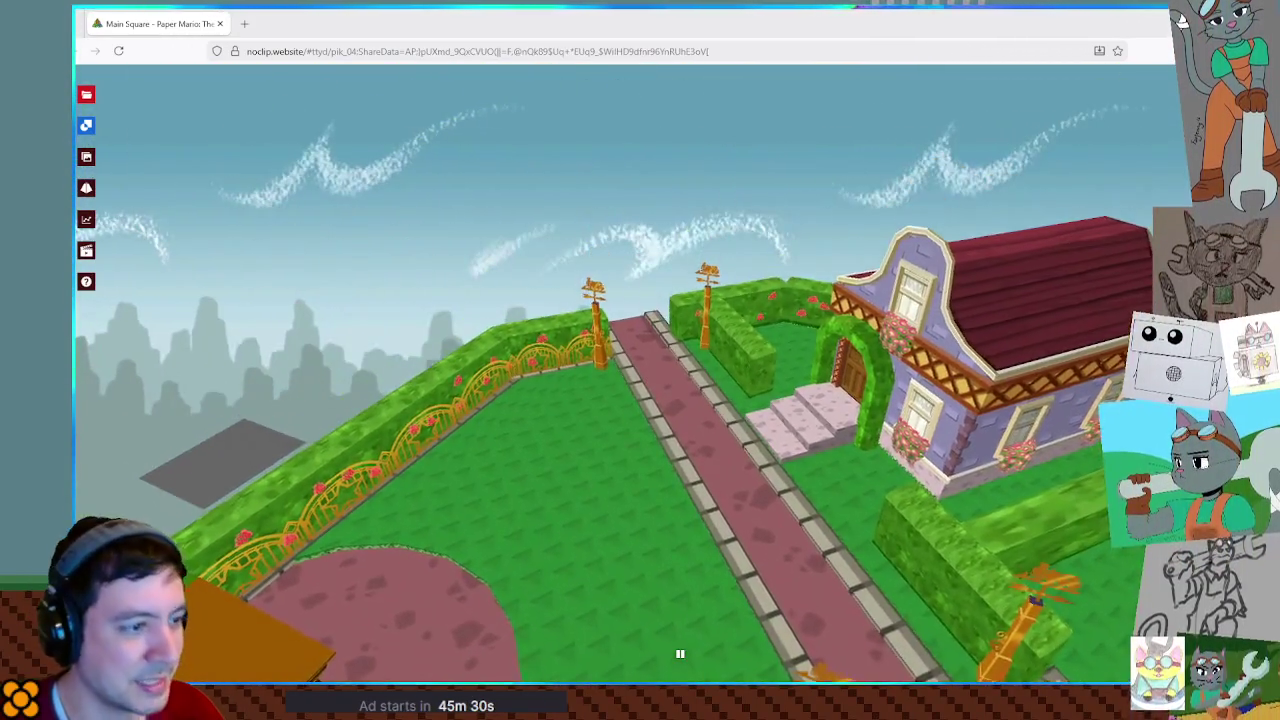
key(w)
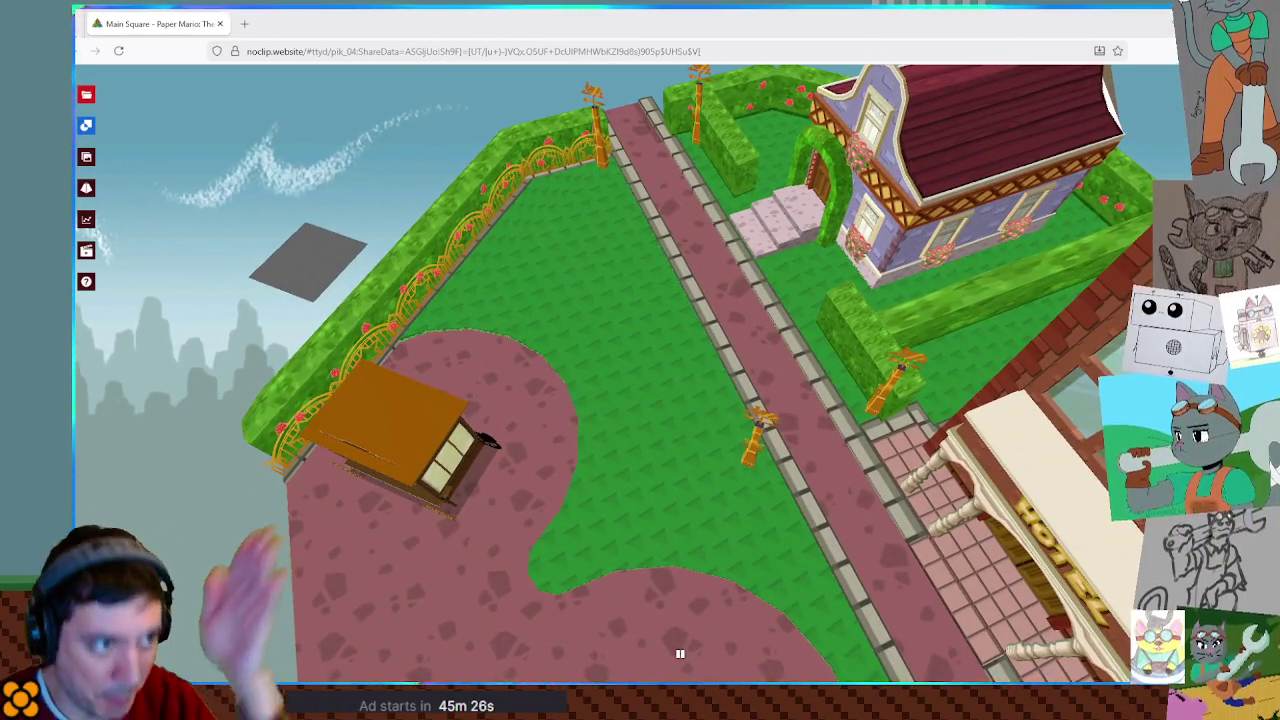
drag(679, 654, 679, 654)
key(w)
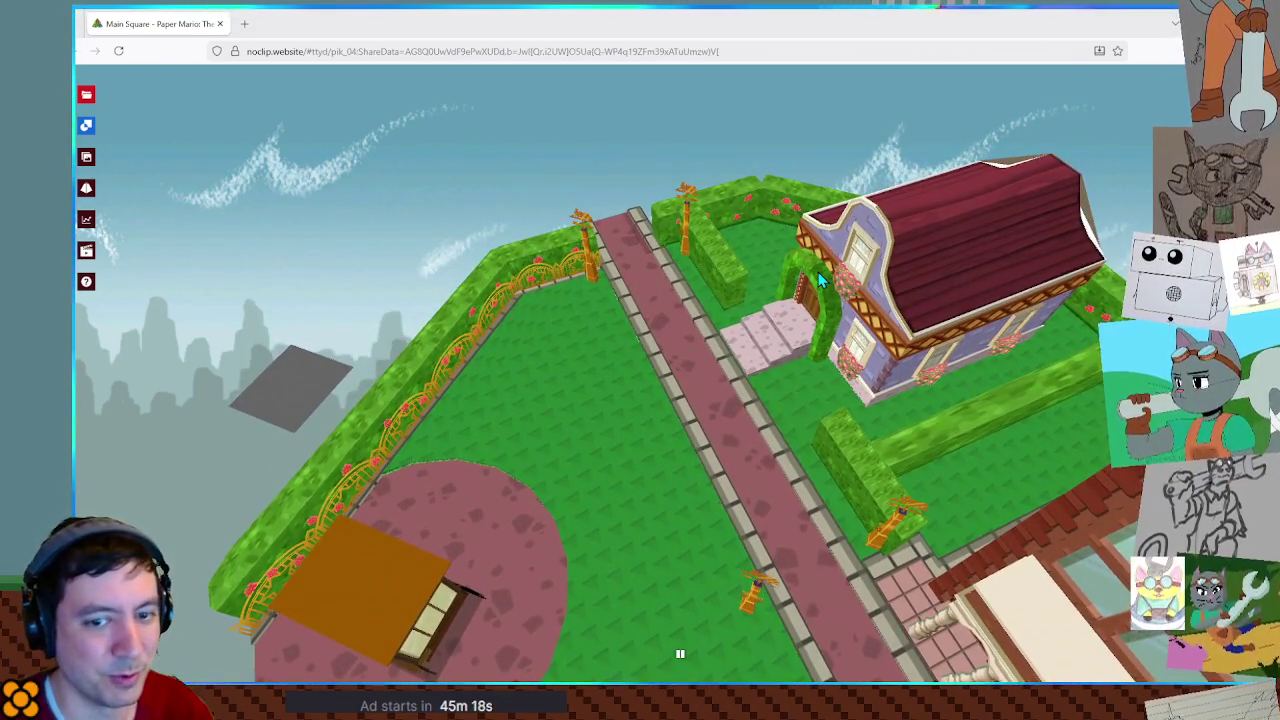
drag(679, 654, 679, 654)
key(w)
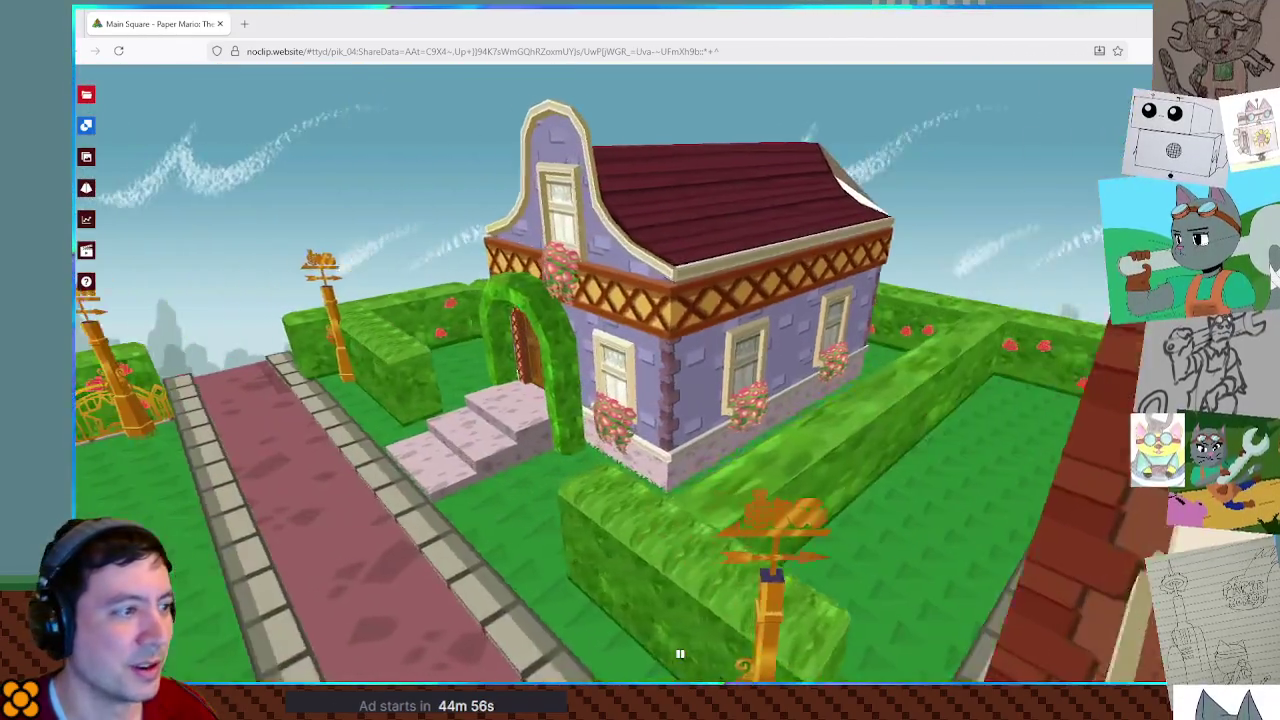
drag(1015, 335, 1015, 335)
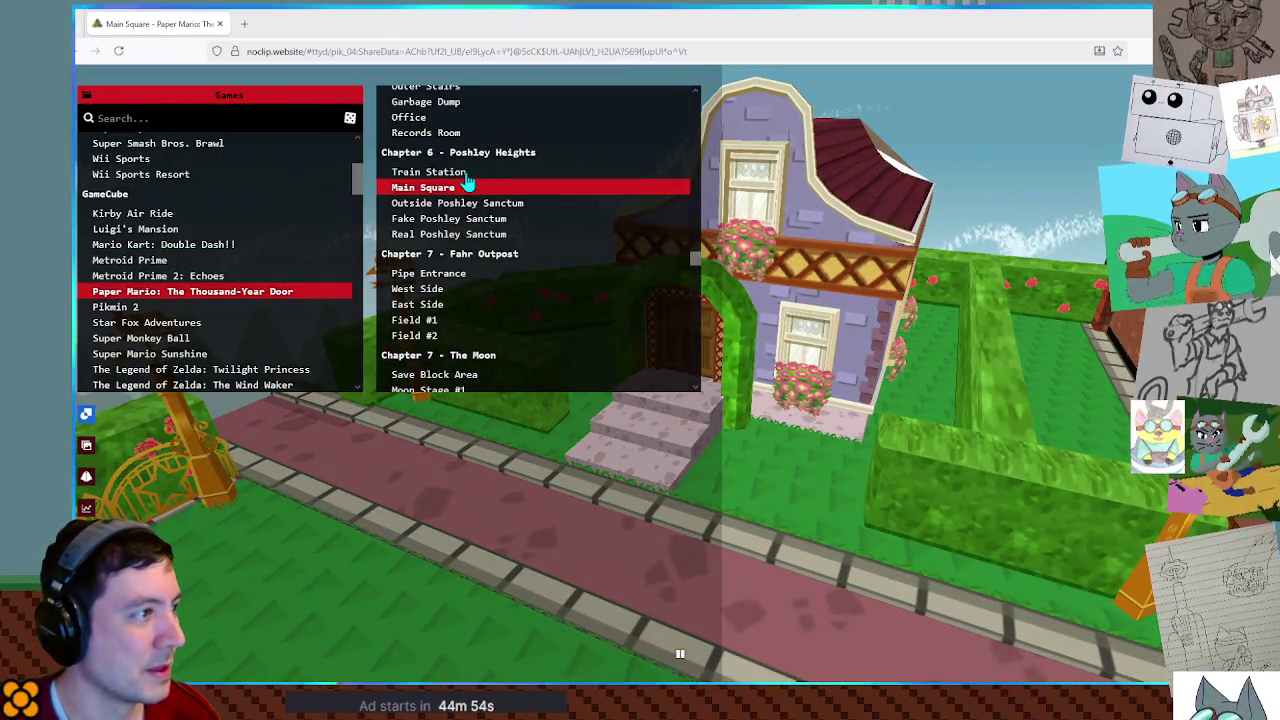
click(455, 173)
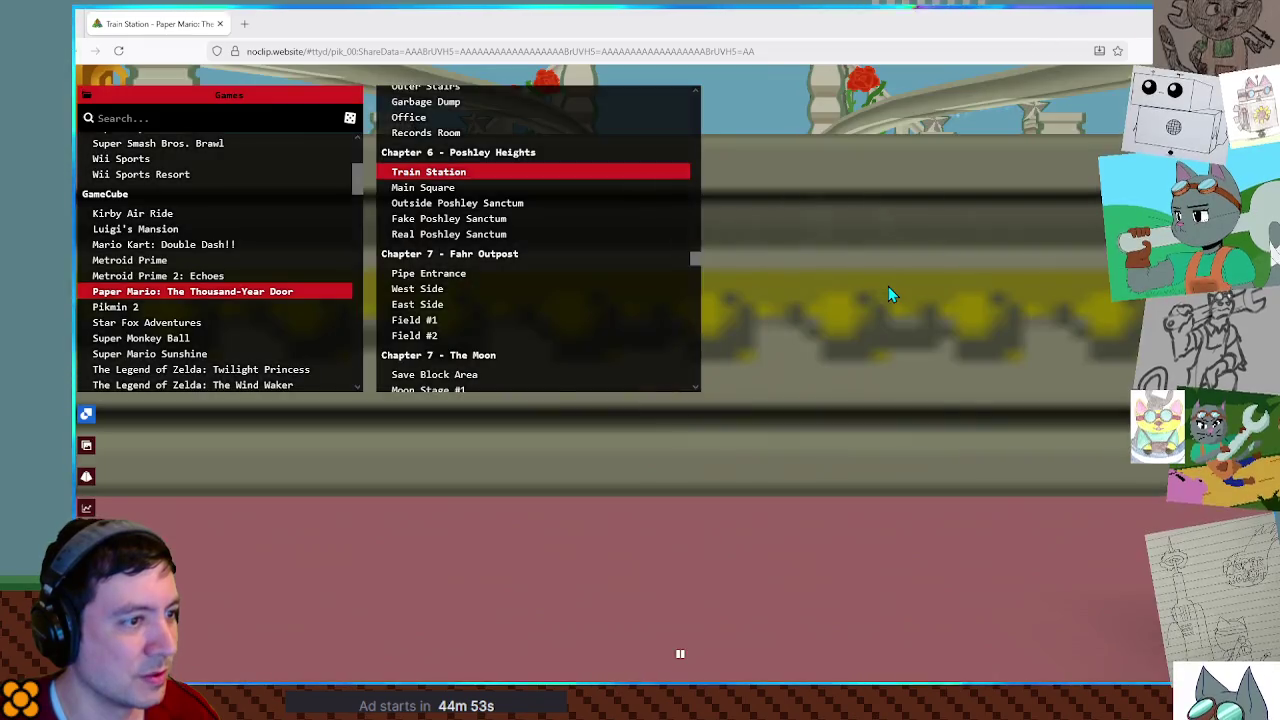
Fly through the Train Station house's front doorway and back outside.
click(888, 286)
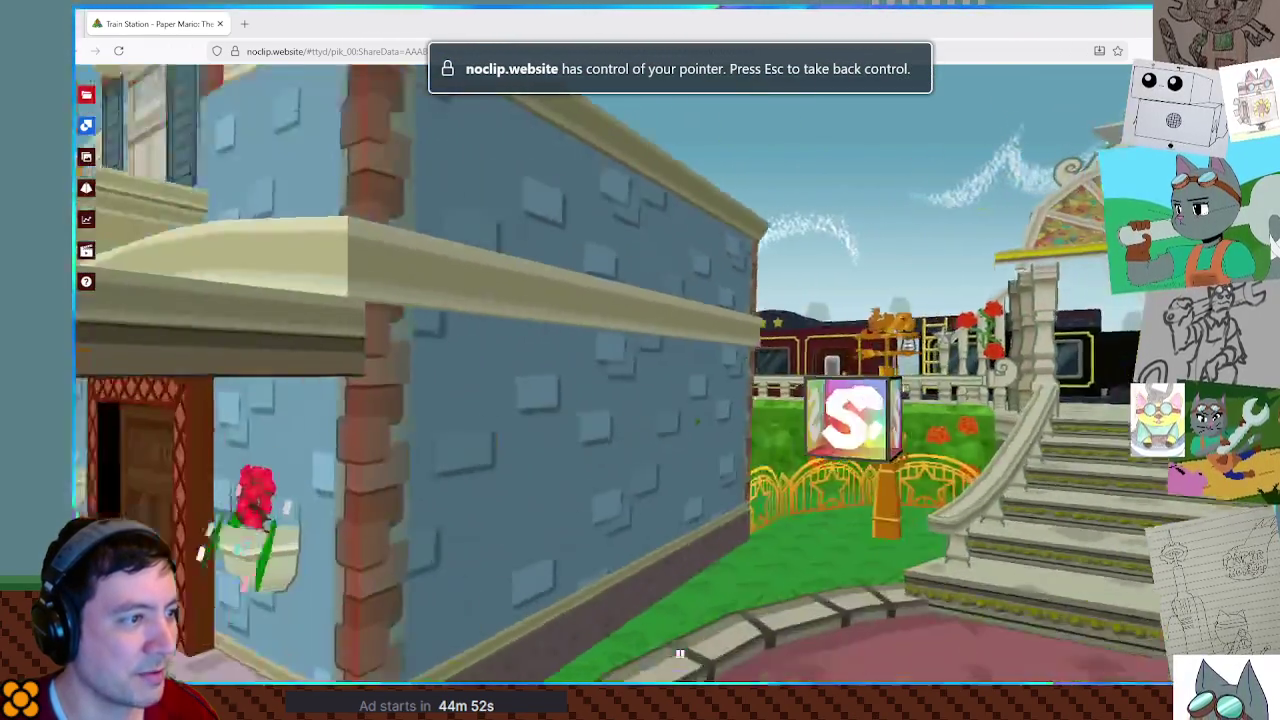
key(w)
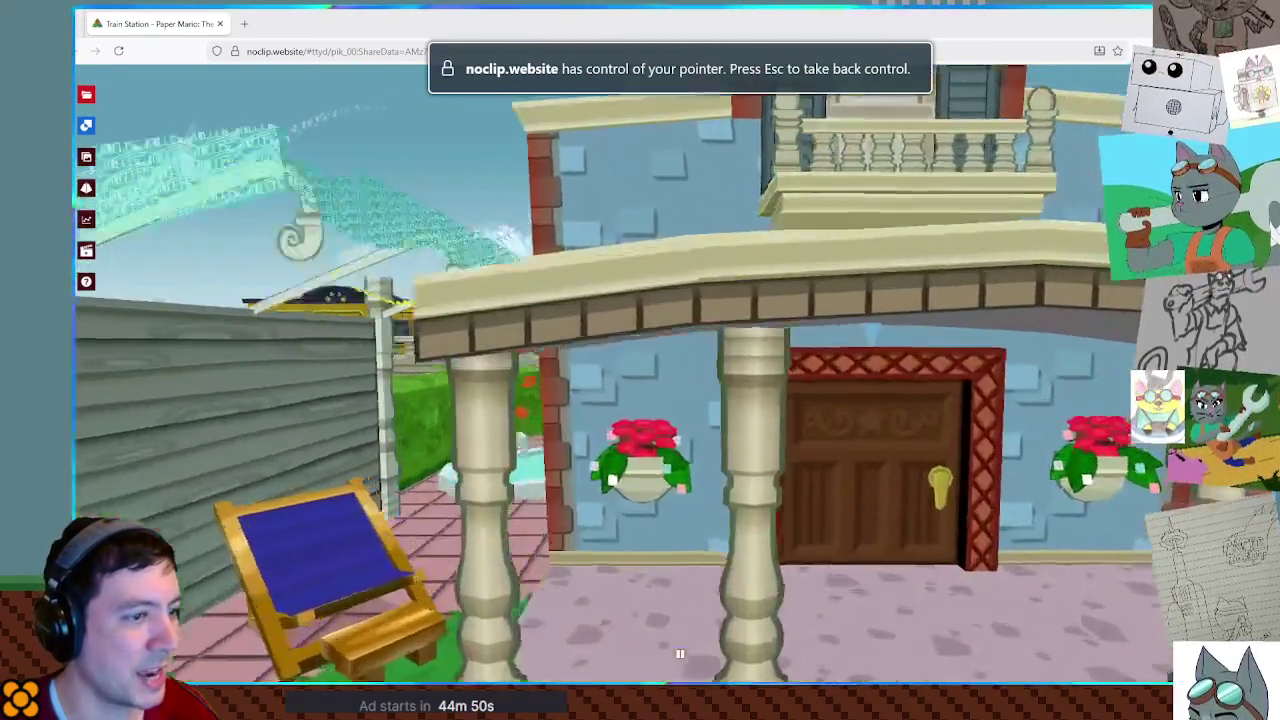
key(w)
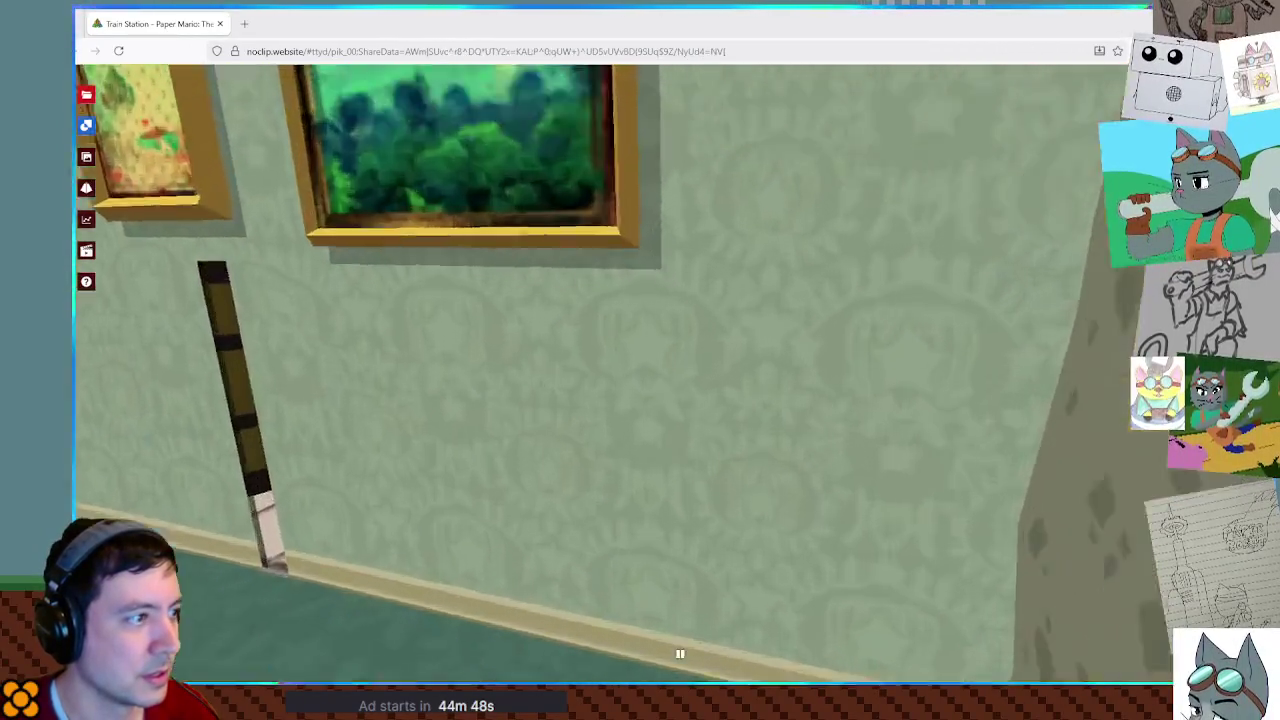
key(w)
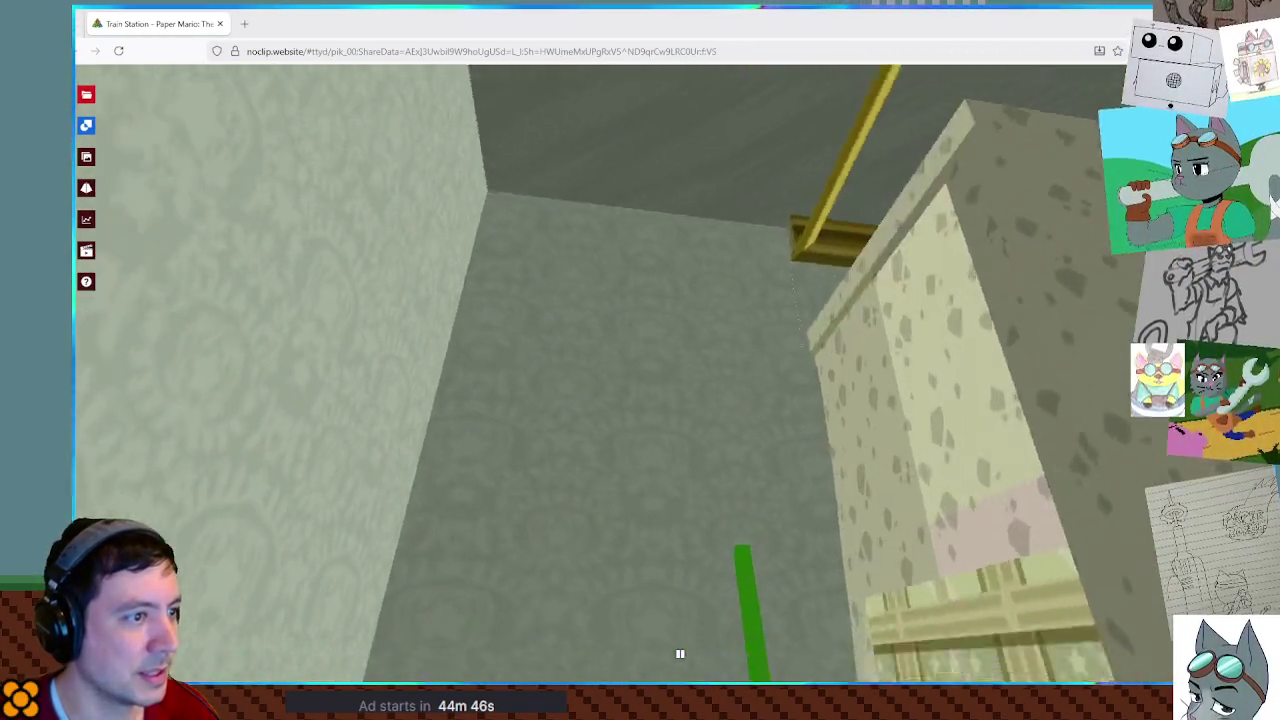
key(w)
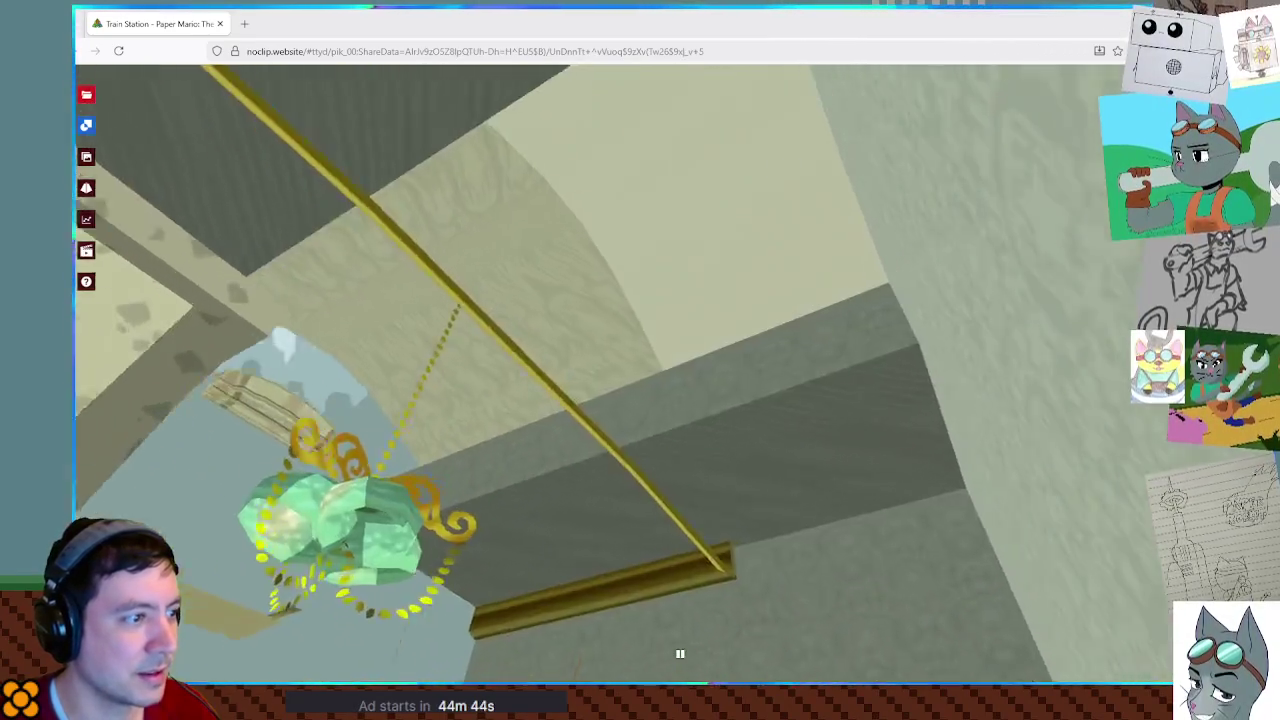
Inspect the piano's sheet music and upstairs bedroom, then overlook the garden.
key(w)
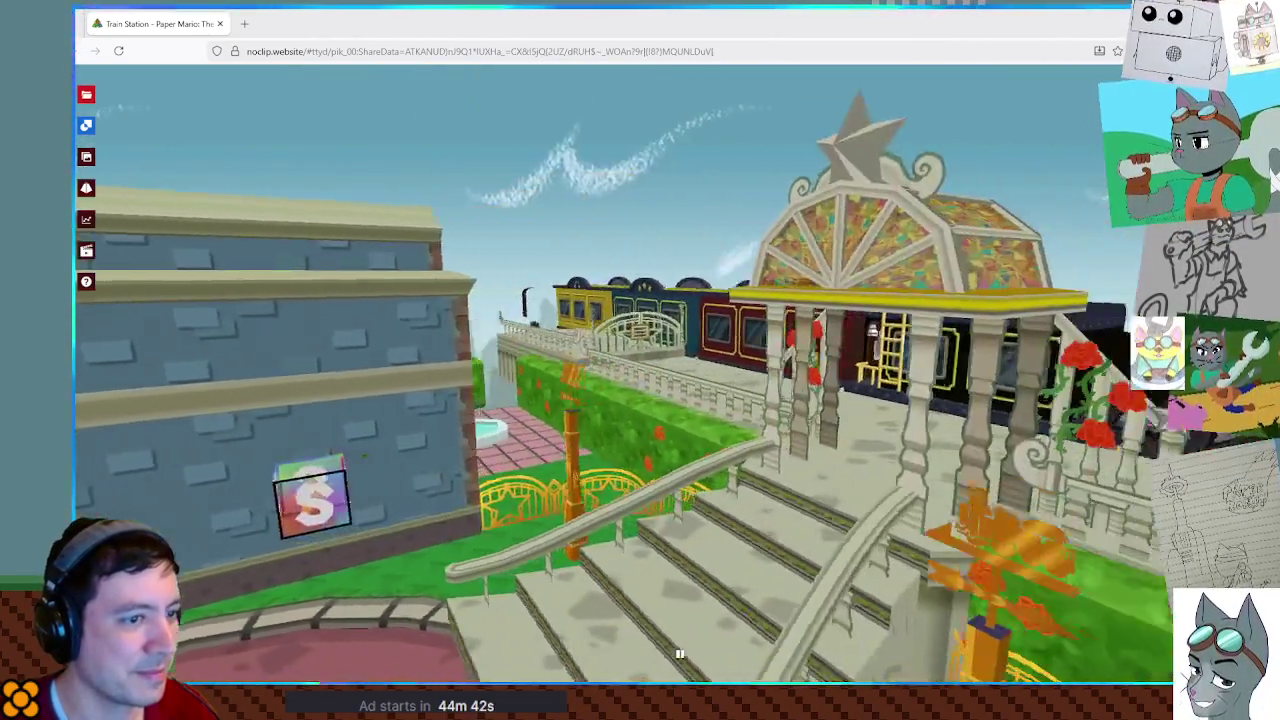
key(w)
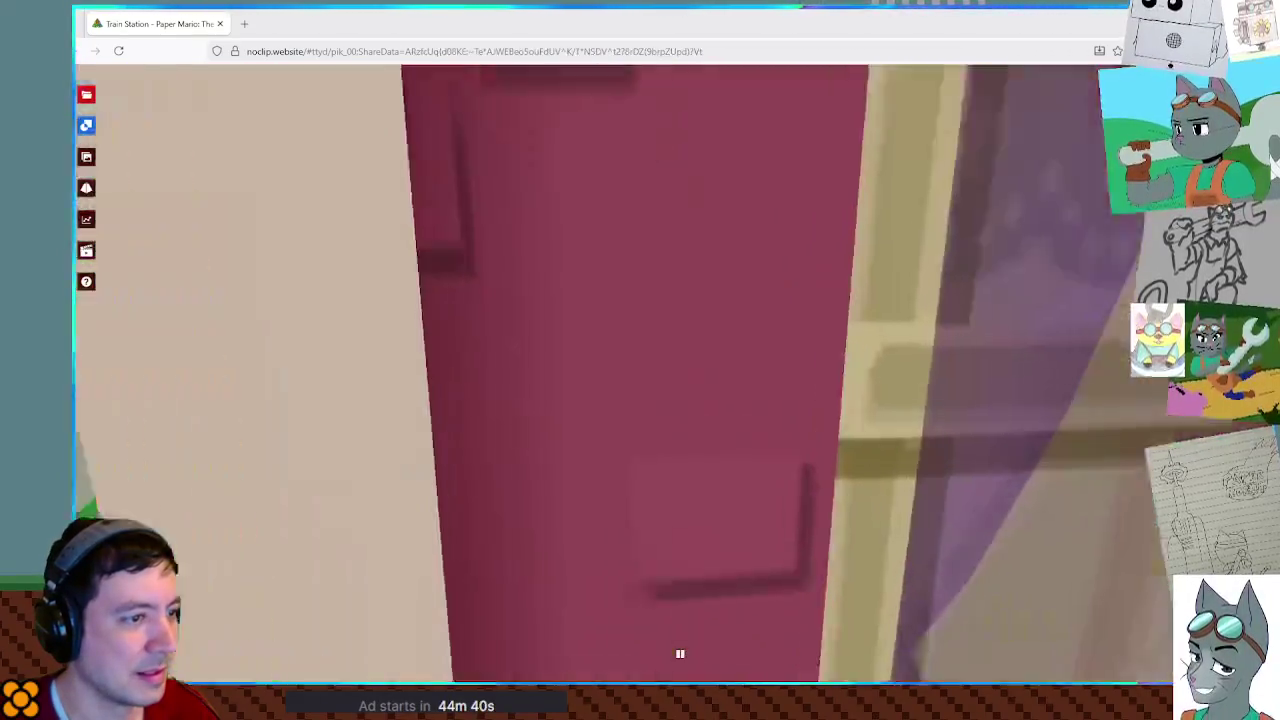
key(w)
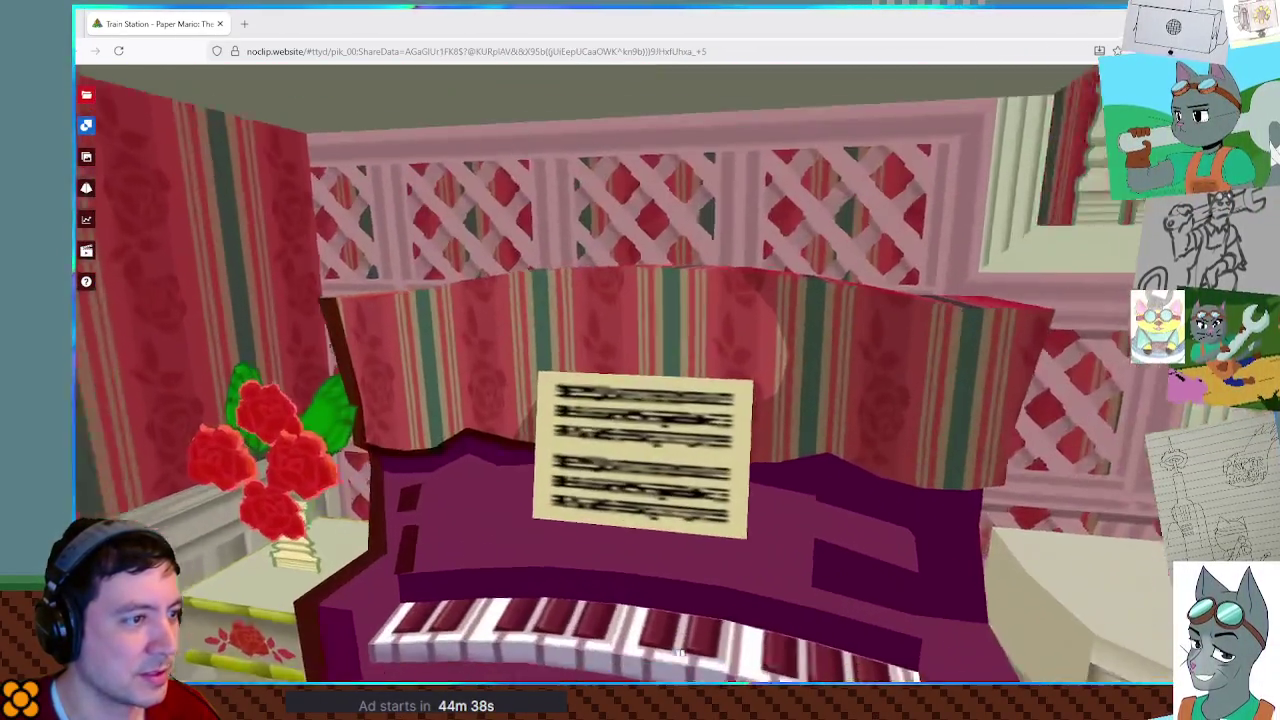
key(w)
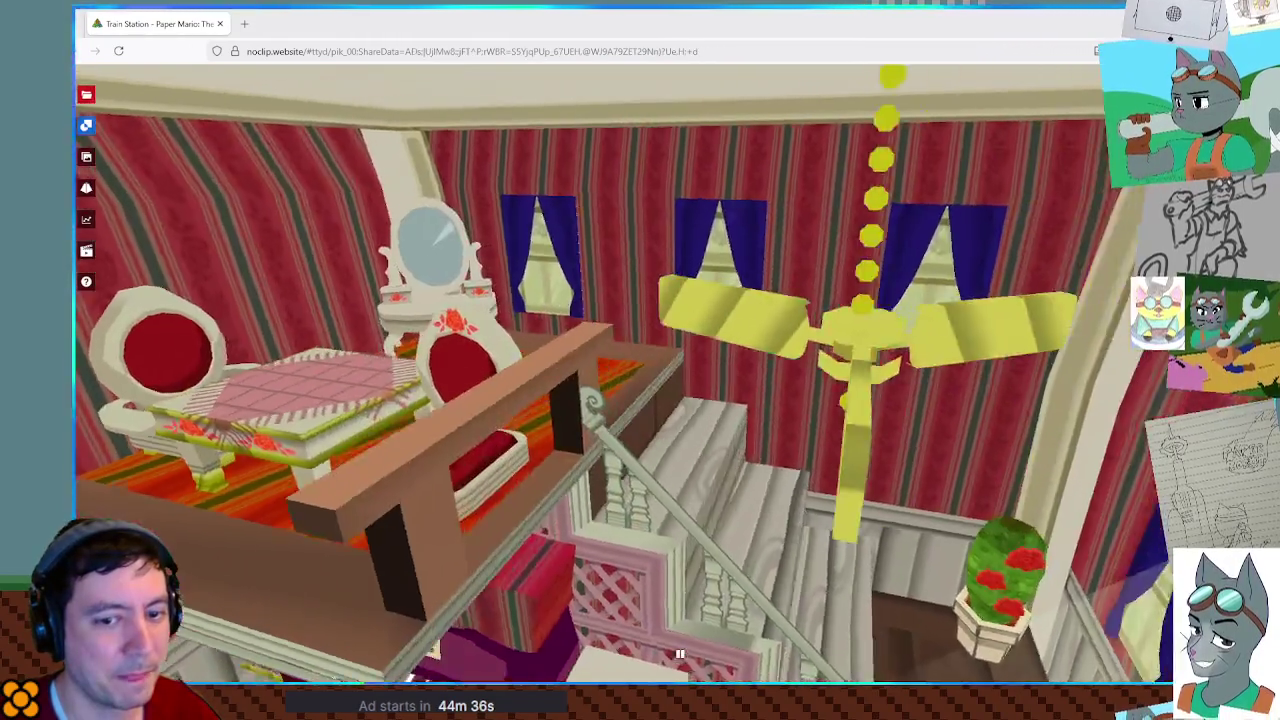
key(w)
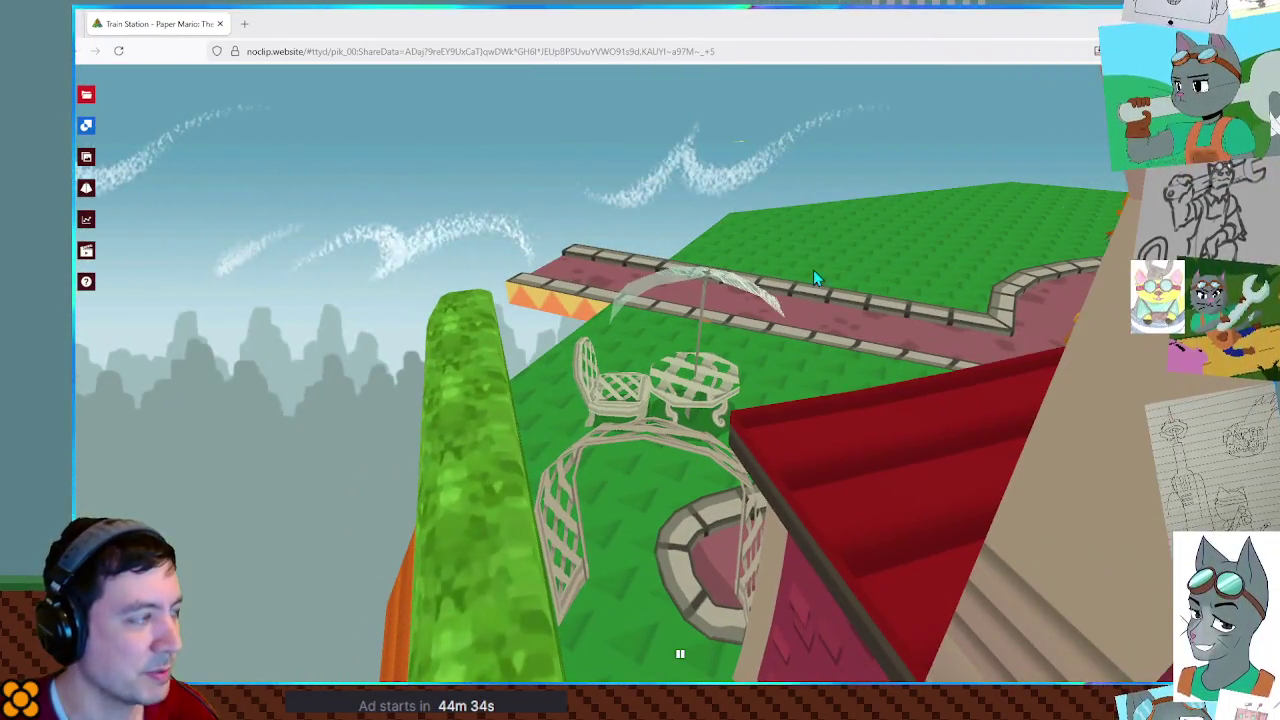
click(86, 94)
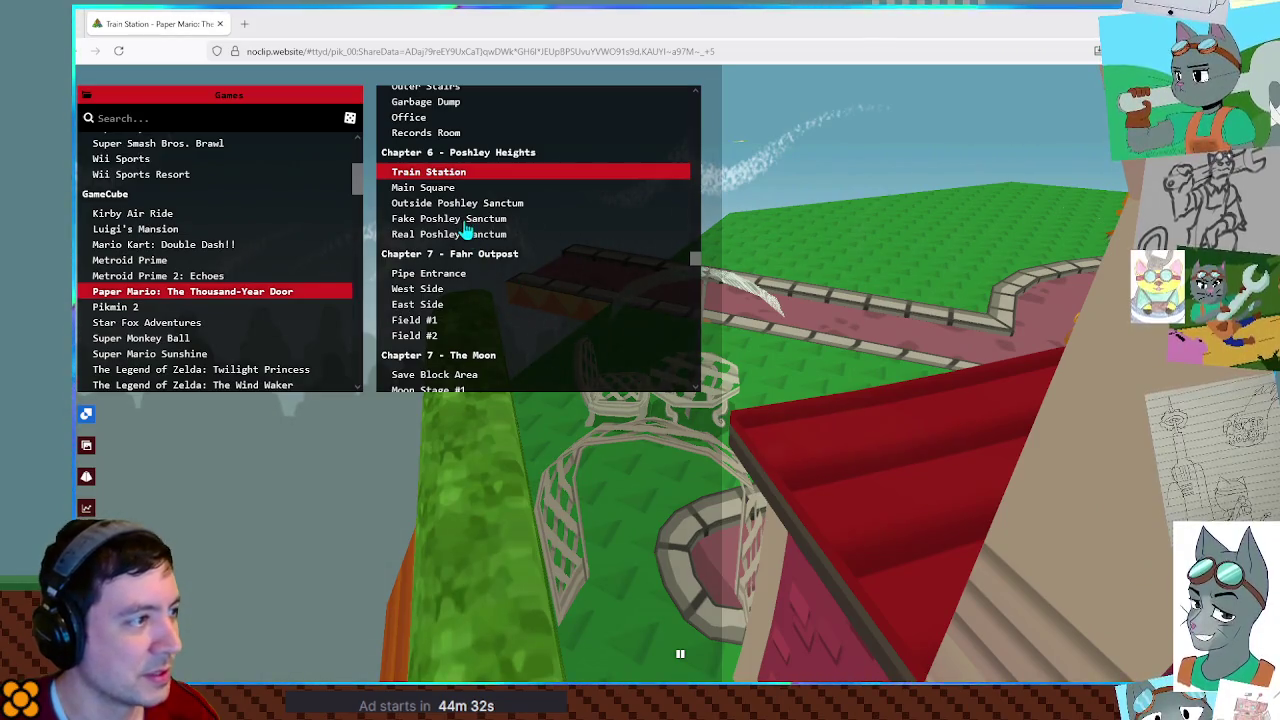
Load Outside Poshley Sanctum and release the camera while facing the temple.
click(463, 203)
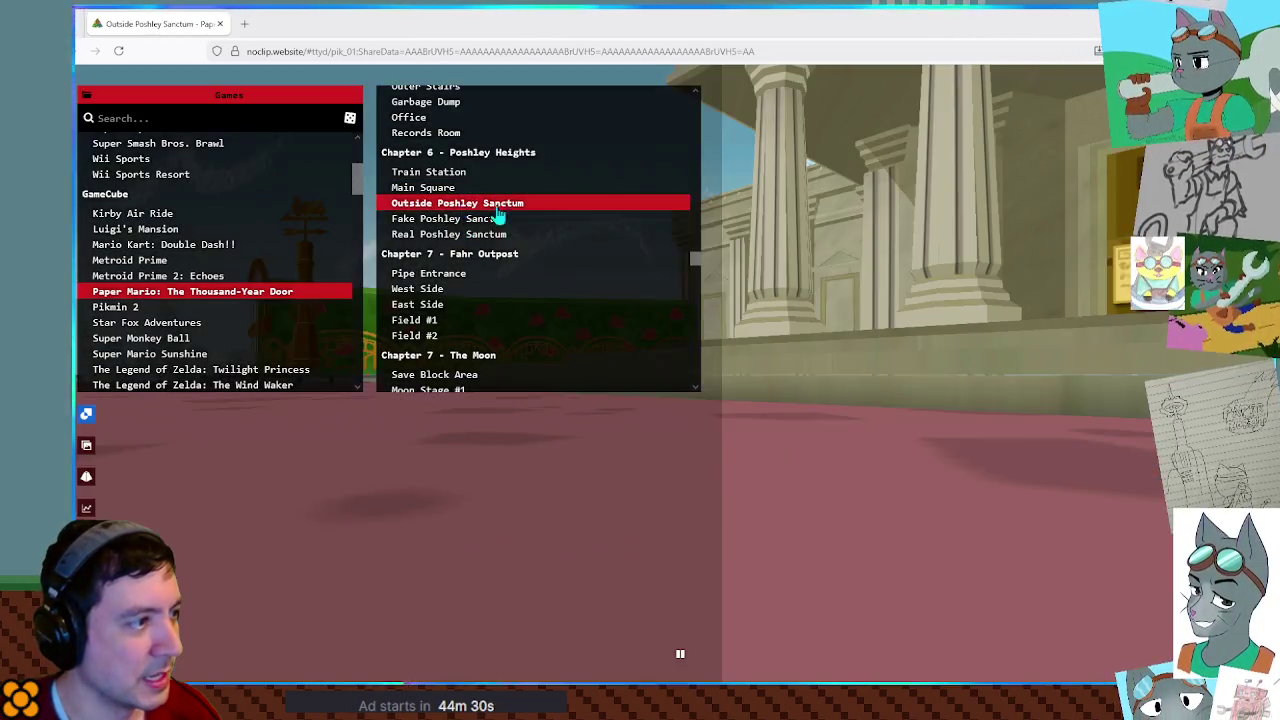
click(900, 400)
key(Escape)
Scroll the scene list to the Chapter 7 X-Naut Fortress rooms and load Shower Room.
click(86, 94)
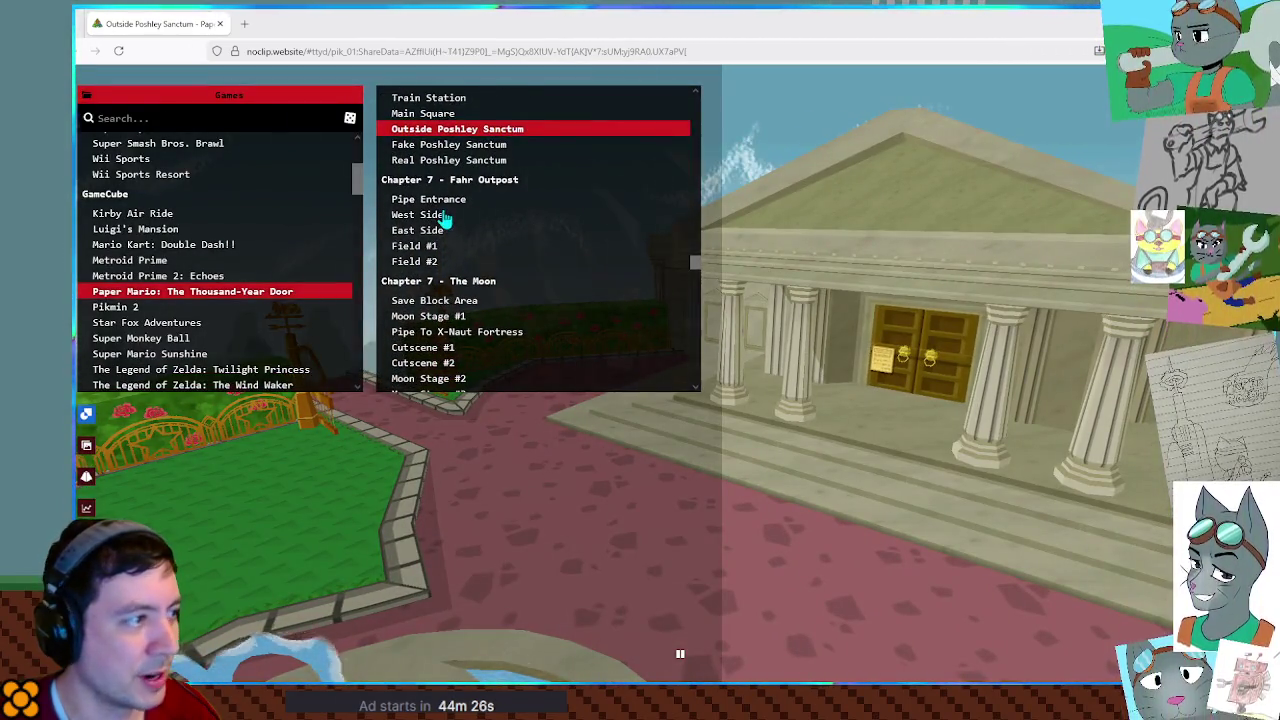
scroll(460, 228, down, 1)
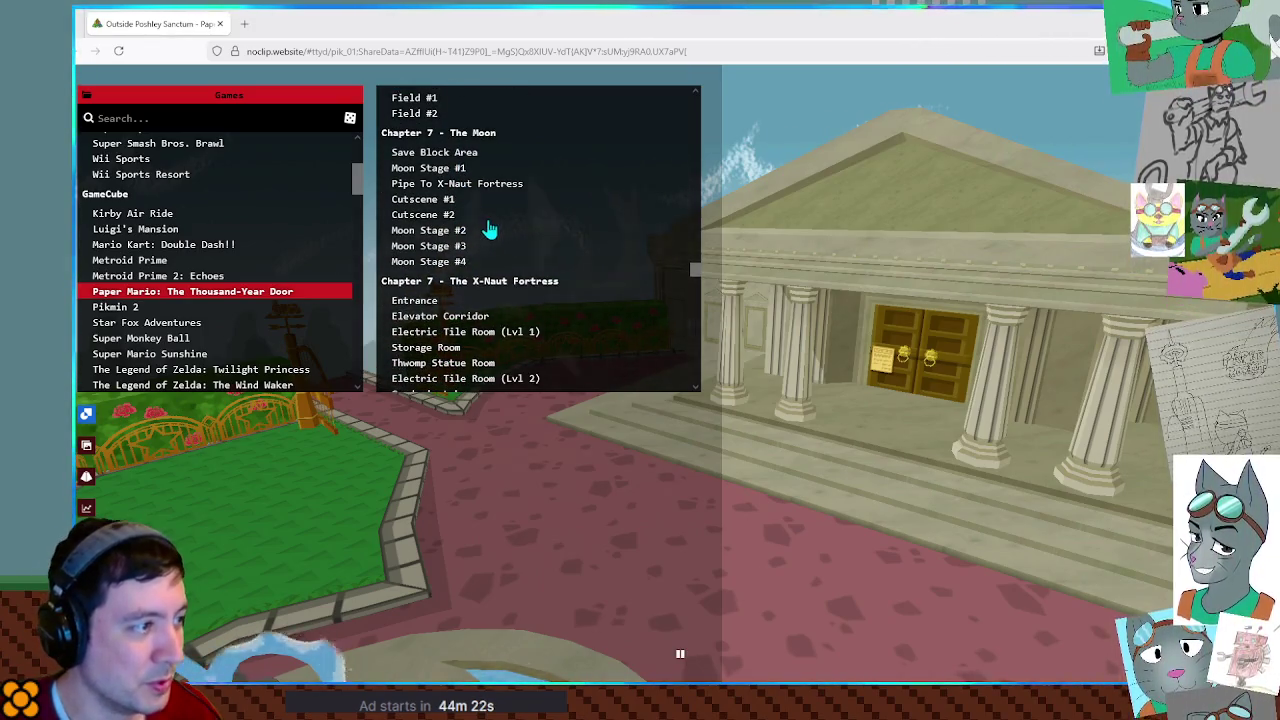
scroll(488, 229, down, 1)
scroll(488, 229, down, 1)
scroll(488, 229, down, 1)
scroll(488, 229, down, 1)
scroll(488, 229, down, 1)
scroll(488, 229, up, 1)
scroll(489, 234, up, 1)
scroll(490, 236, down, 1)
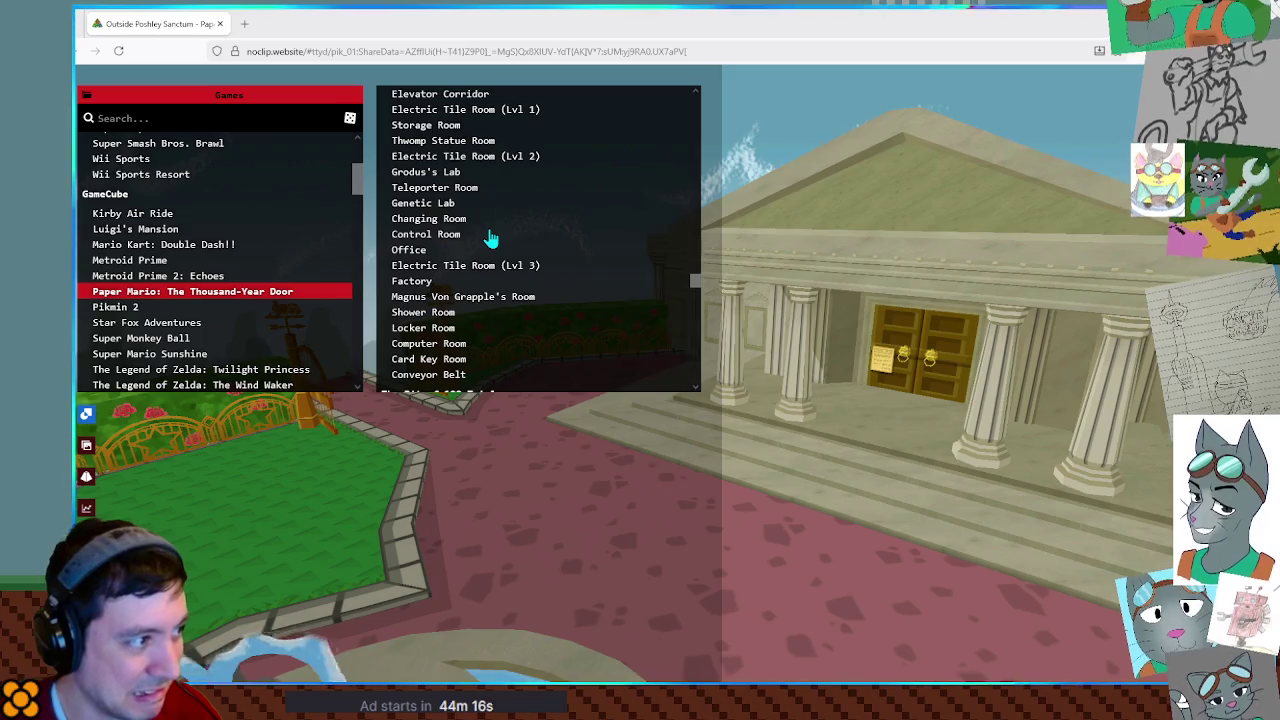
click(452, 313)
Circle the Shower Room toilet from above, side and front-left, viewing the paper-roll stack.
click(826, 269)
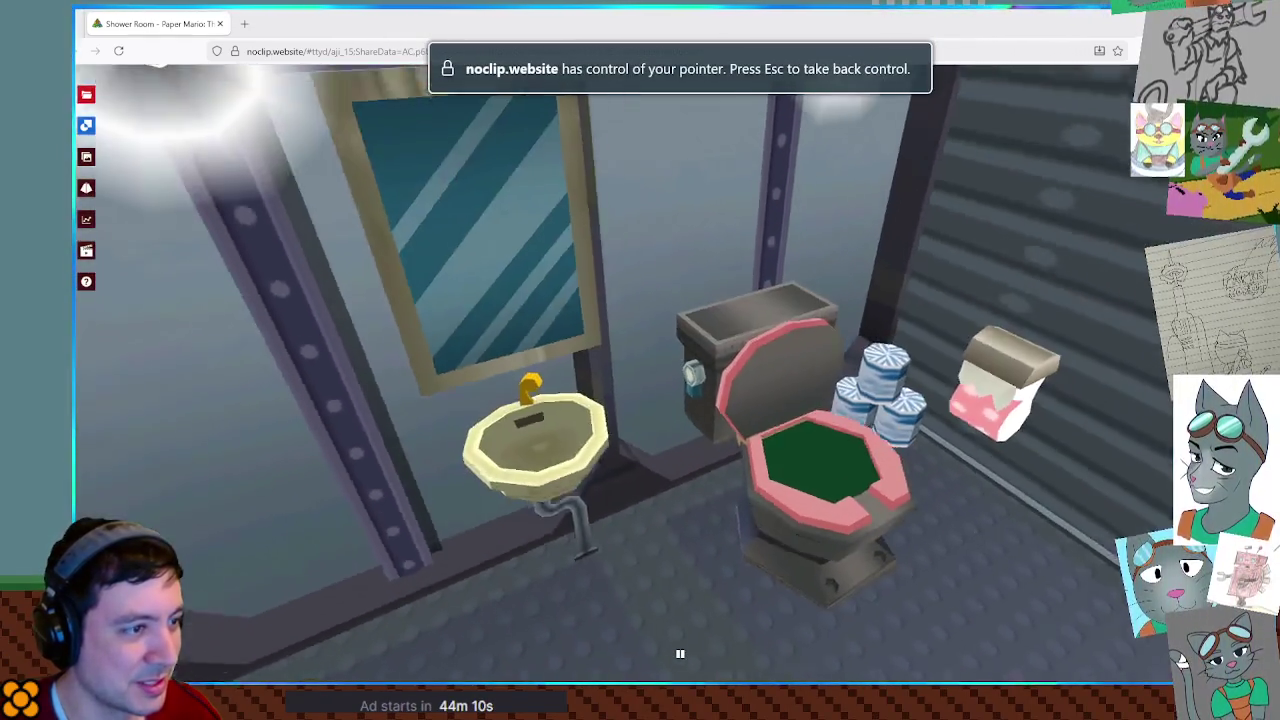
key(w)
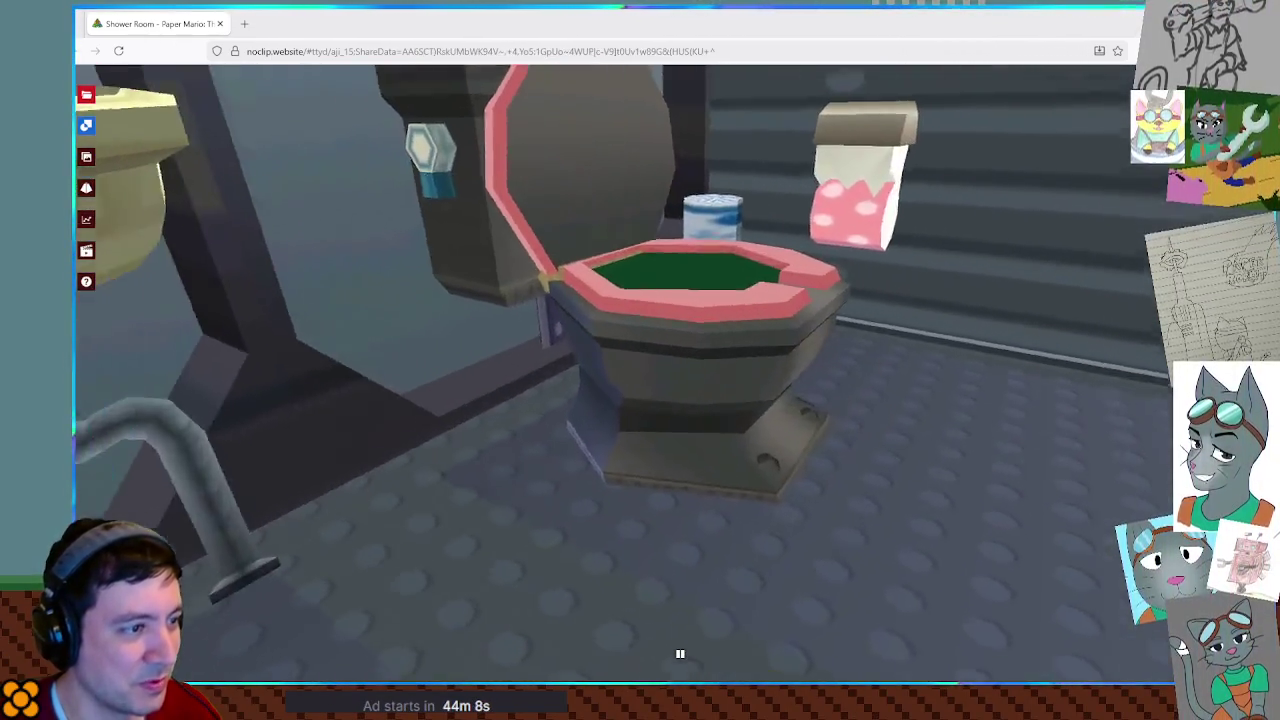
key(w)
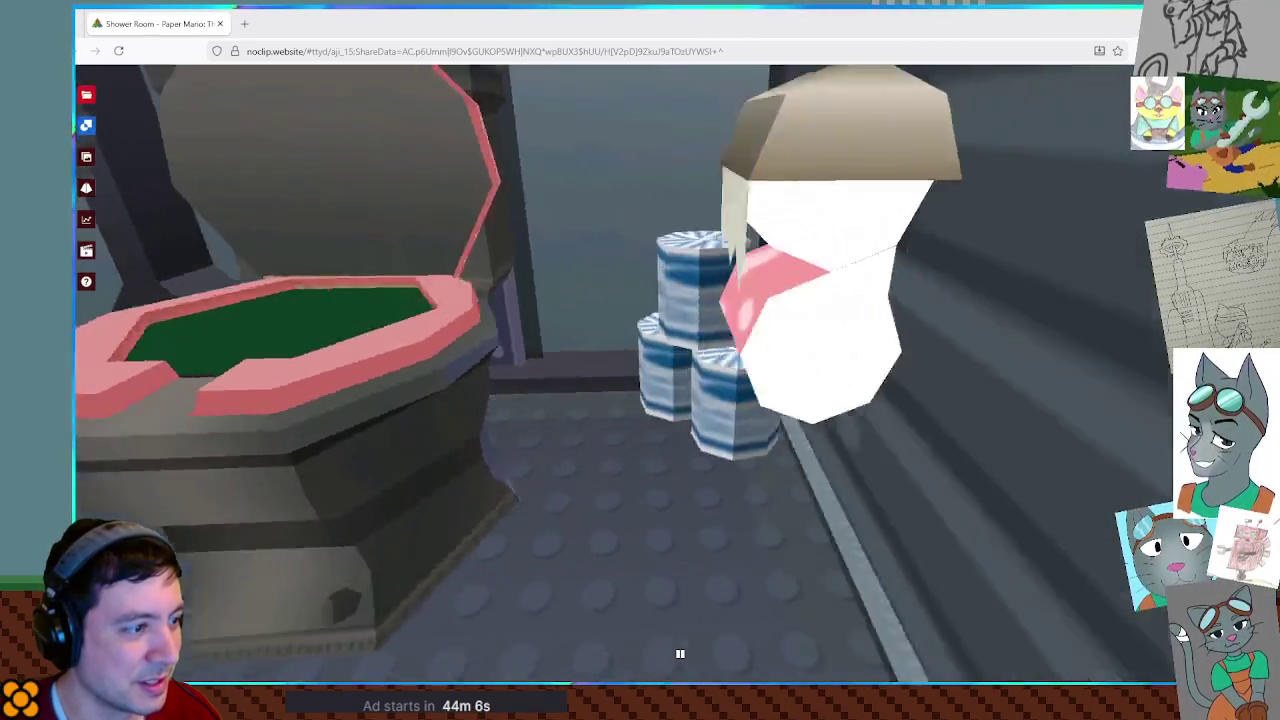
key(s)
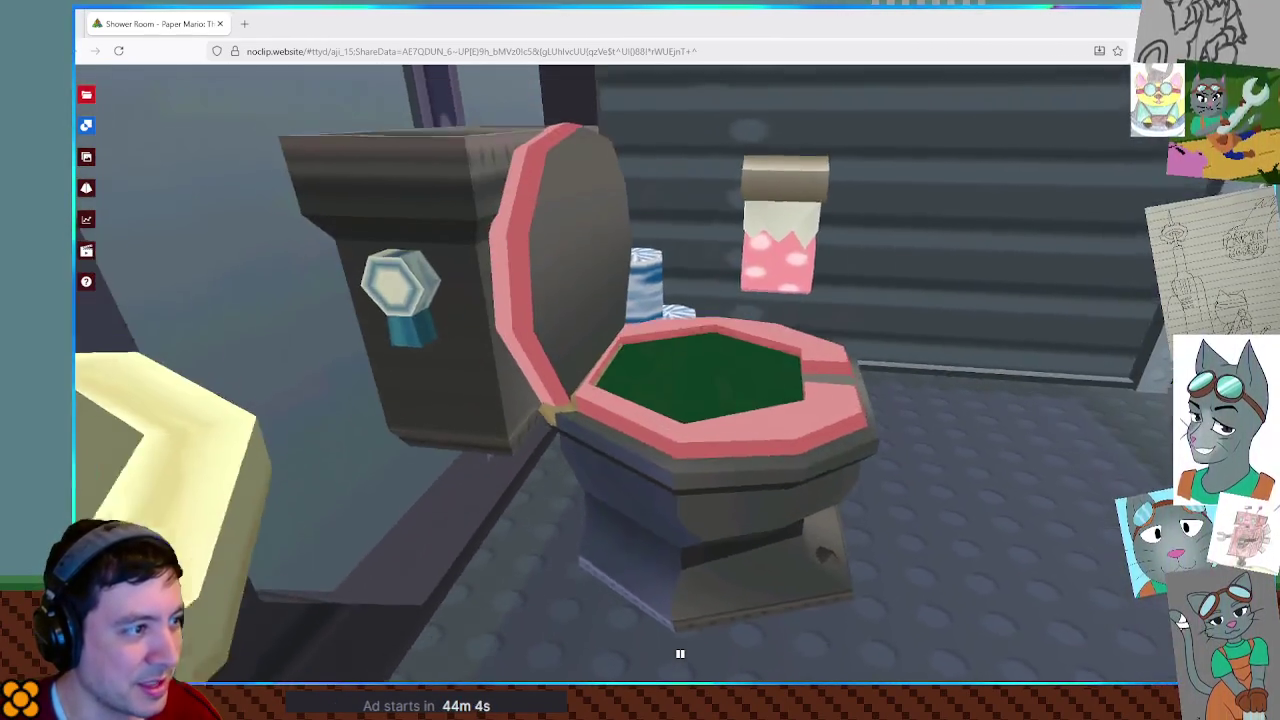
key(w)
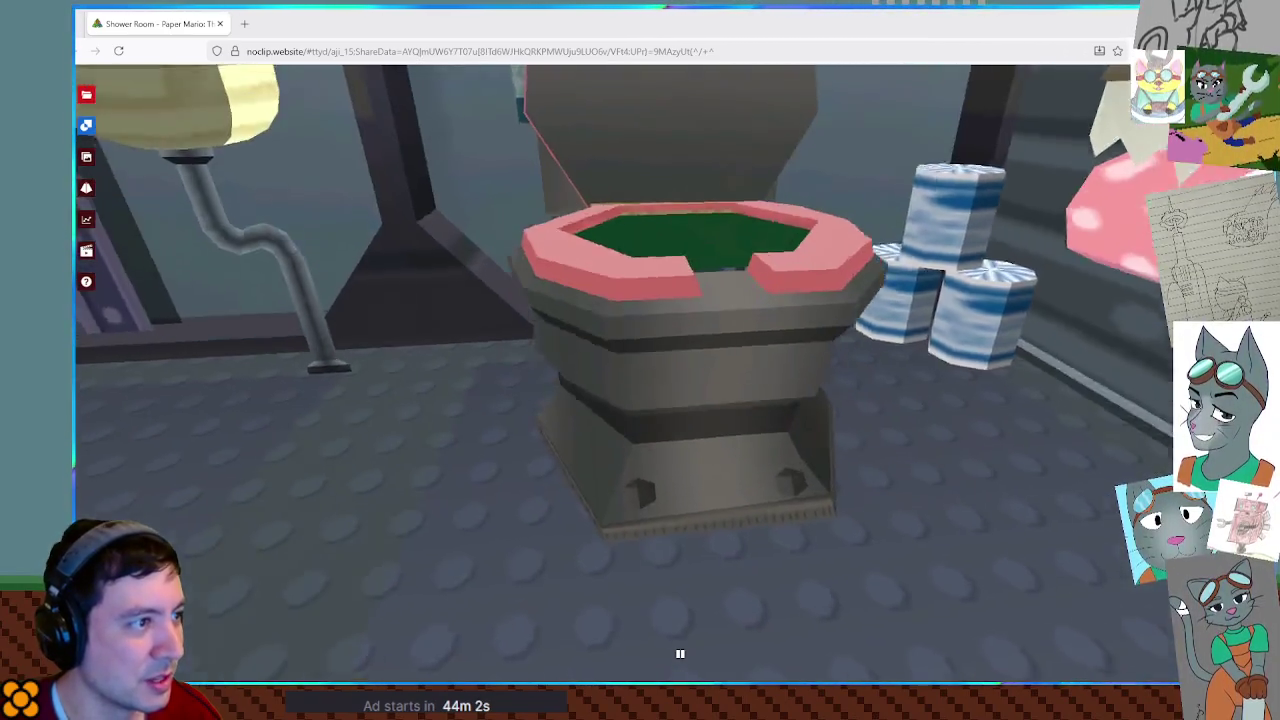
key(w)
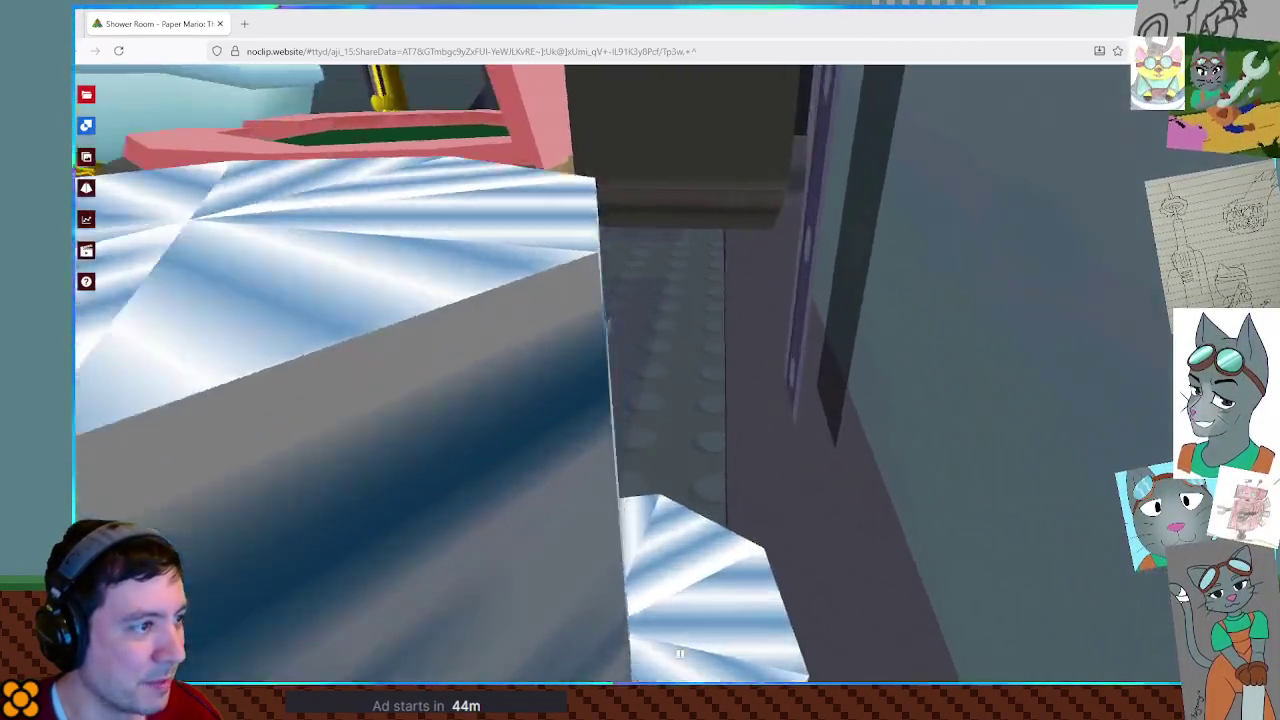
key(s)
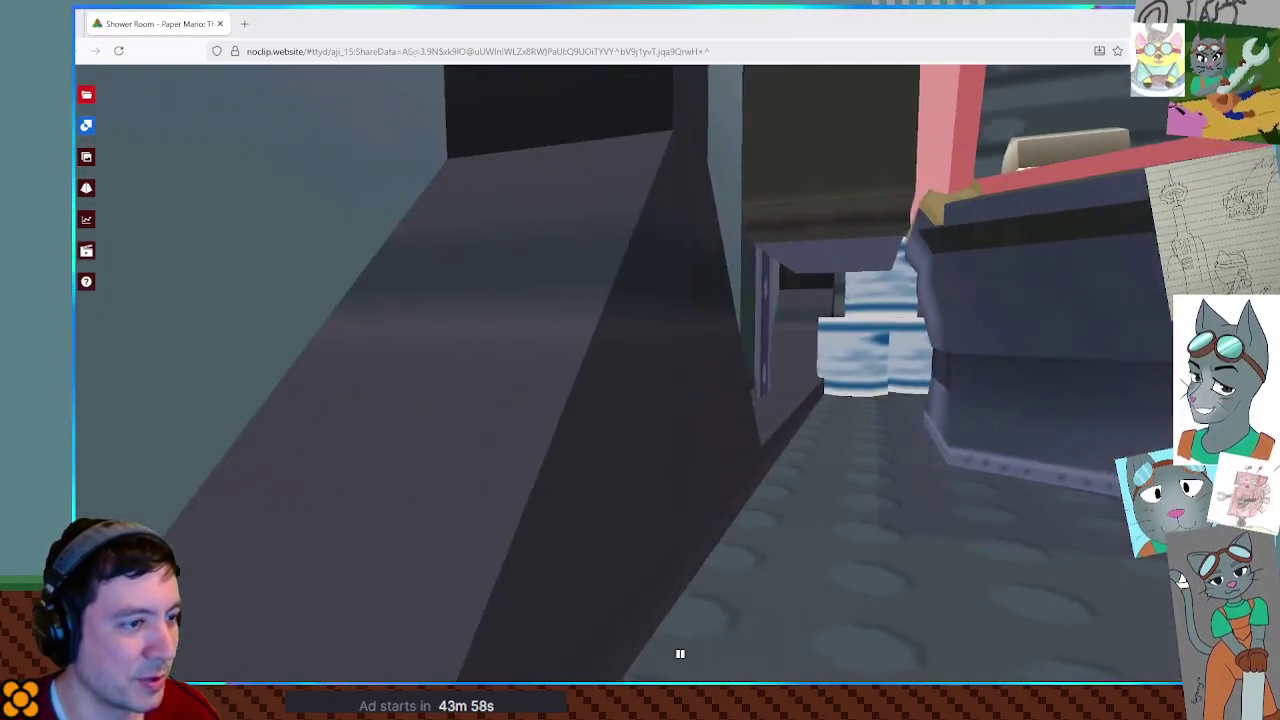
key(e)
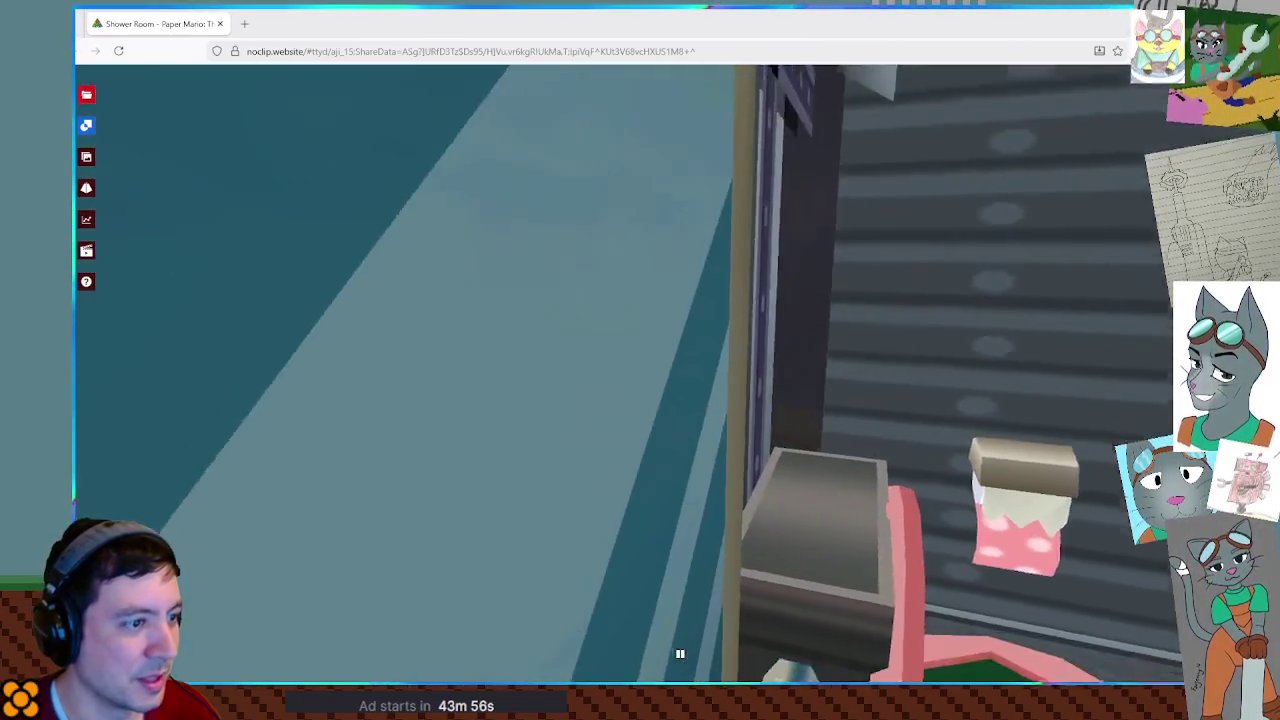
key(s)
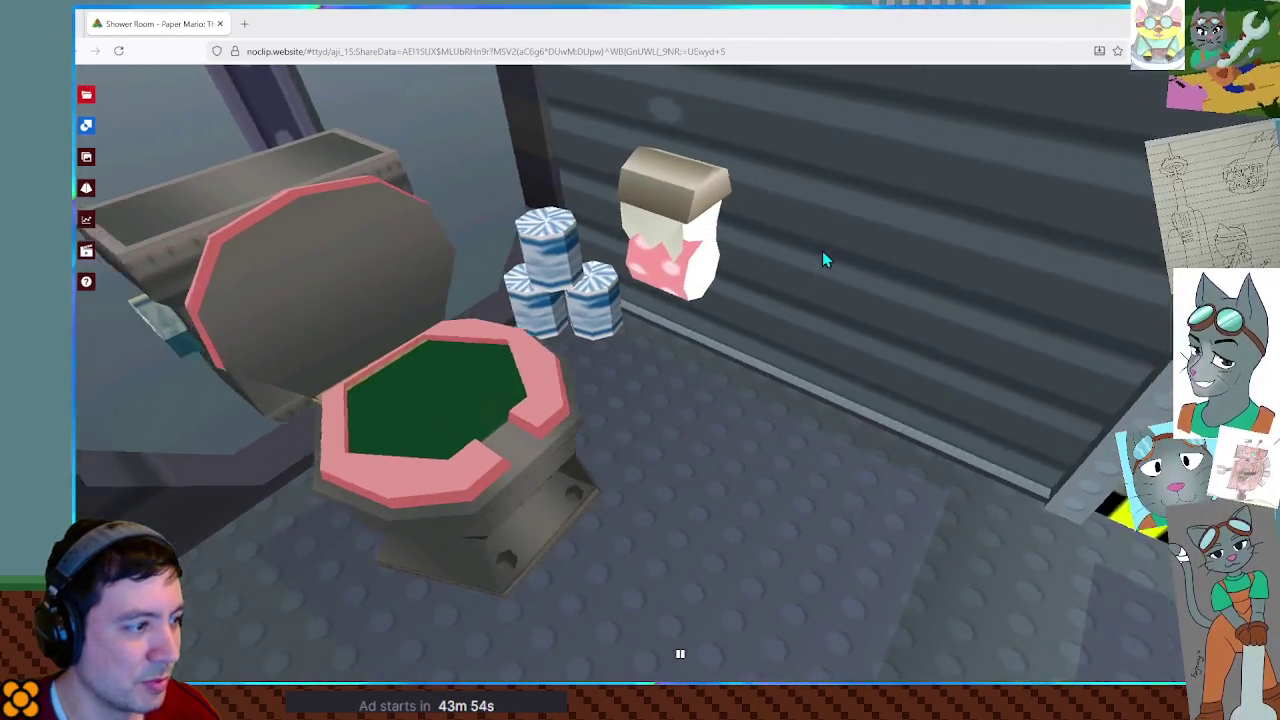
drag(822, 251, 920, 512)
Load the Major-League Locker Room (Locked) and fly into the stall to view its toilet tank and sink.
click(86, 93)
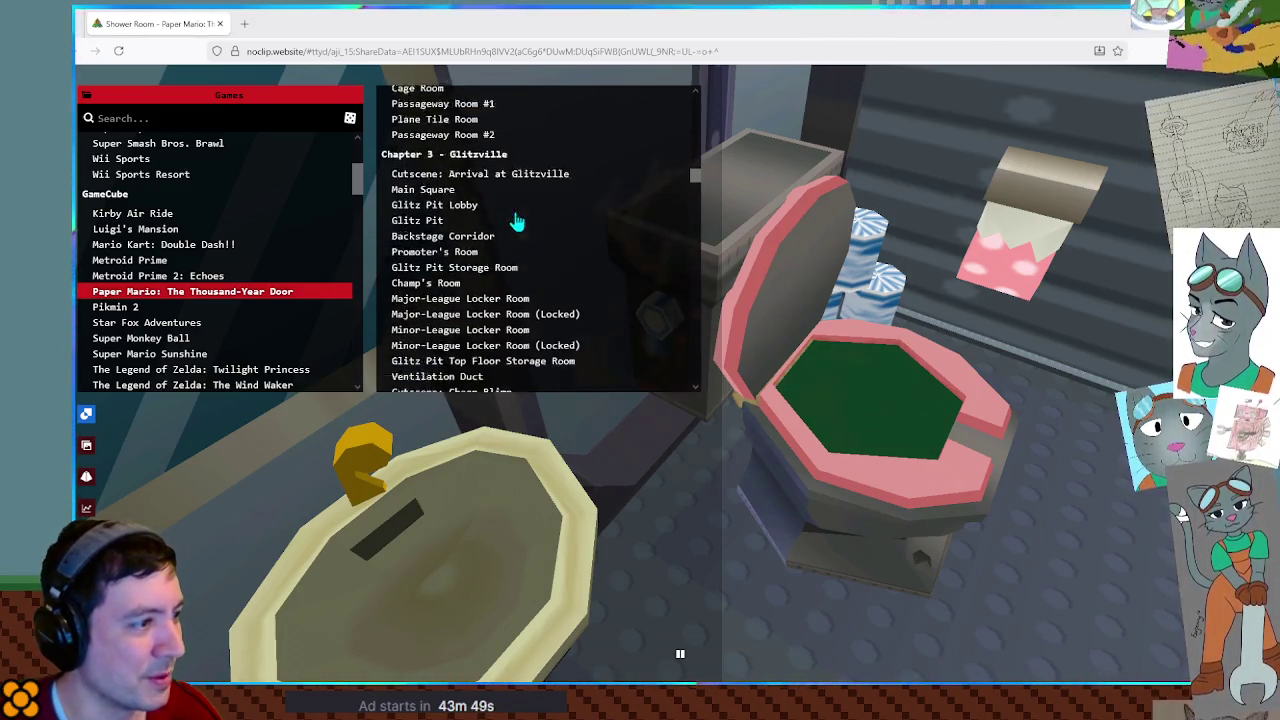
click(490, 207)
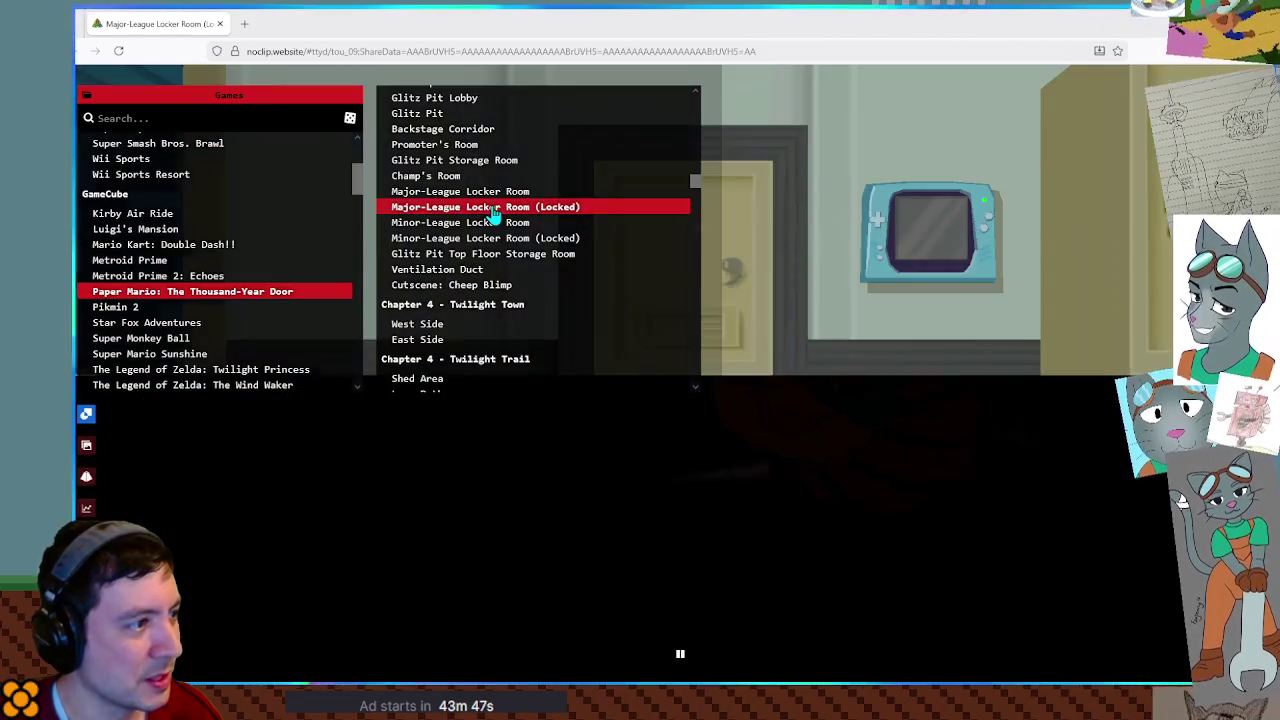
click(493, 213)
key(w)
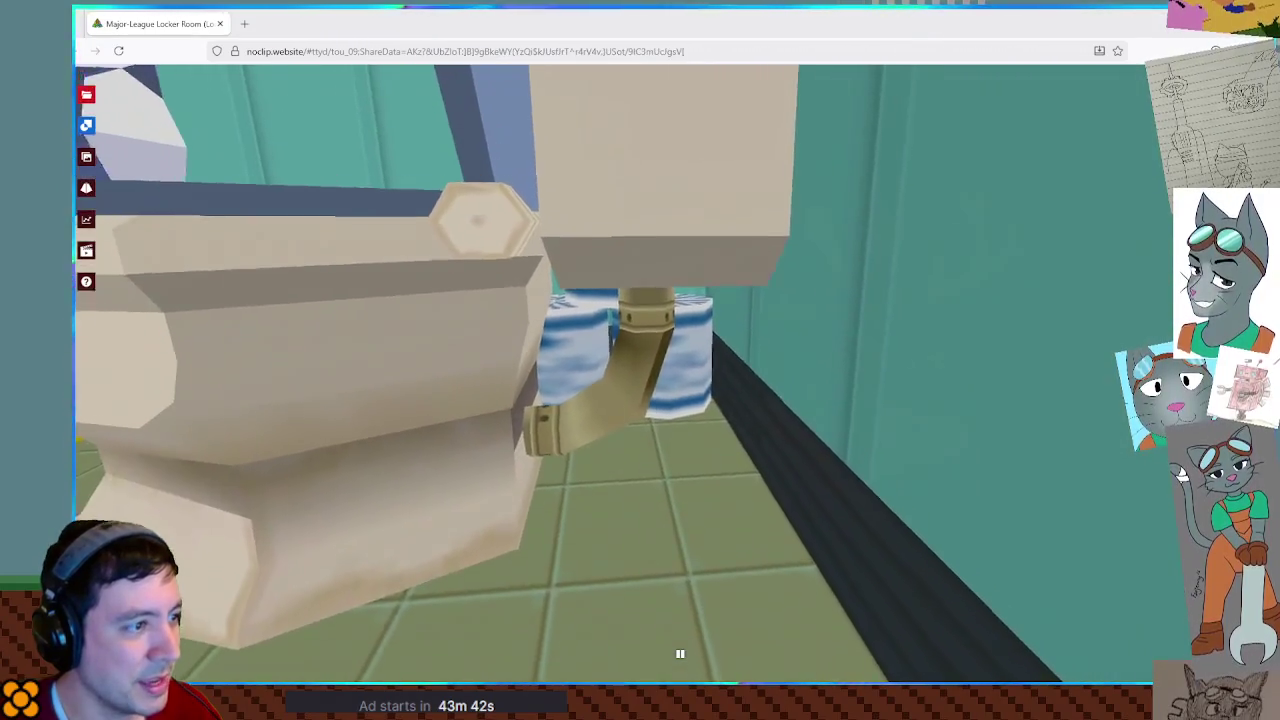
key(w)
key(s)
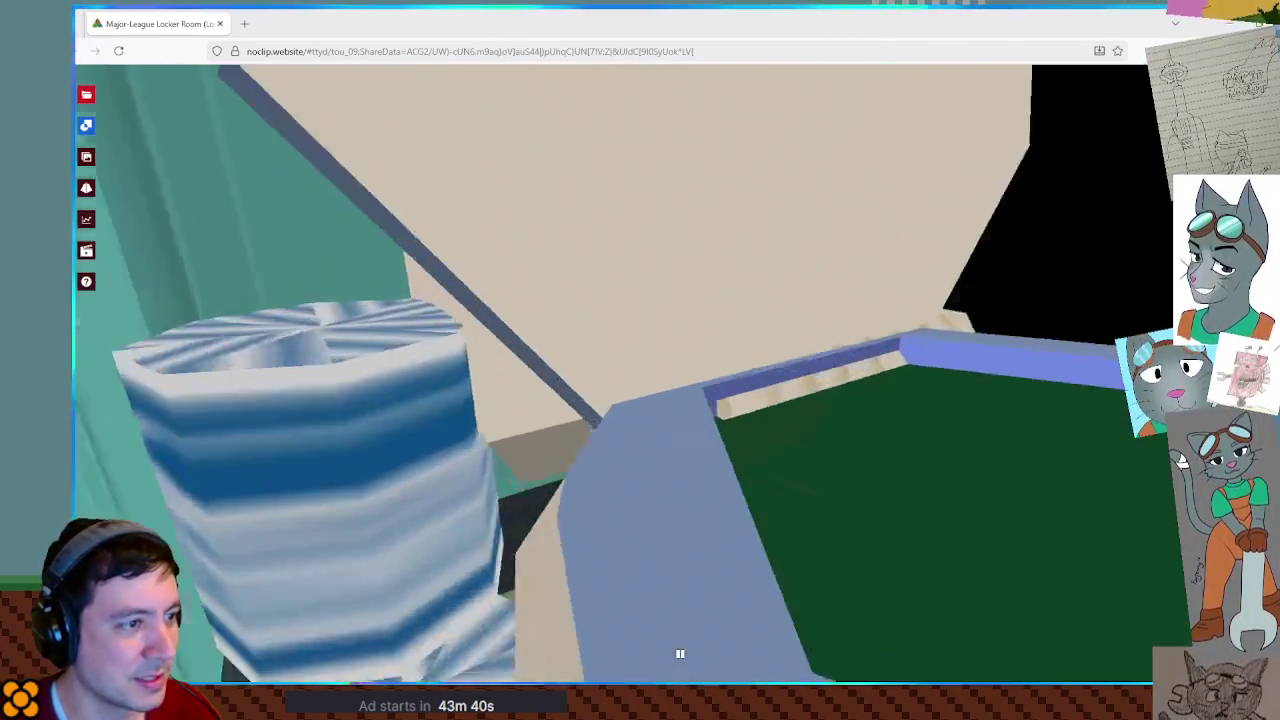
key(w)
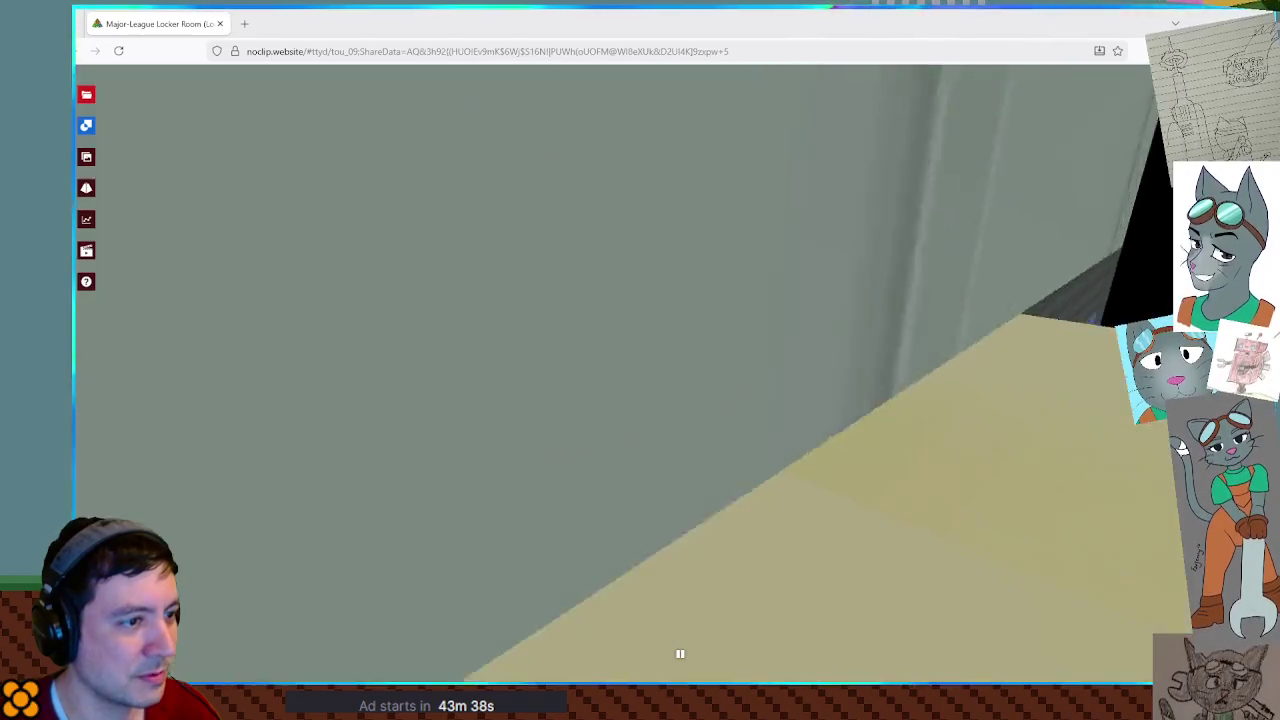
key(a)
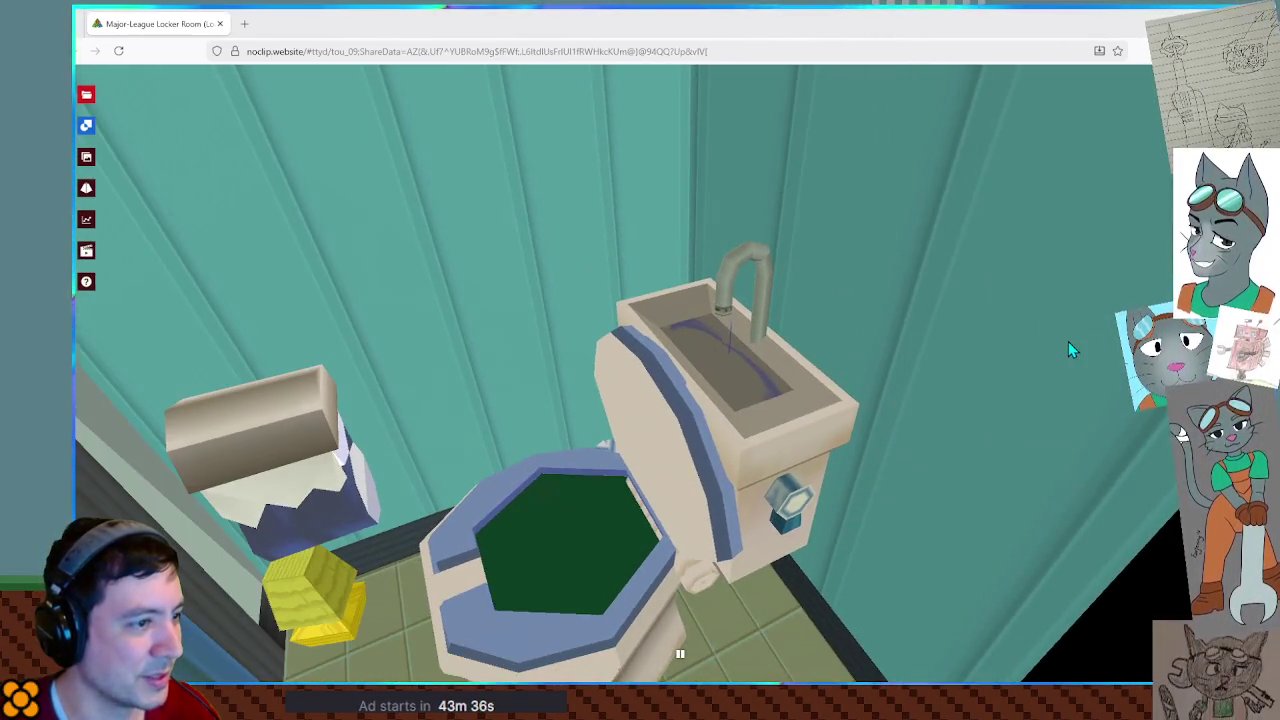
click(87, 95)
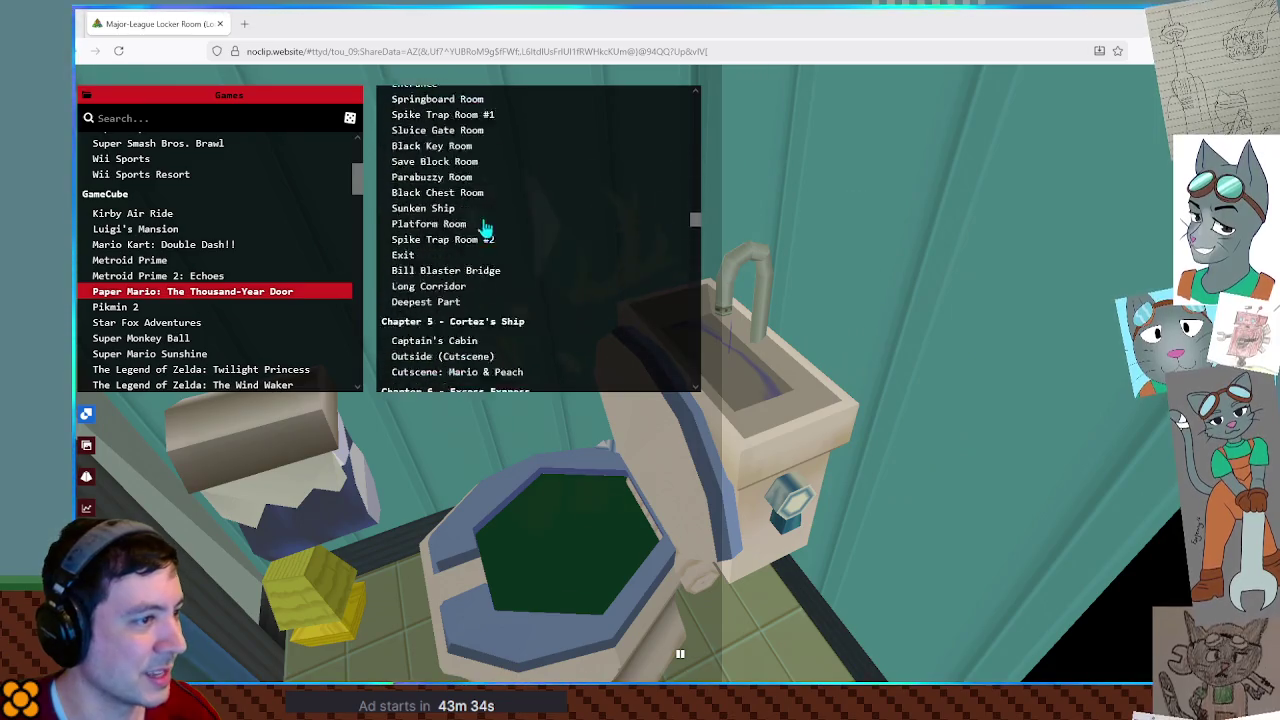
Scroll to the Chapter 7 X-Naut Fortress rooms and reload the Shower Room.
scroll(489, 210, down, 5)
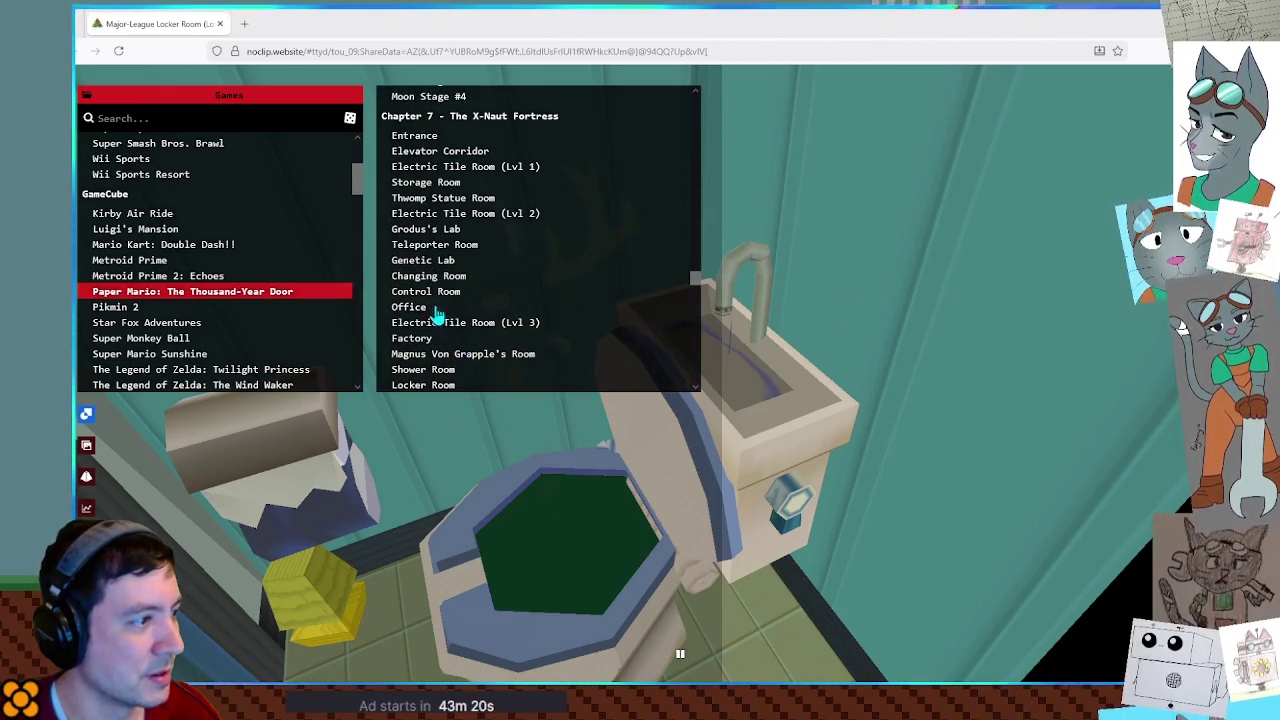
click(437, 370)
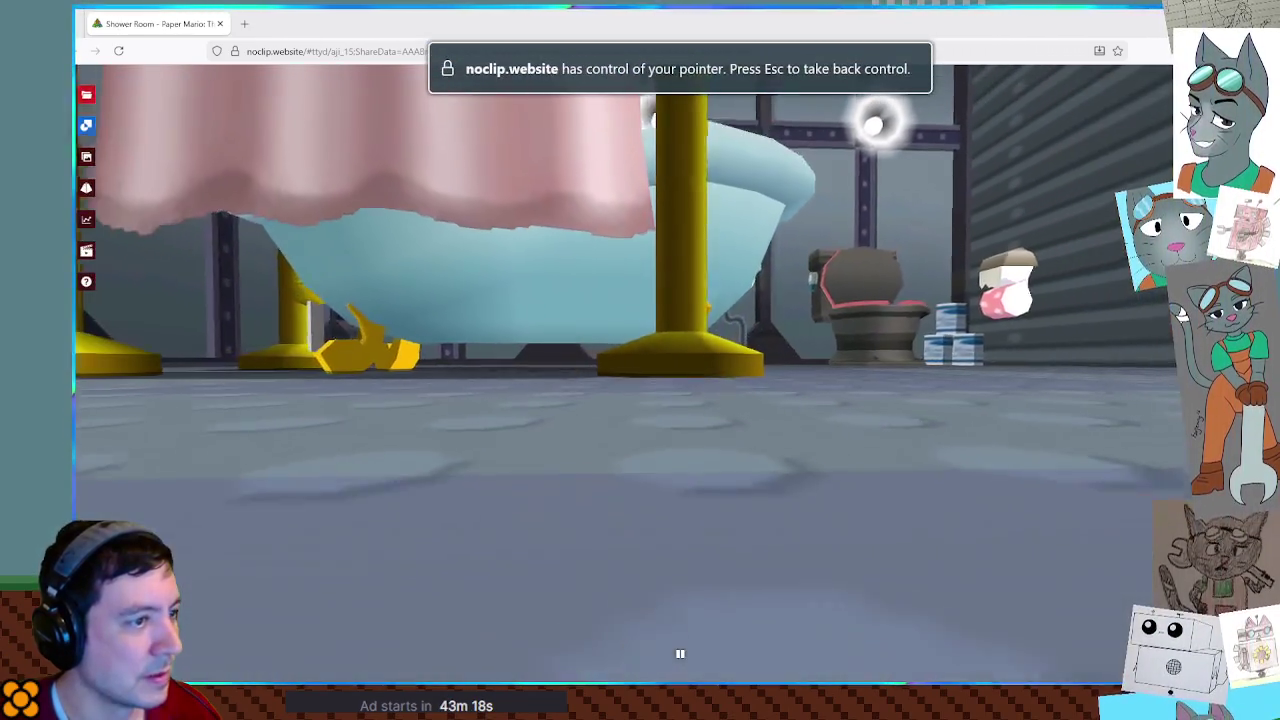
Fly between the bathtub, sink and toilet to view the whole tank and seat.
key(w)
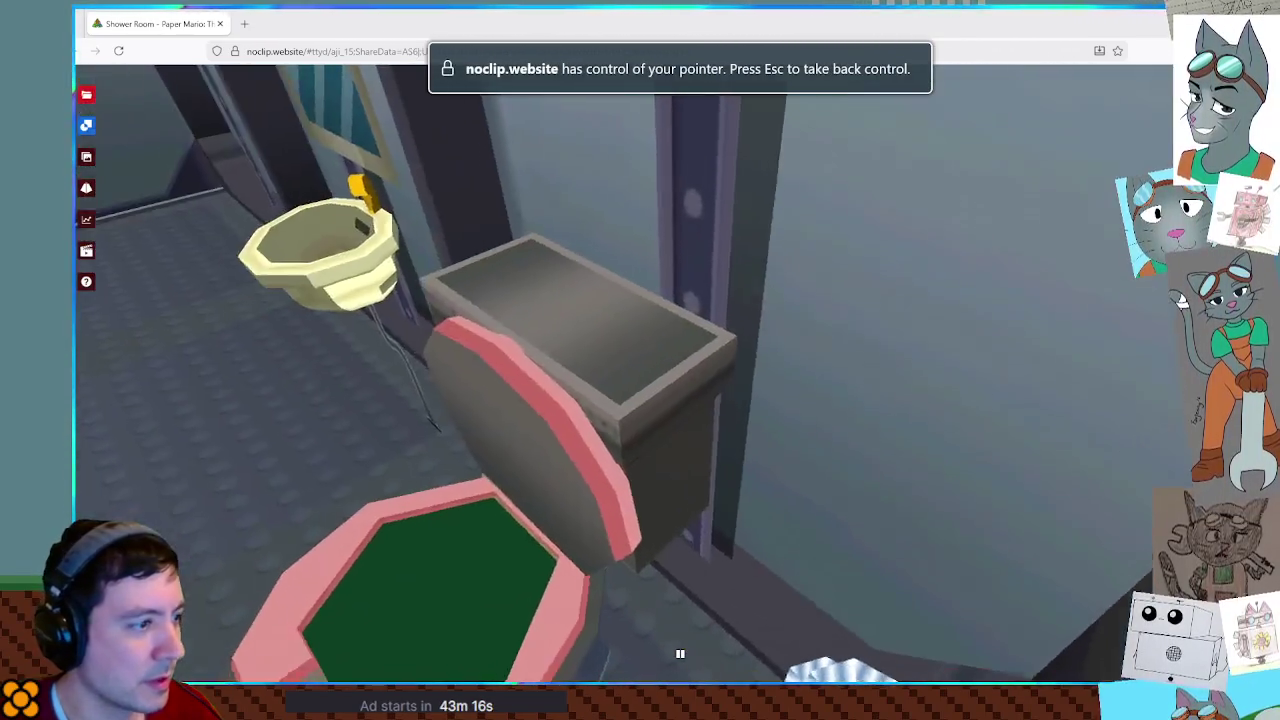
key(a)
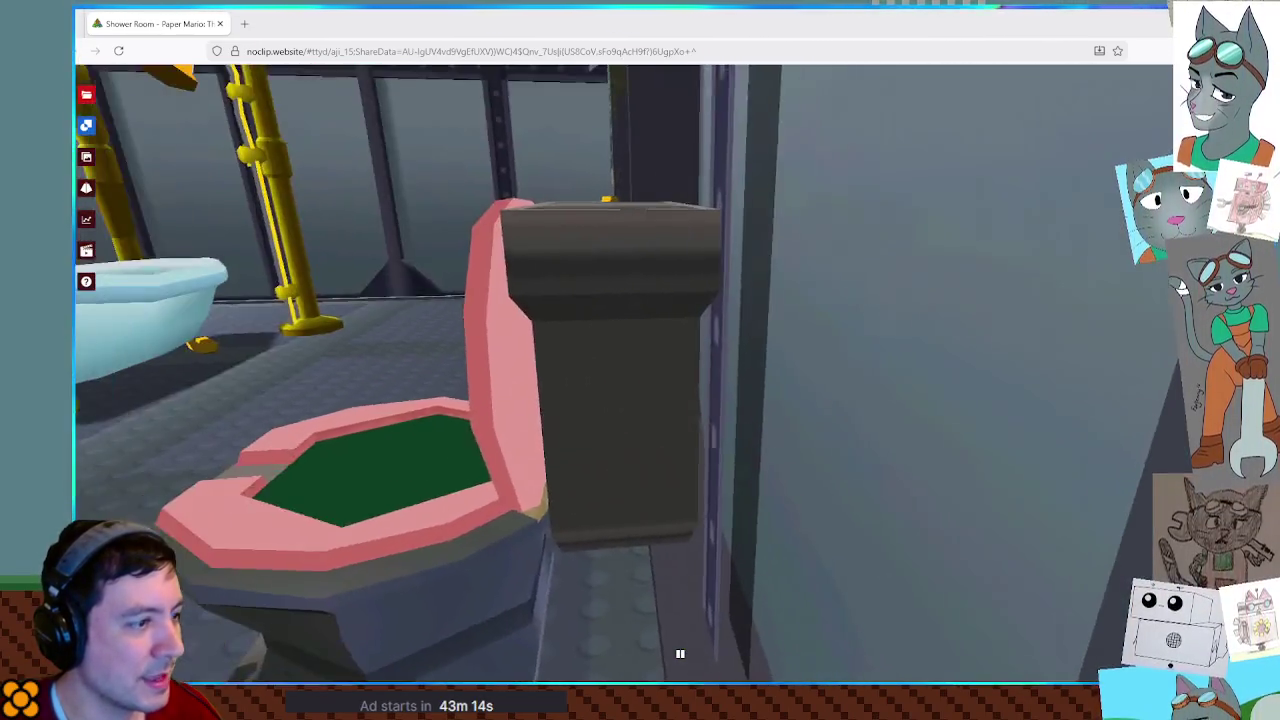
key(s)
key(w)
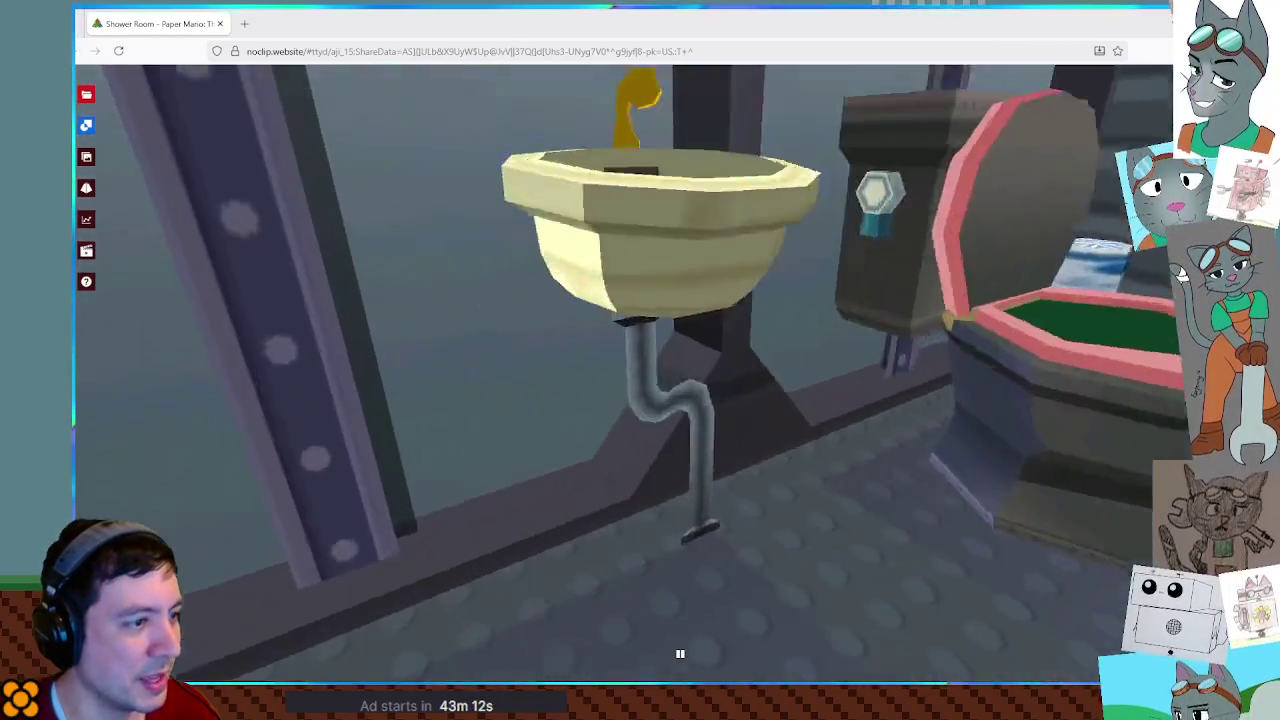
key(w)
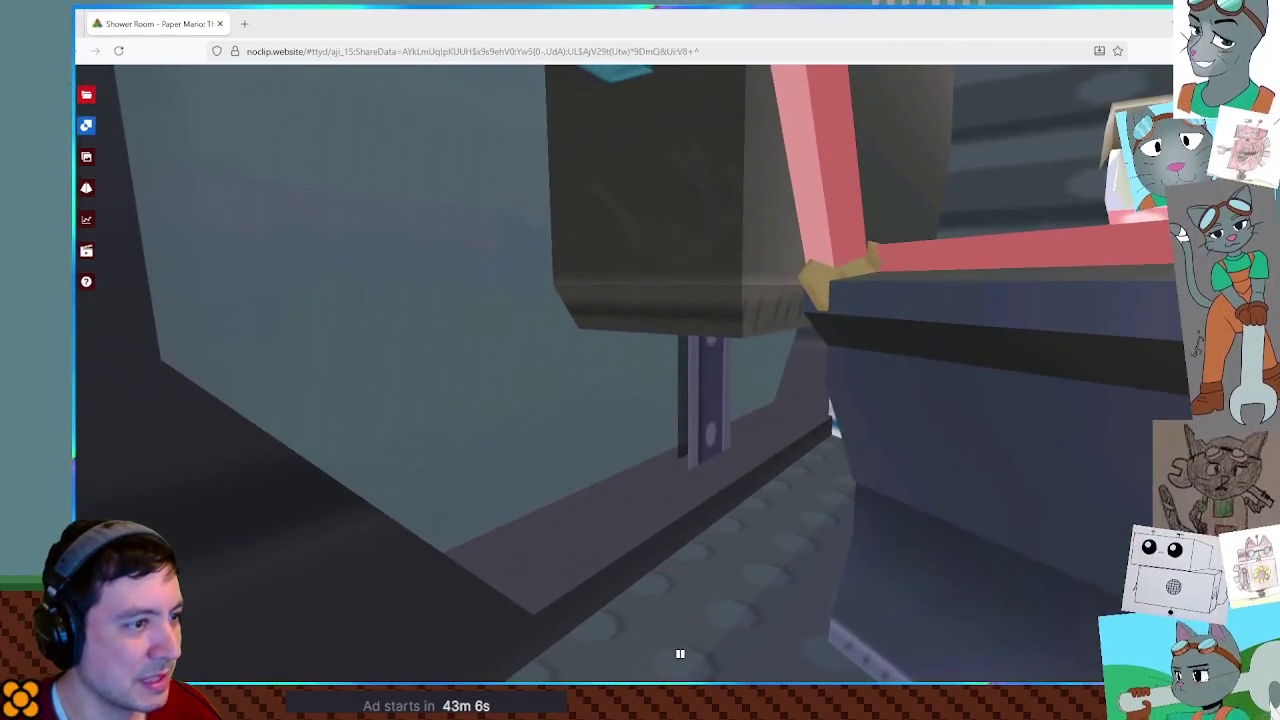
key(s)
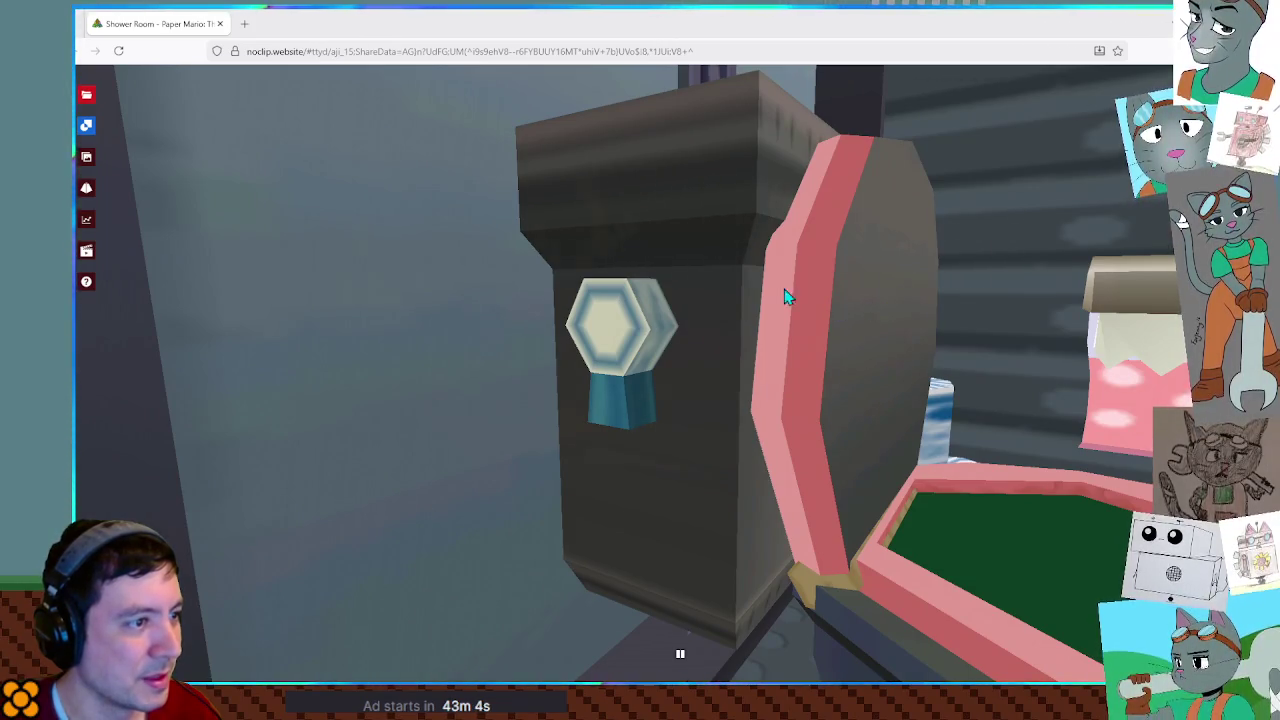
Scroll the room list back up and reload the Major-League Locker Room (Locked).
click(86, 94)
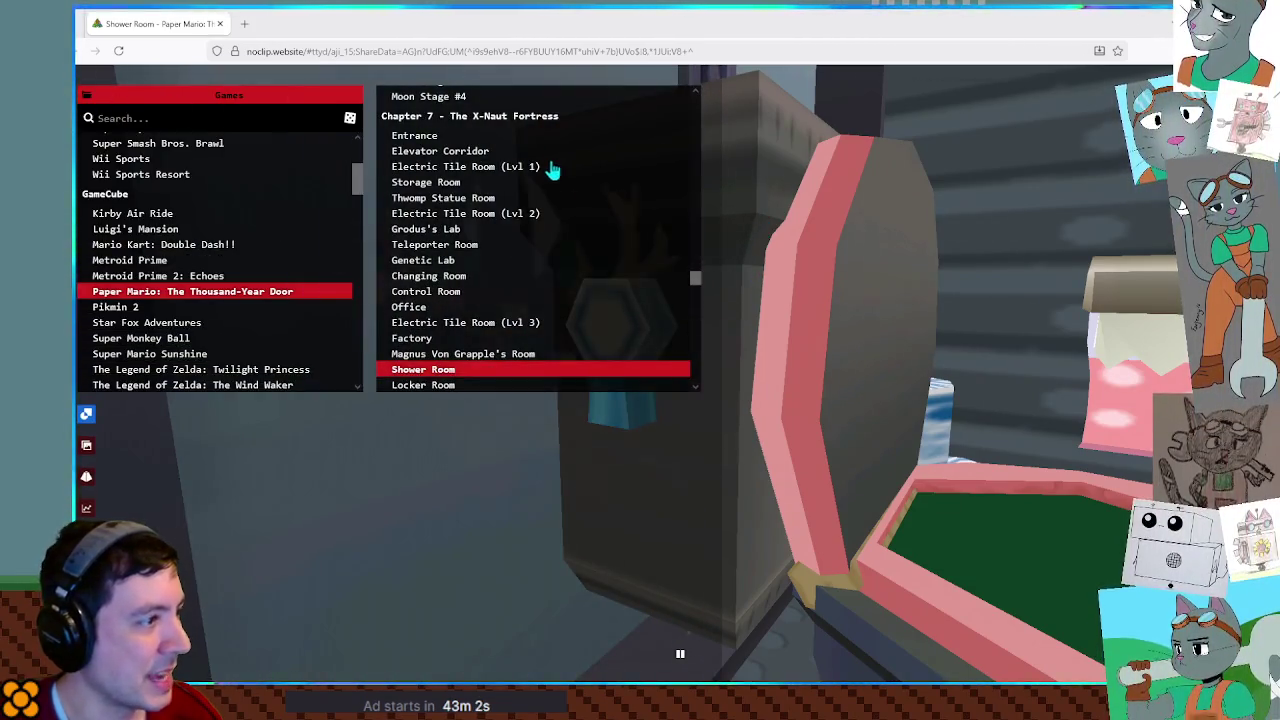
scroll(480, 180, up, 5)
scroll(560, 240, up, 5)
scroll(608, 260, up, 5)
scroll(608, 255, up, 5)
scroll(605, 280, up, 5)
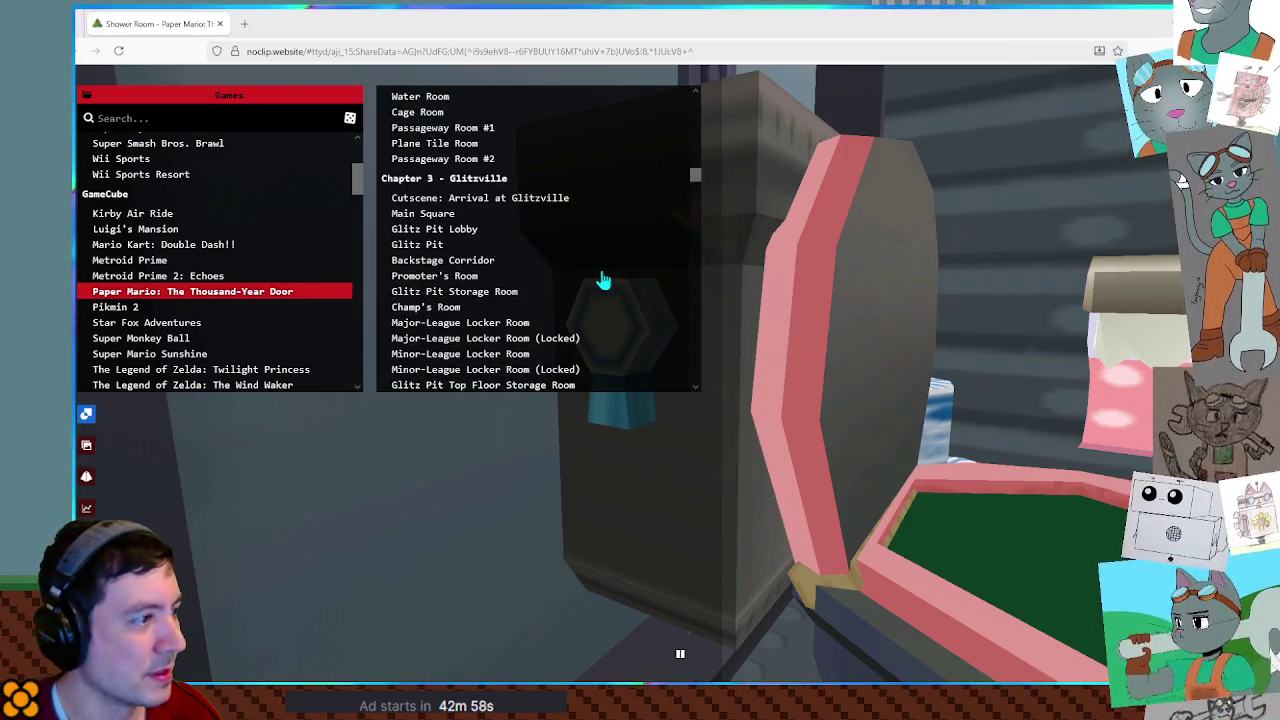
click(495, 338)
click(808, 325)
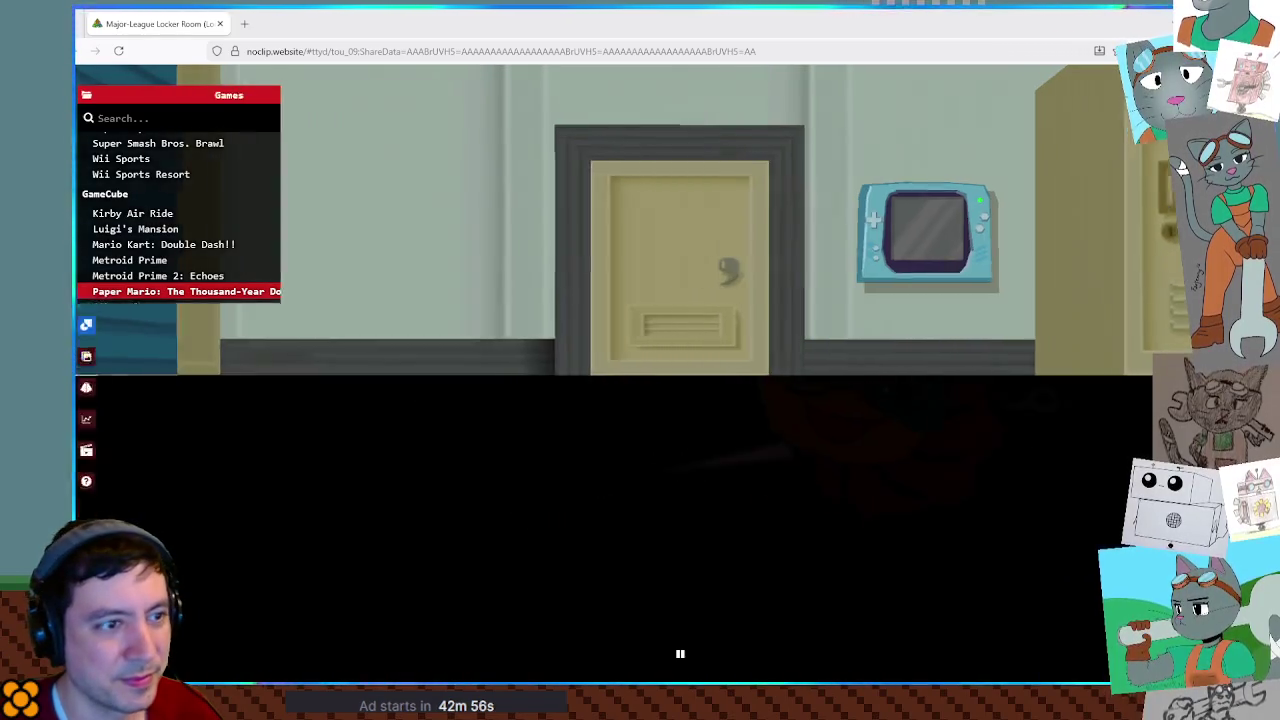
Fly from the lockers to the toilet and inspect it from above and beneath, down to its pipe.
key(w)
key(Escape)
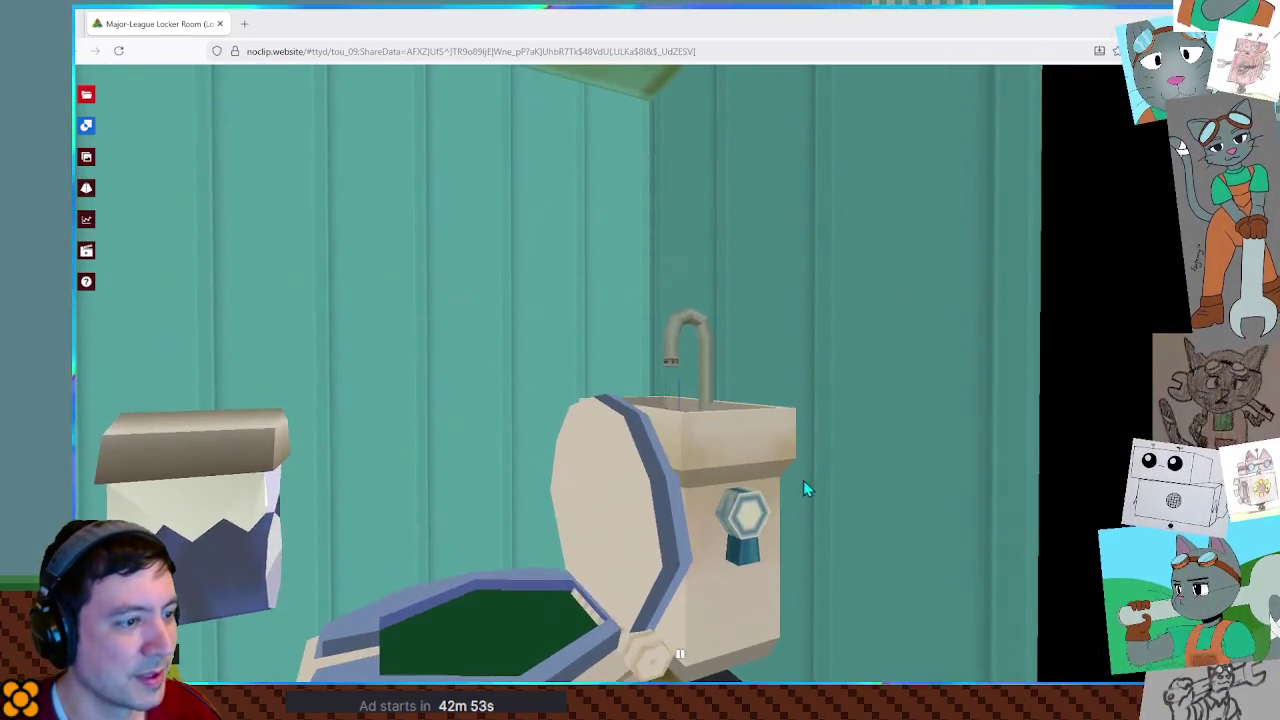
click(808, 491)
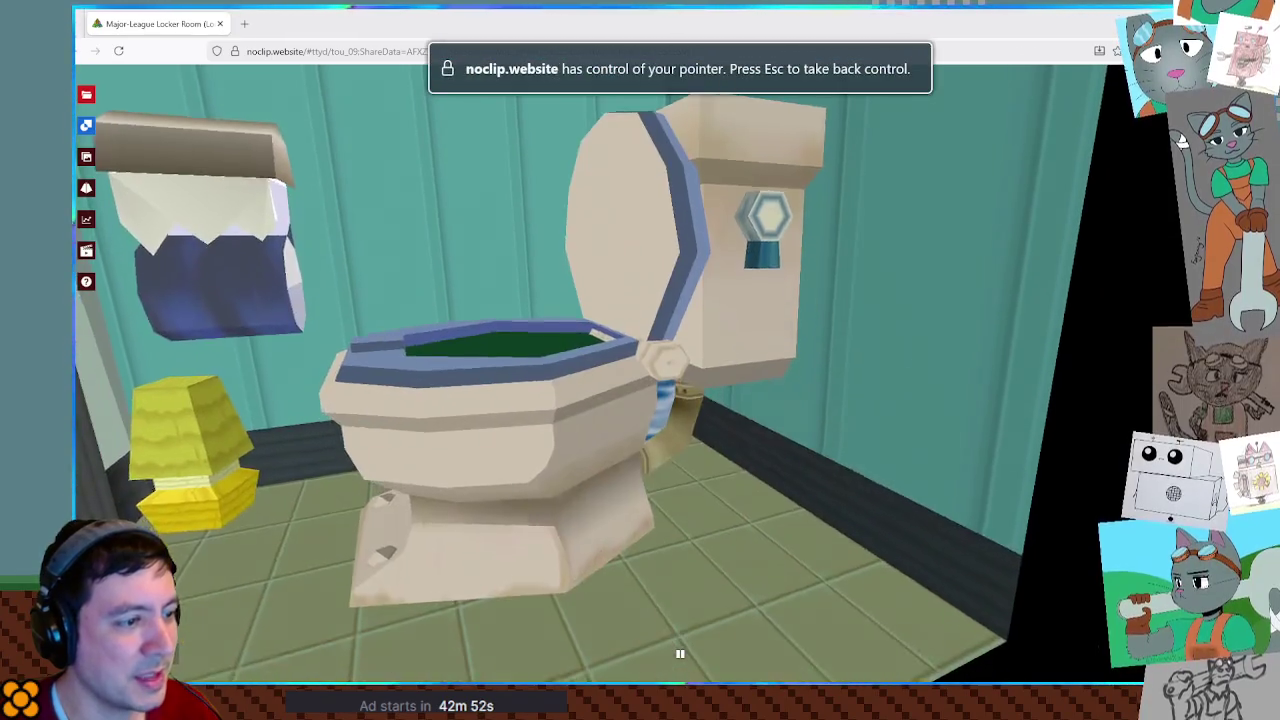
key(s)
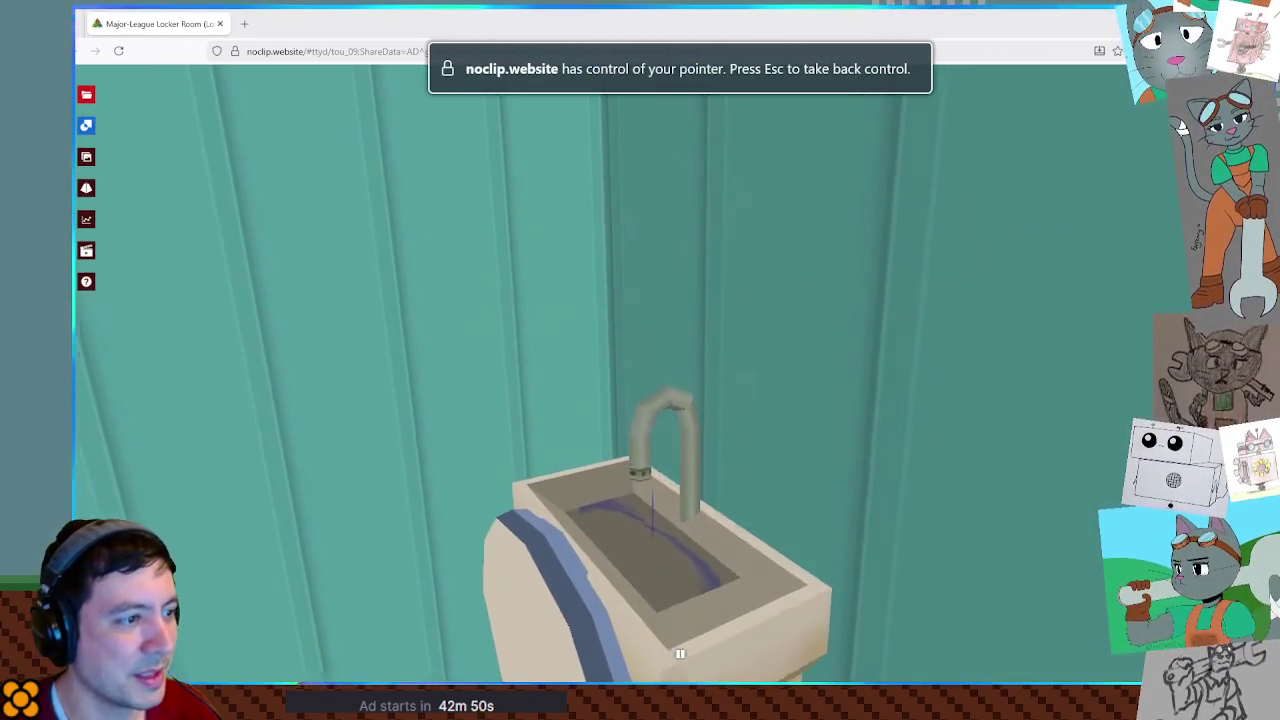
key(q)
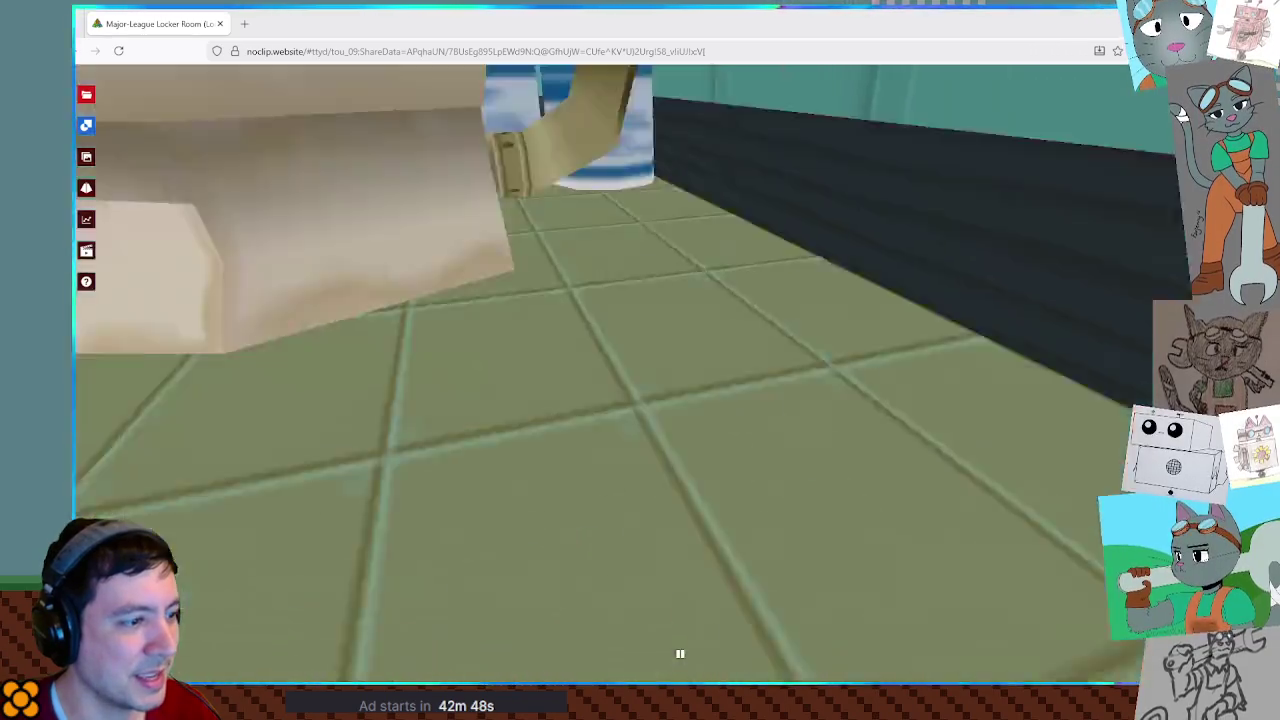
key(w)
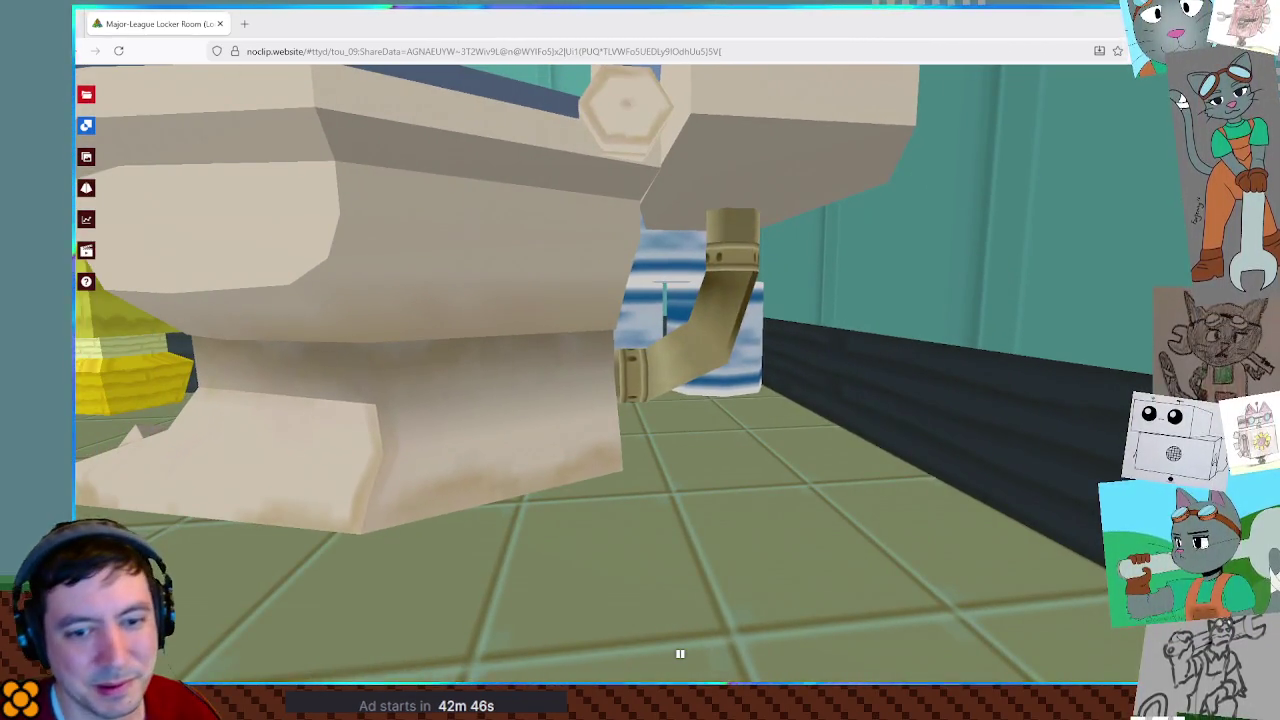
key(w)
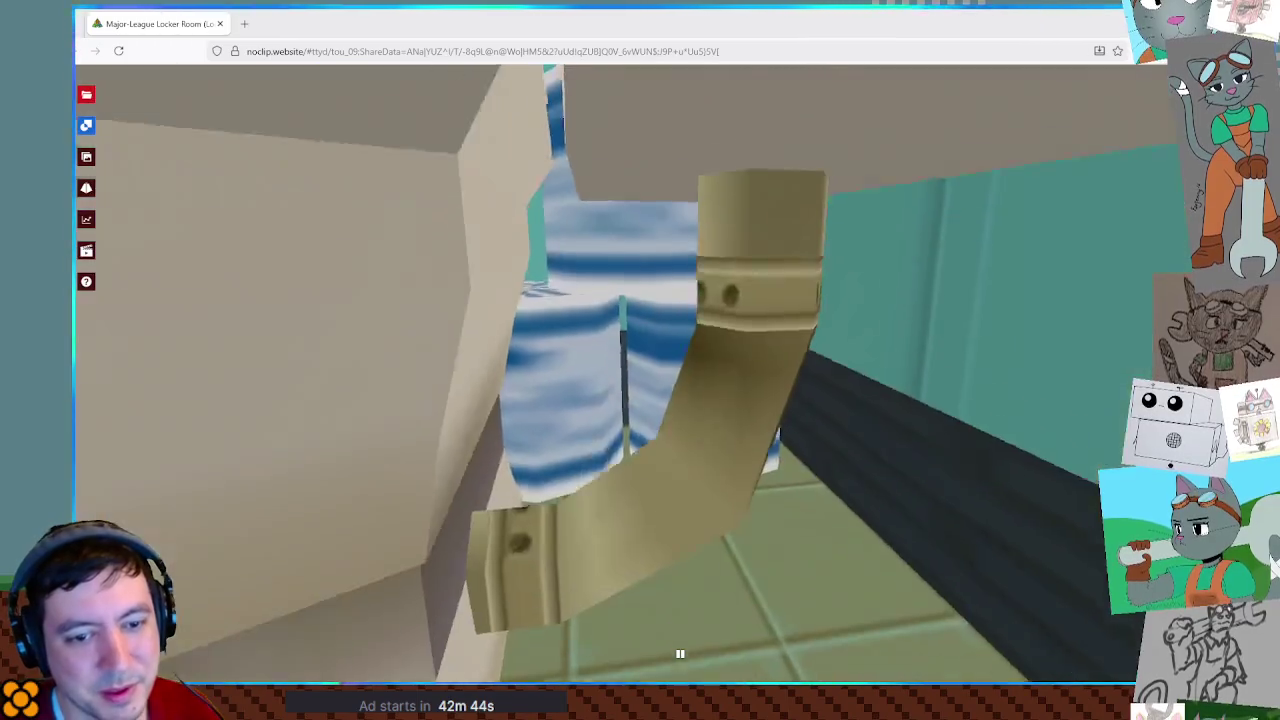
key(s)
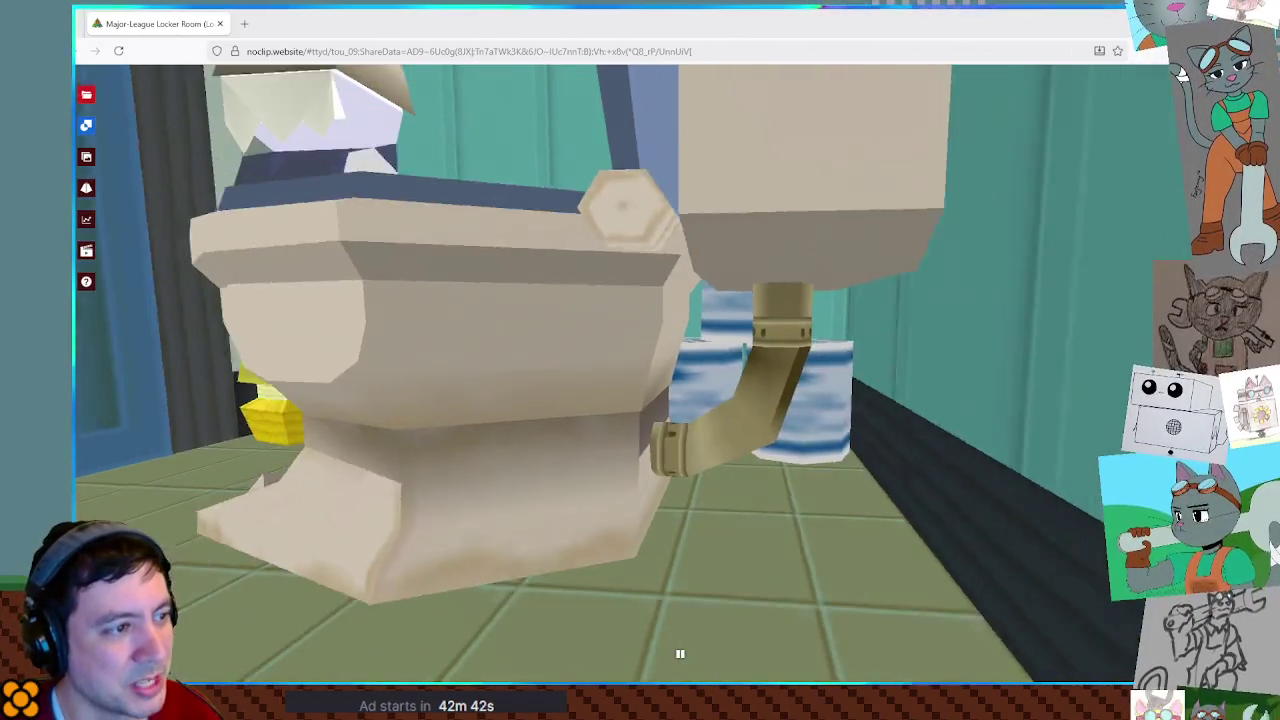
Circle the toilet to the sink, then fly into the basin and under it to the drain pipe.
key(a)
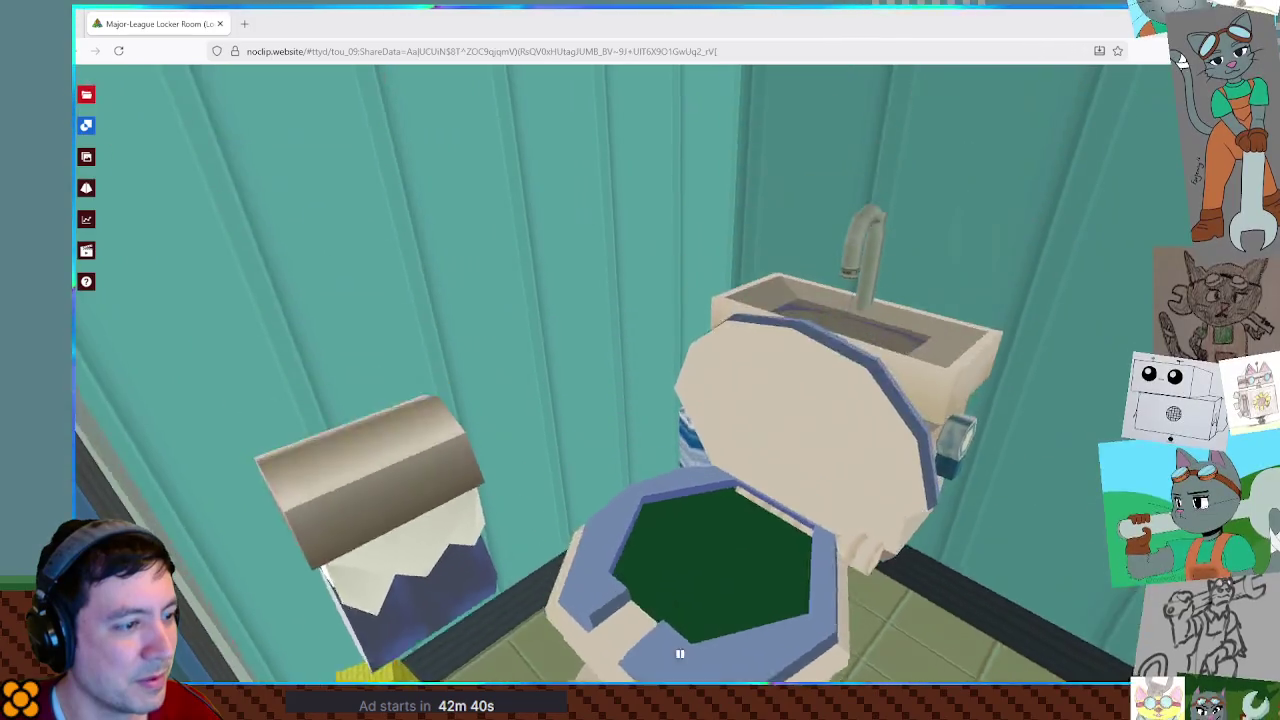
key(d)
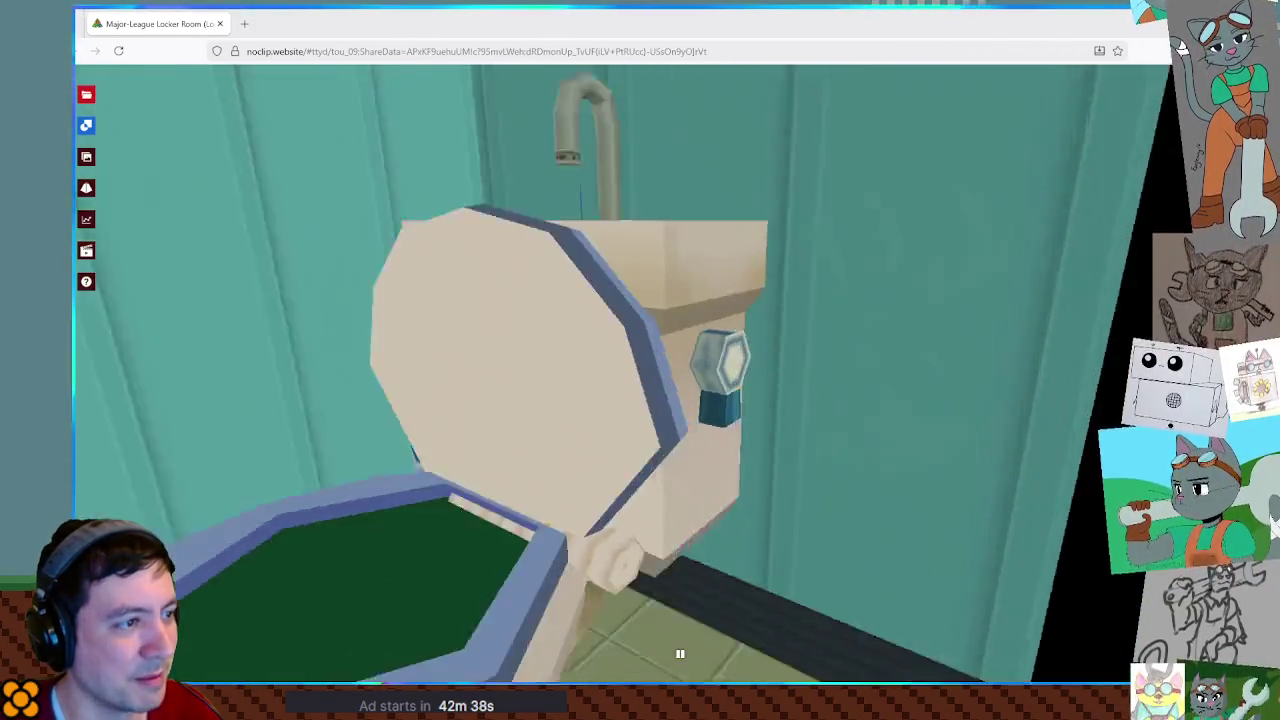
key(w)
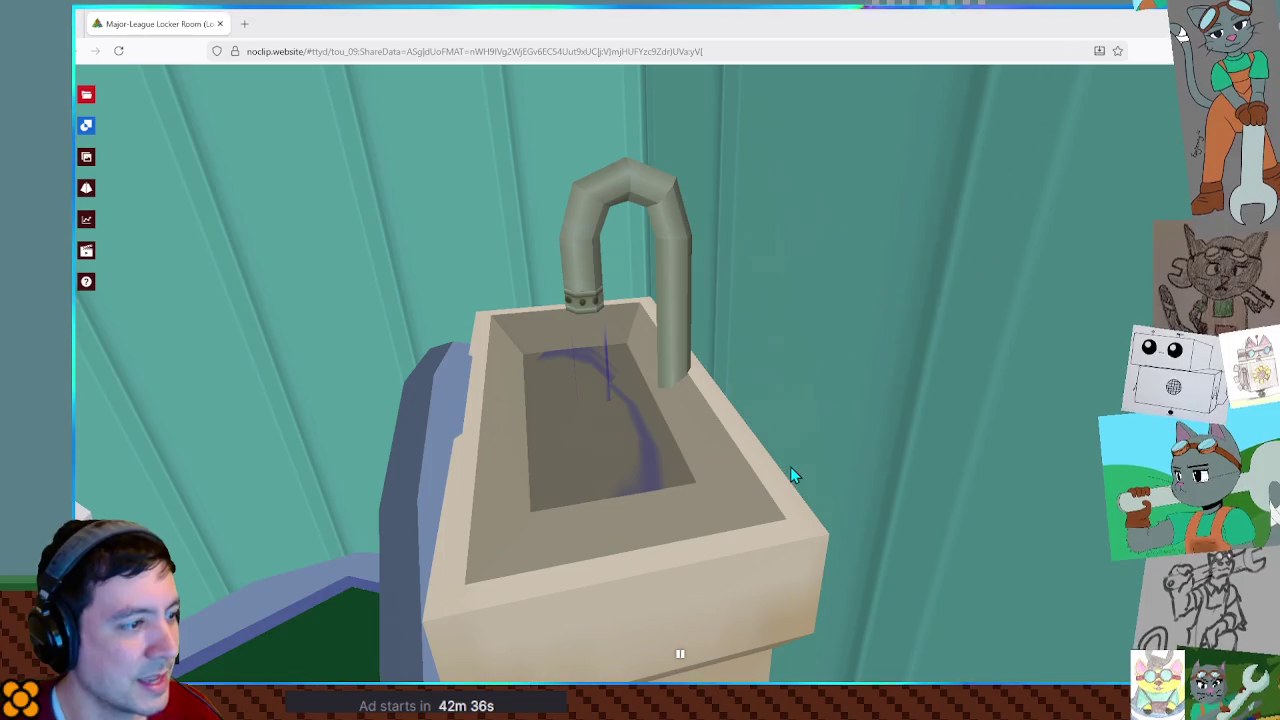
click(791, 474)
key(w)
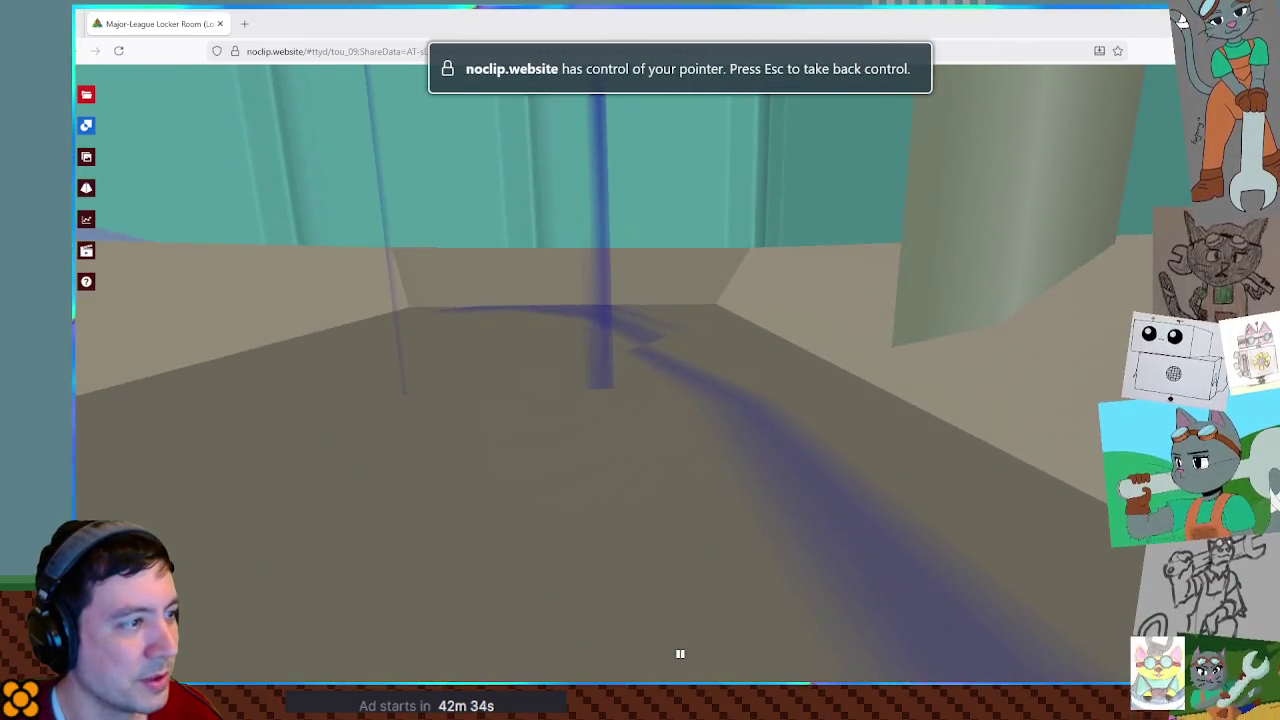
key(s)
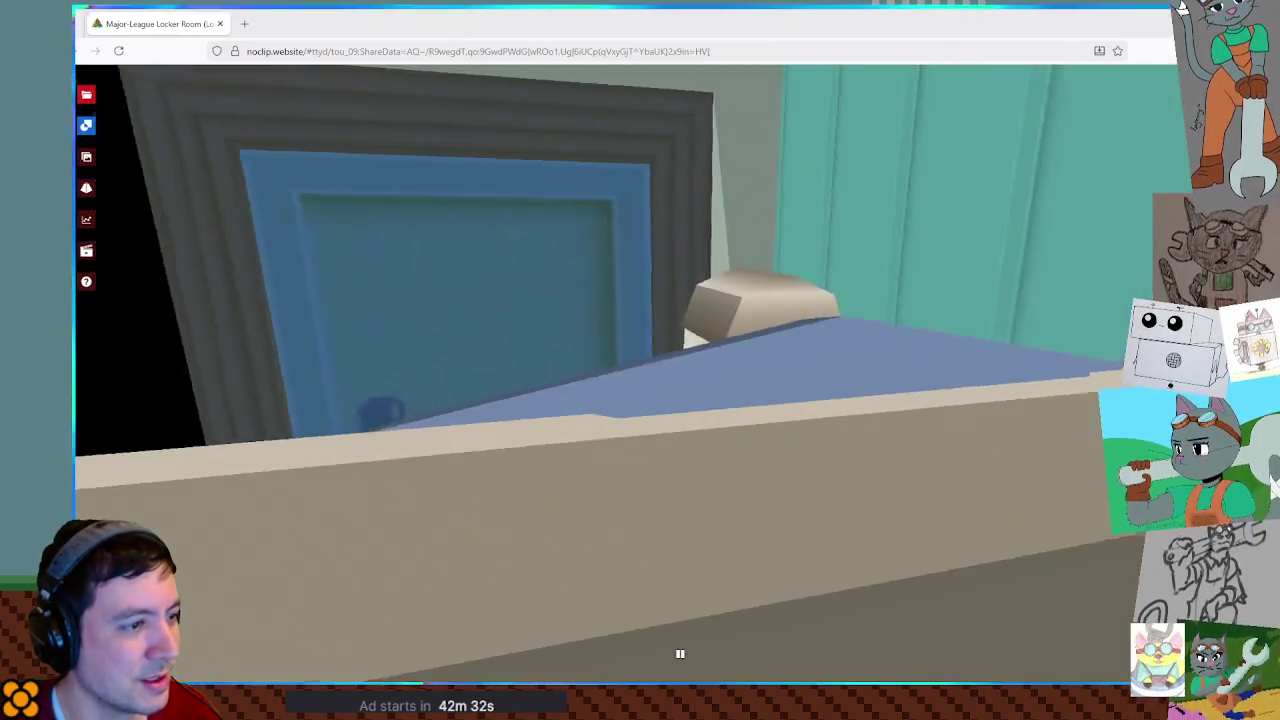
key(w)
Turn back toward the room and fly past the bed to the lockers, then switch to Blender.
key(s)
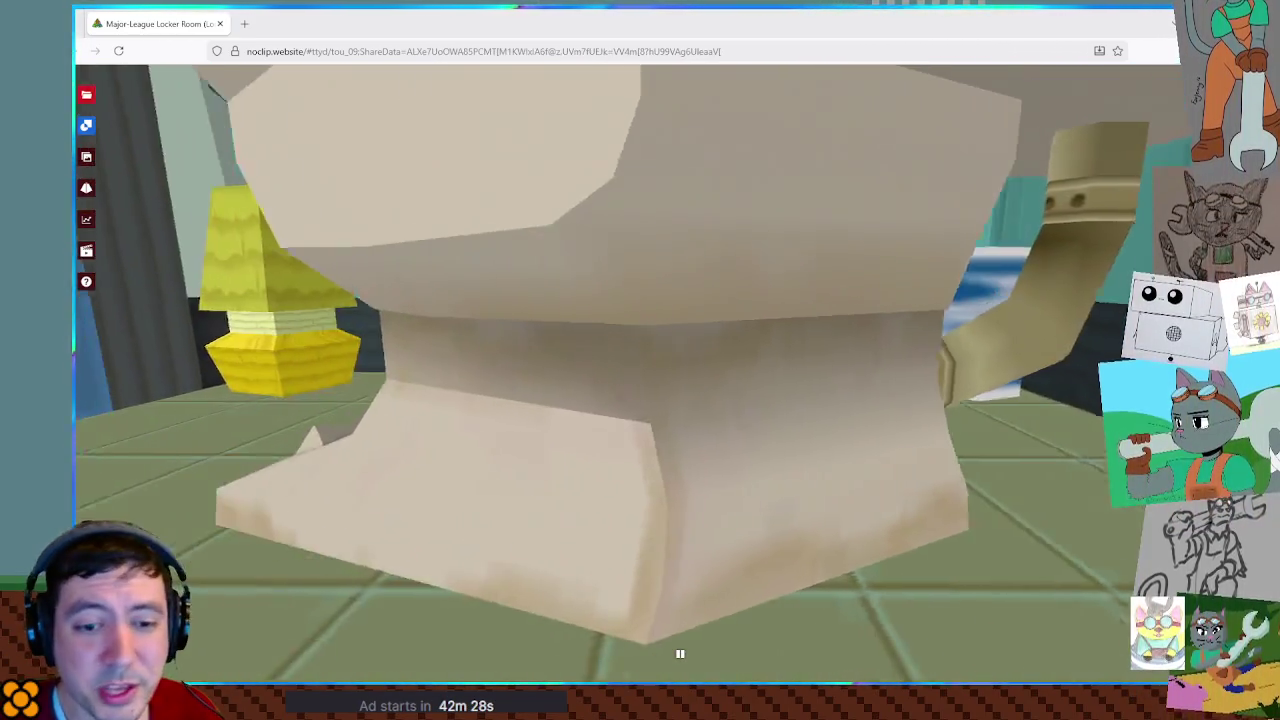
key(w)
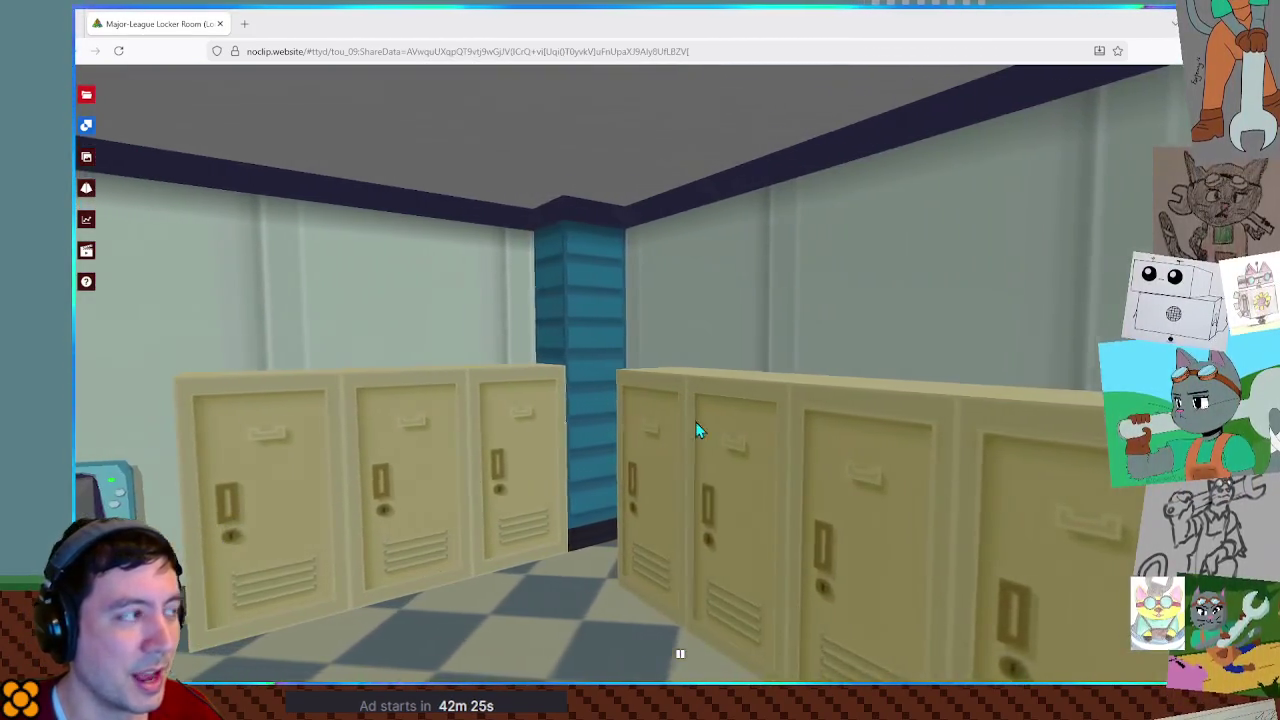
click(86, 94)
key(alt+Tab)
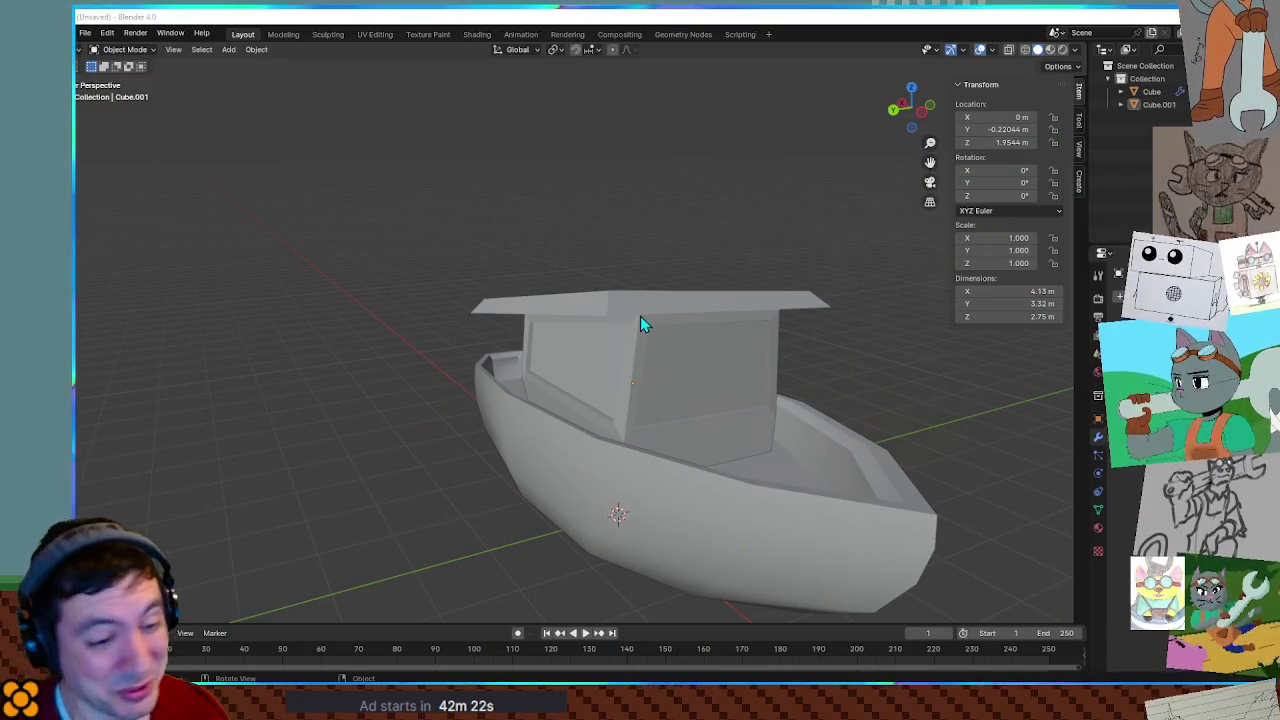
Orbit, pan and zoom around the grey boat, then add a 2 m cube (Cube.002) at the origin.
mouse_move(549, 255)
middle_down()
mouse_move(623, 260)
mouse_move(600, 243)
mouse_move(755, 299)
mouse_move(837, 280)
mouse_move(626, 305)
mouse_move(426, 389)
mouse_move(829, 346)
mouse_move(743, 340)
mouse_move(791, 386)
mouse_move(330, 320)
mouse_move(643, 362)
middle_up()
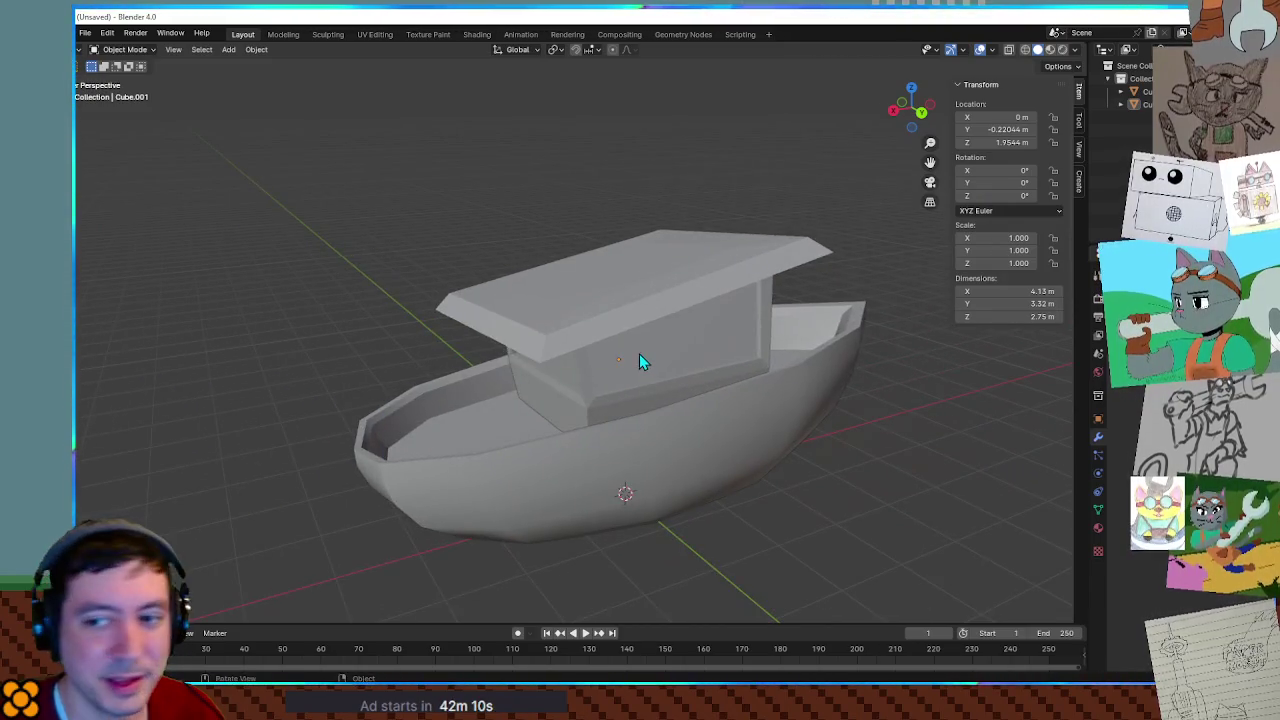
mouse_move(419, 423)
shift+middle_down()
mouse_move(677, 376)
mouse_move(591, 343)
mouse_move(606, 357)
shift+middle_up()
scroll(636, 381, up, 2)
mouse_move(697, 418)
shift+middle_down()
mouse_move(595, 366)
mouse_move(566, 362)
mouse_move(574, 400)
mouse_move(551, 375)
shift+middle_up()
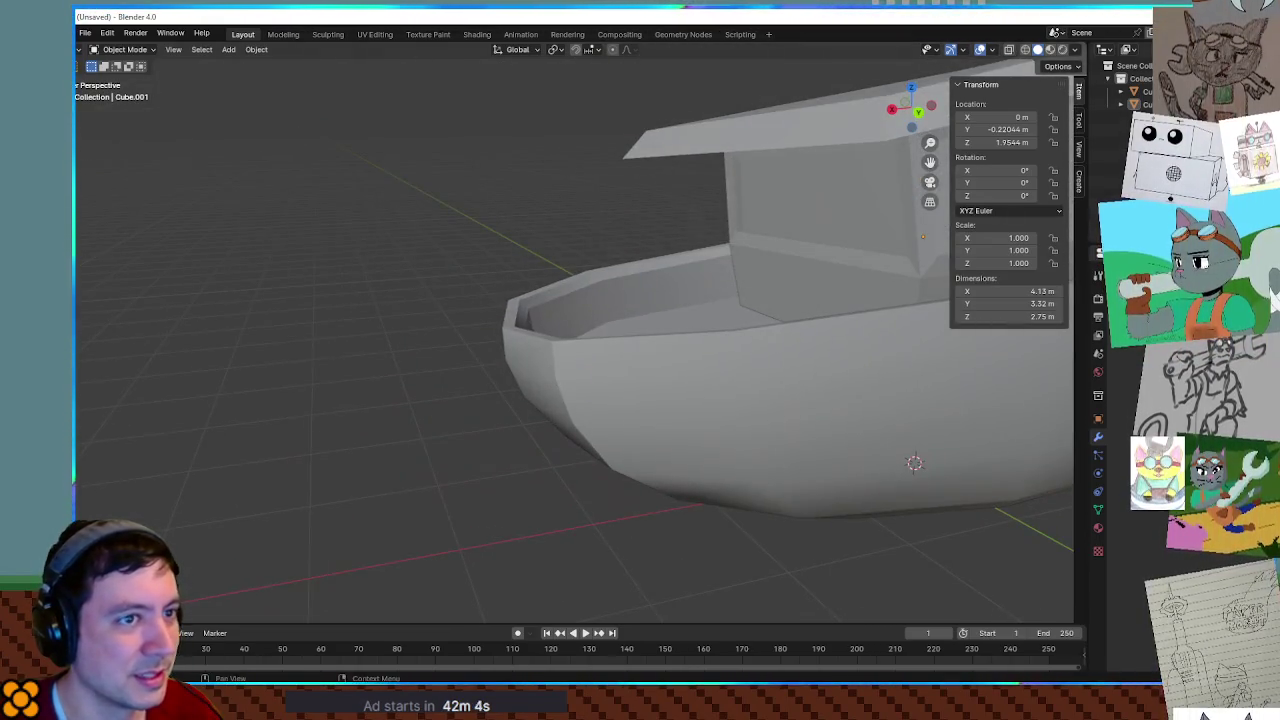
scroll(675, 293, up, 1)
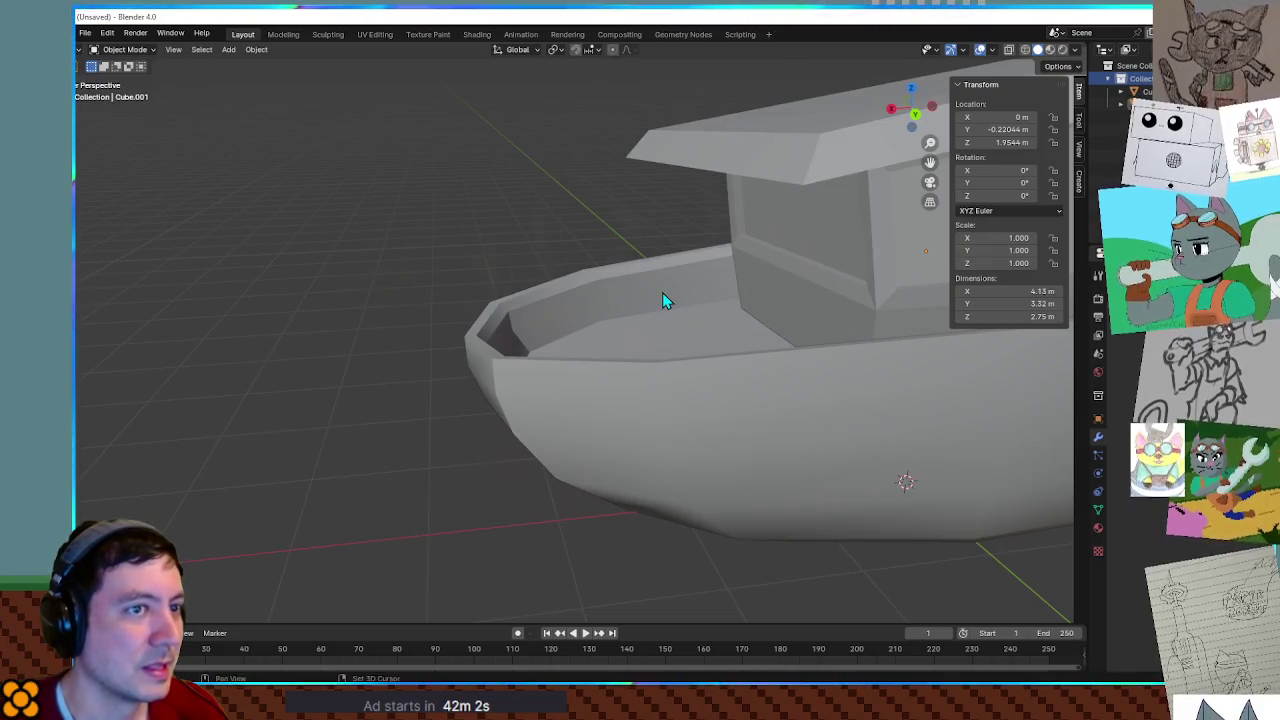
key(shift+a)
click(747, 303)
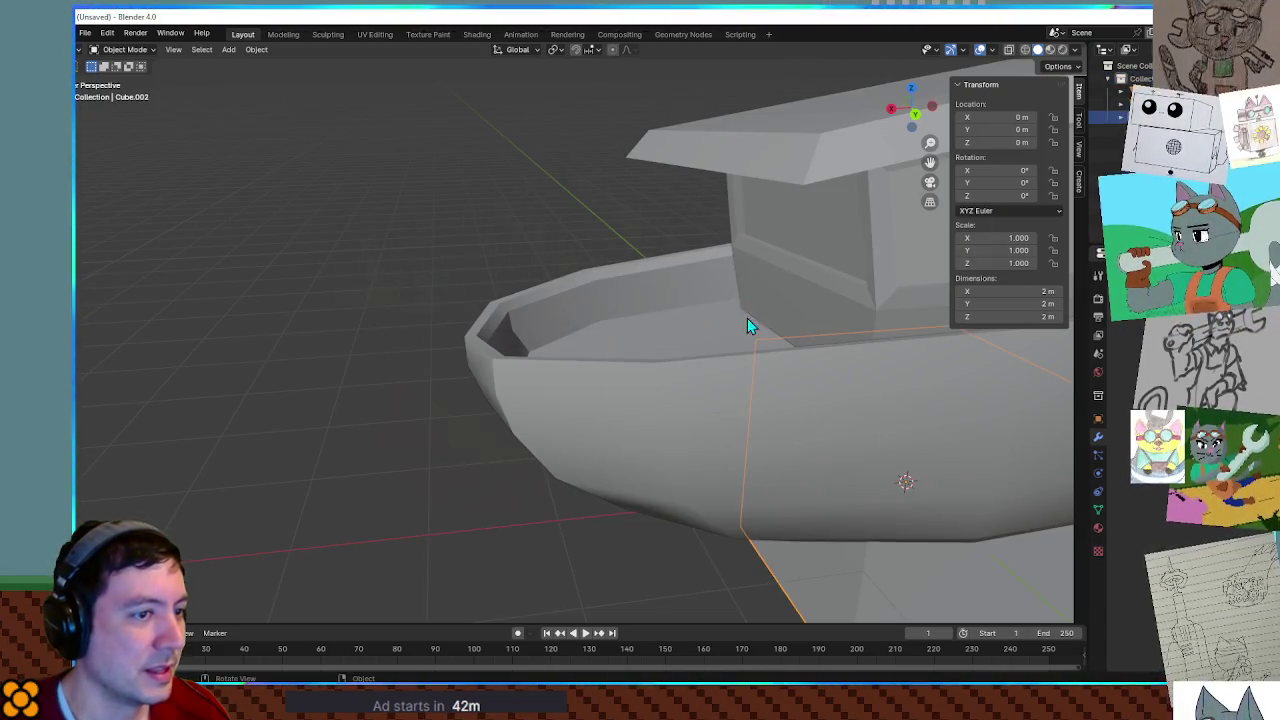
Move the new cube along X and up in Z against the end of the hull.
middle_drag(748, 314, 857, 385)
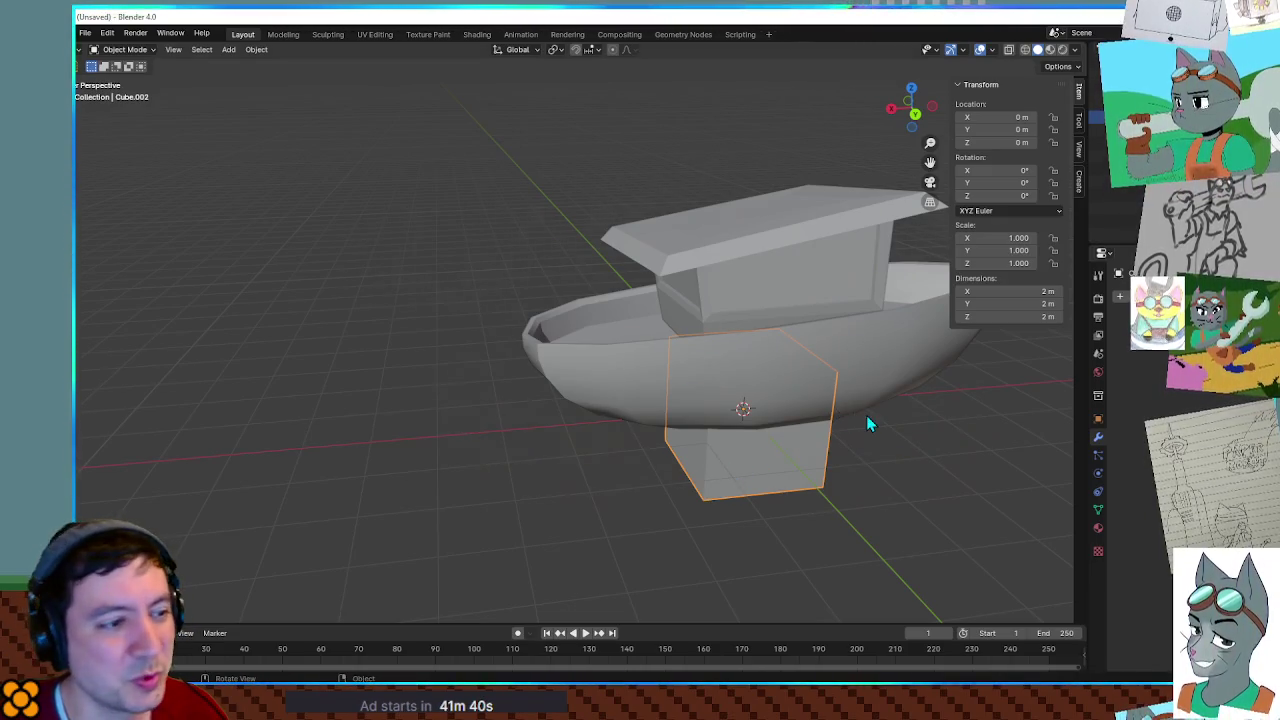
key(g)
key(x)
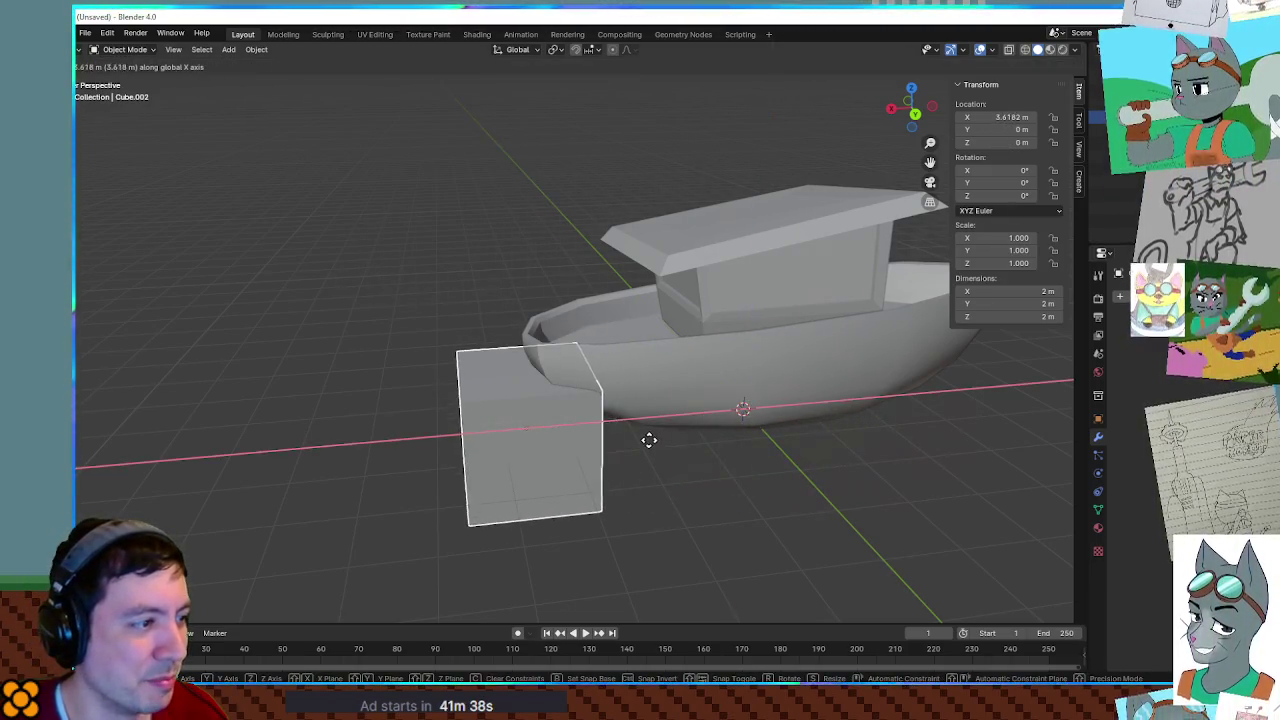
key(z)
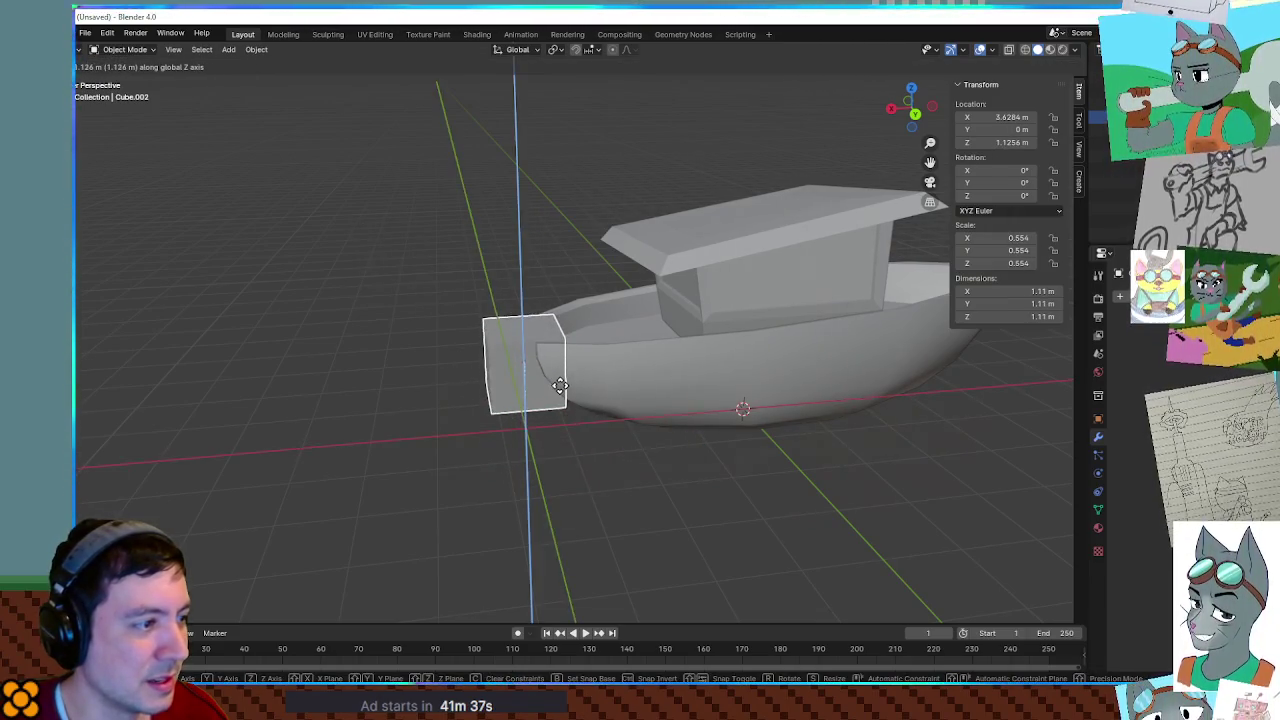
click(561, 377)
Thin the cube along the Y axis to 0.777 m deep.
mouse_move(562, 377)
middle_down()
mouse_move(737, 366)
mouse_move(757, 428)
mouse_move(857, 385)
mouse_move(756, 355)
mouse_move(882, 345)
mouse_move(770, 344)
middle_up()
scroll(666, 371, up, 2)
scroll(715, 405, up, 2)
key(s)
key(y)
click(791, 342)
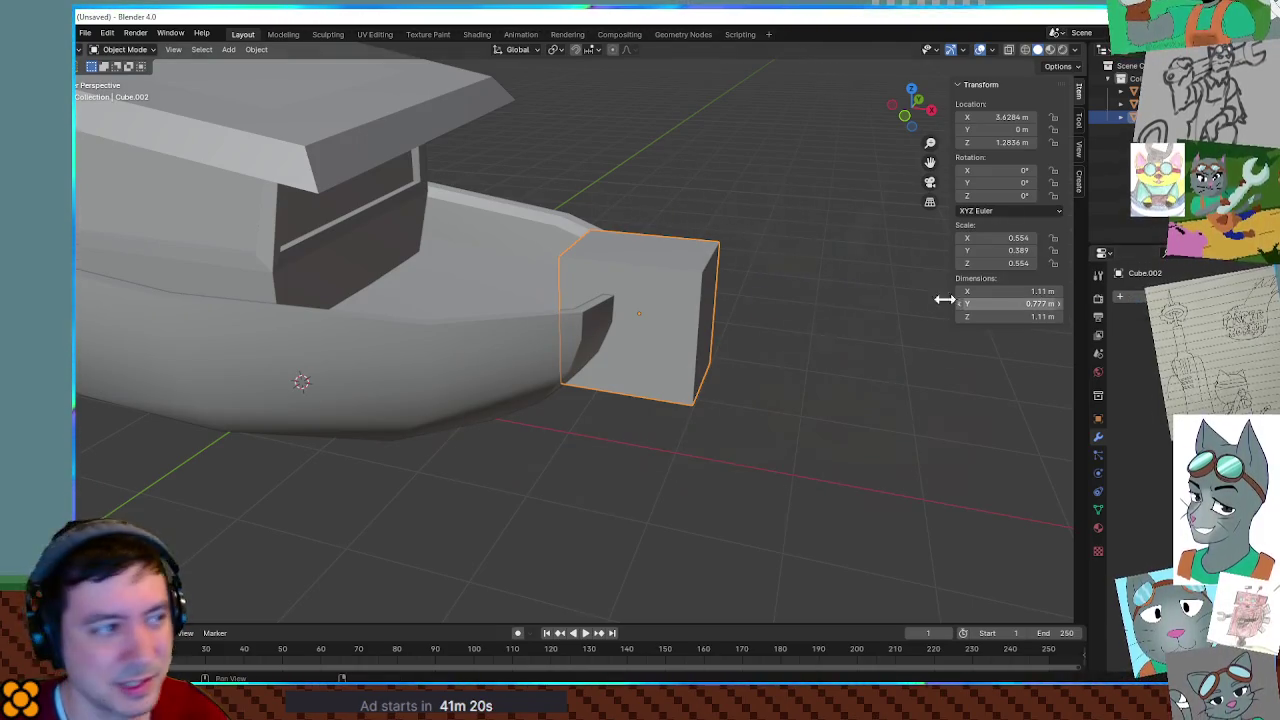
Subdivide the cube's mesh in Edit Mode.
right_click(691, 296)
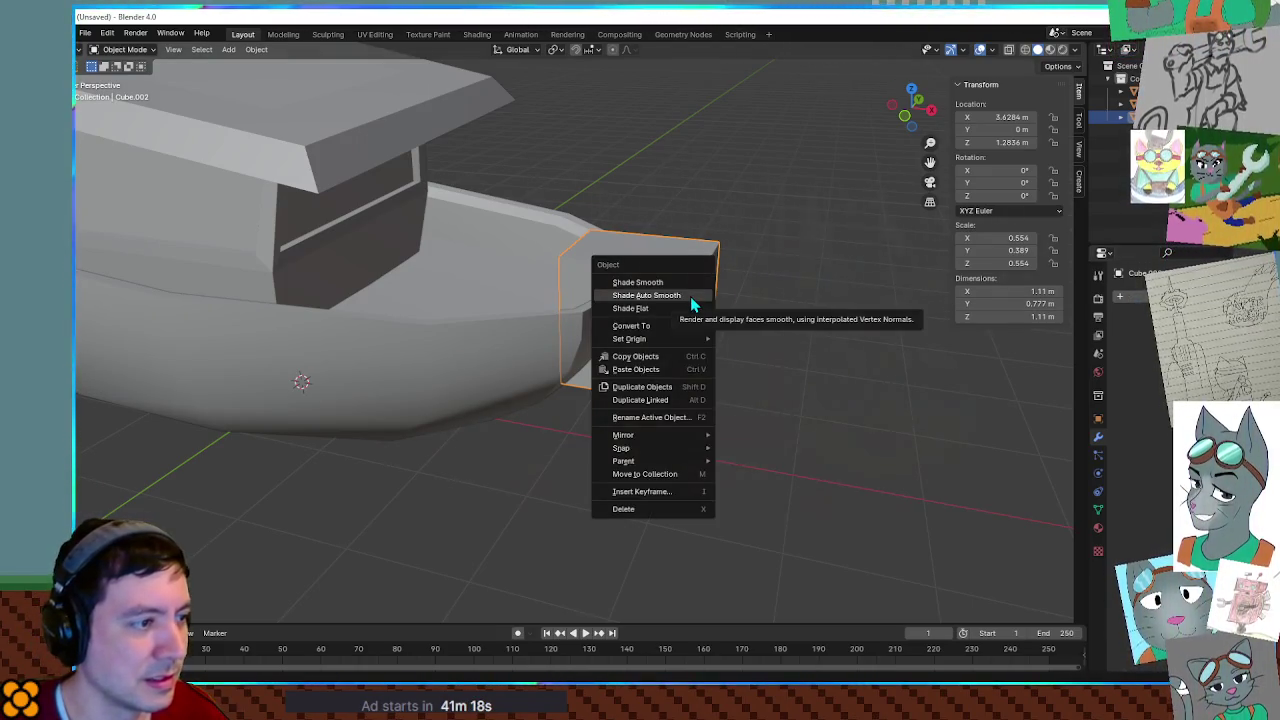
key(Escape)
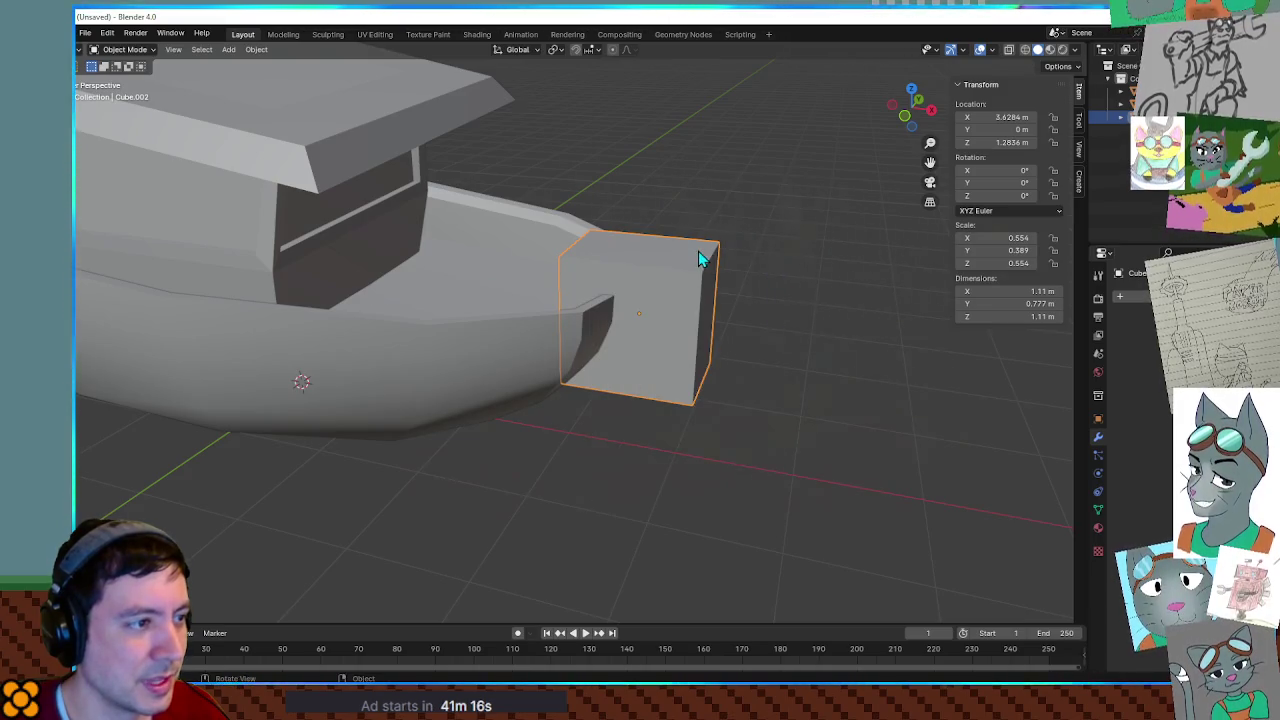
key(Tab)
right_click(691, 259)
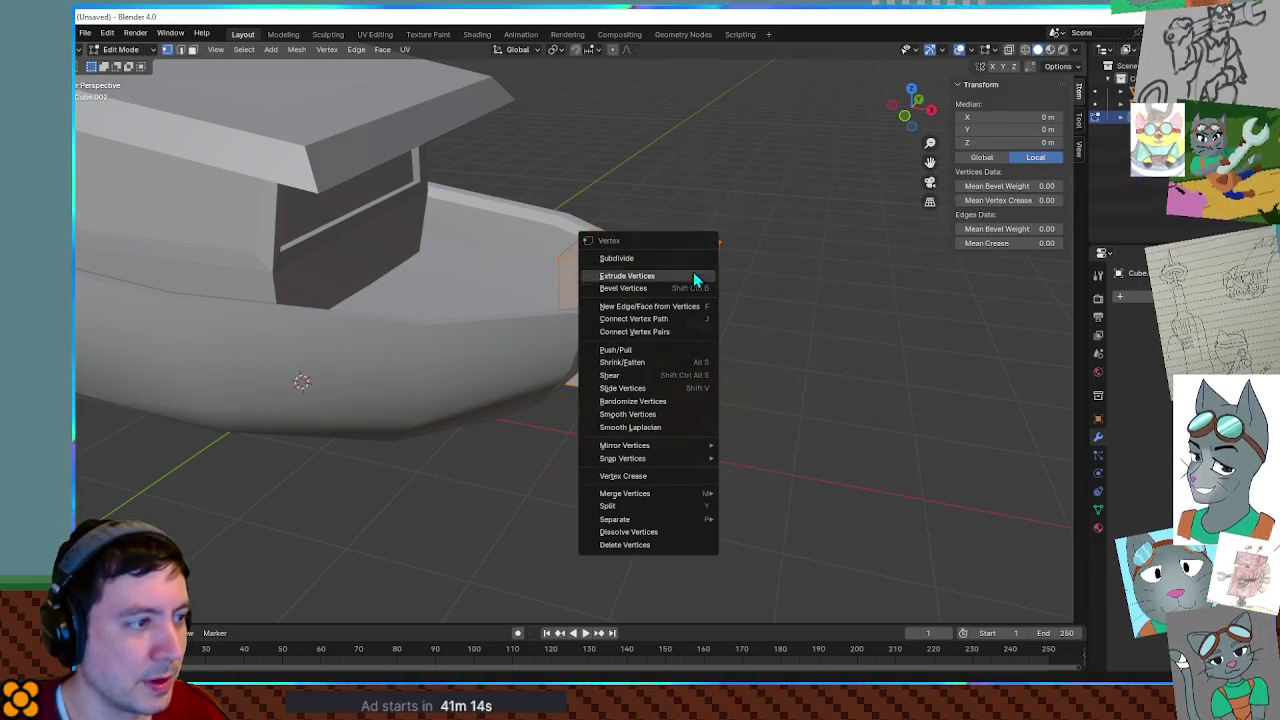
click(669, 257)
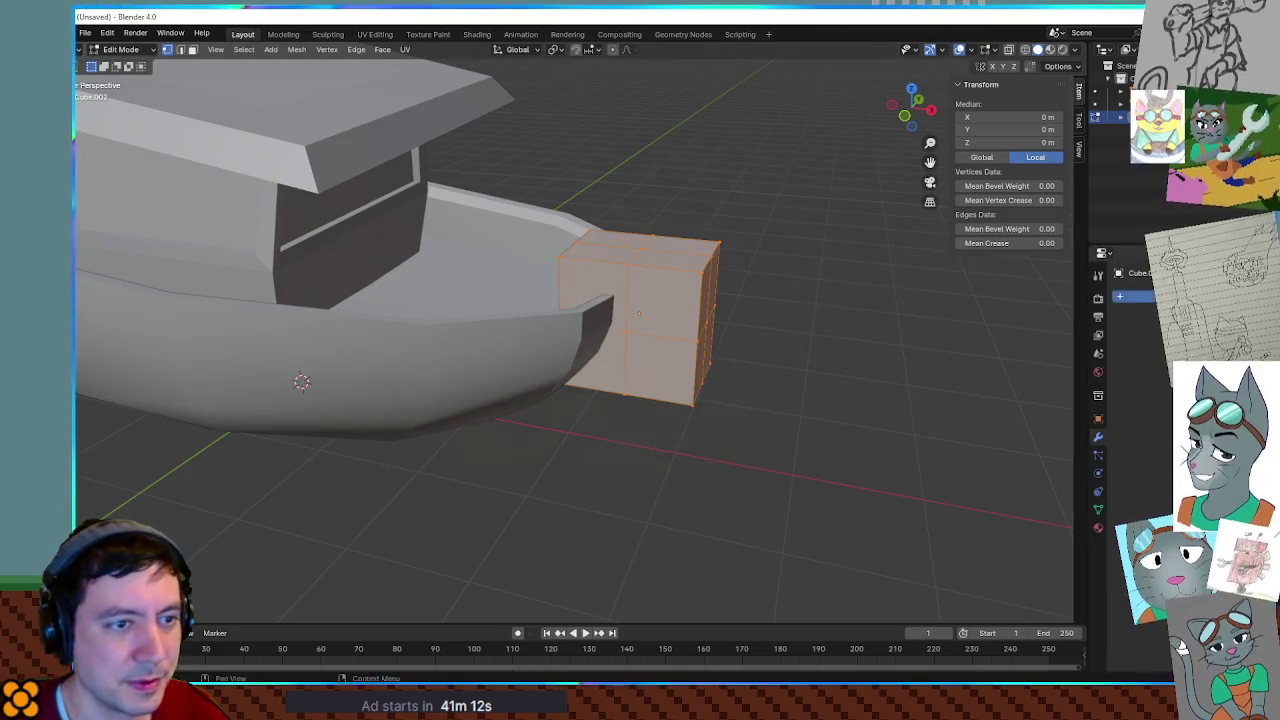
Add a Subdivision Surface modifier and apply Shade Smooth to the rounded block.
click(1135, 296)
text(sub)
key(Return)
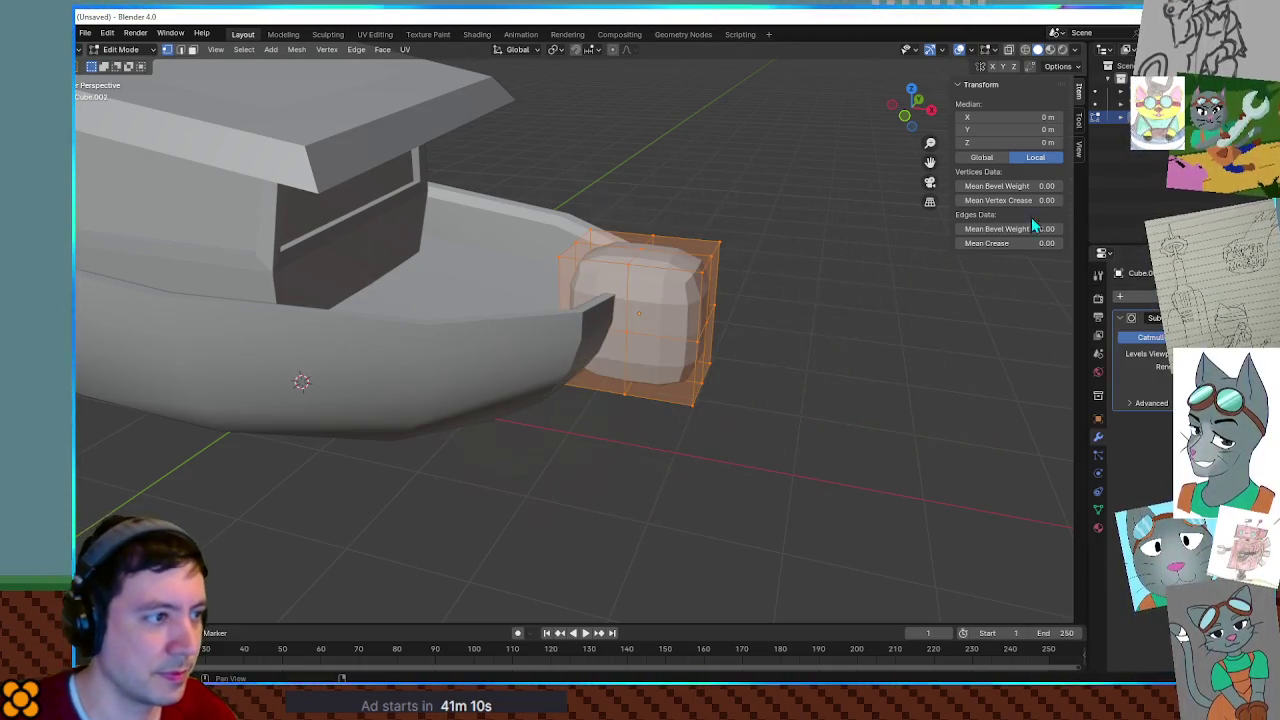
key(Tab)
right_click(707, 315)
click(709, 309)
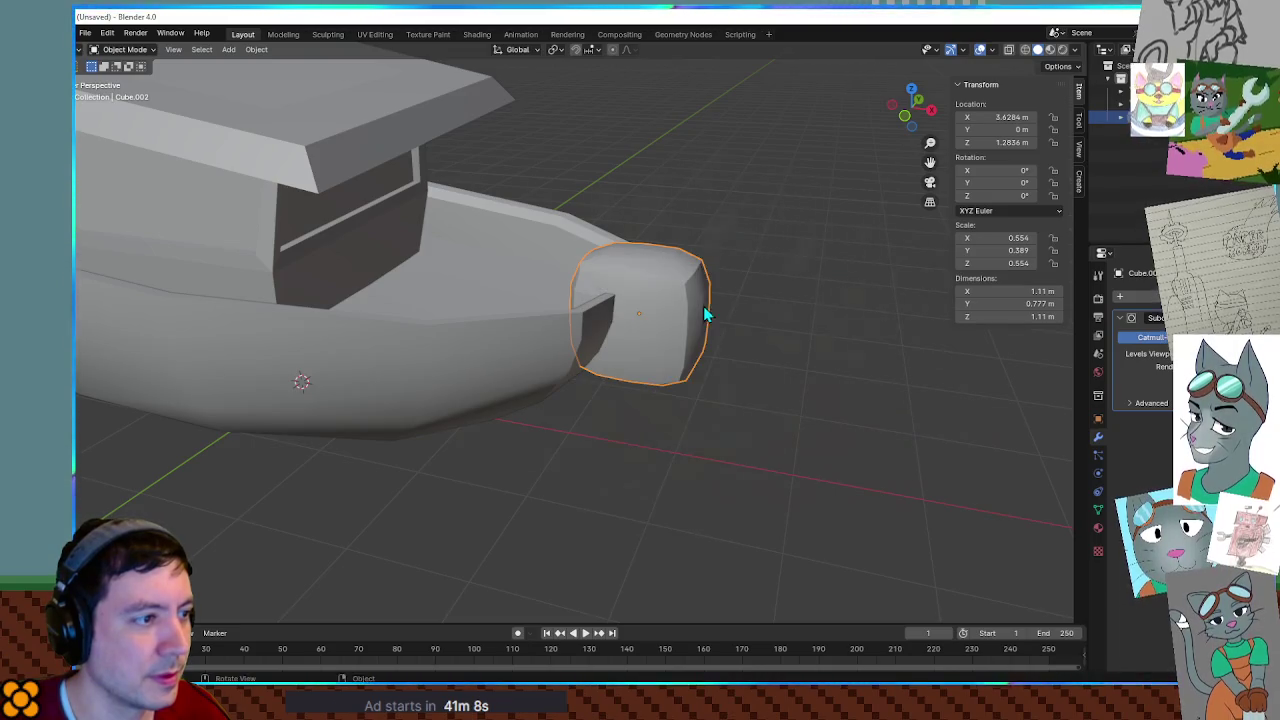
mouse_move(720, 310)
middle_down()
mouse_move(615, 293)
mouse_move(740, 291)
mouse_move(731, 286)
mouse_move(755, 323)
mouse_move(751, 300)
mouse_move(694, 294)
mouse_move(751, 302)
middle_up()
scroll(615, 293, up, 5)
scroll(731, 286, up, 2)
Narrow the bumper along X, then raise, tilt and reposition it vertically.
key(s)
key(x)
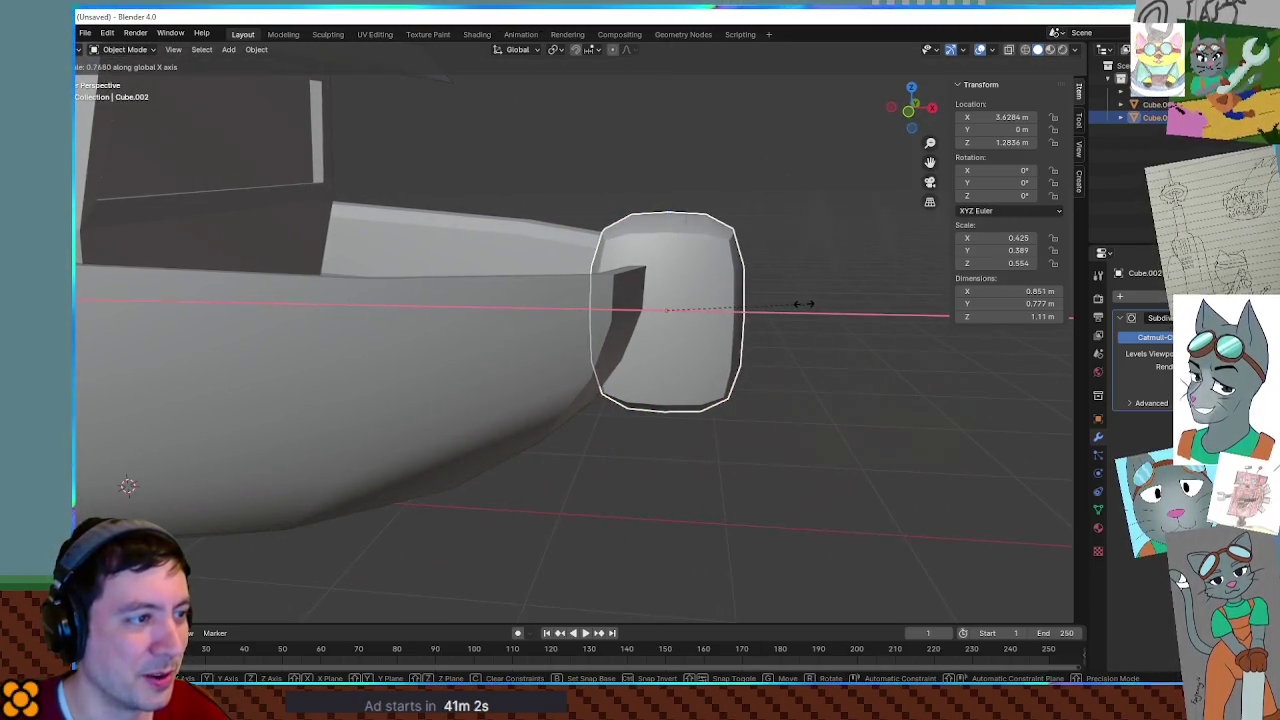
click(786, 310)
key(g)
key(z)
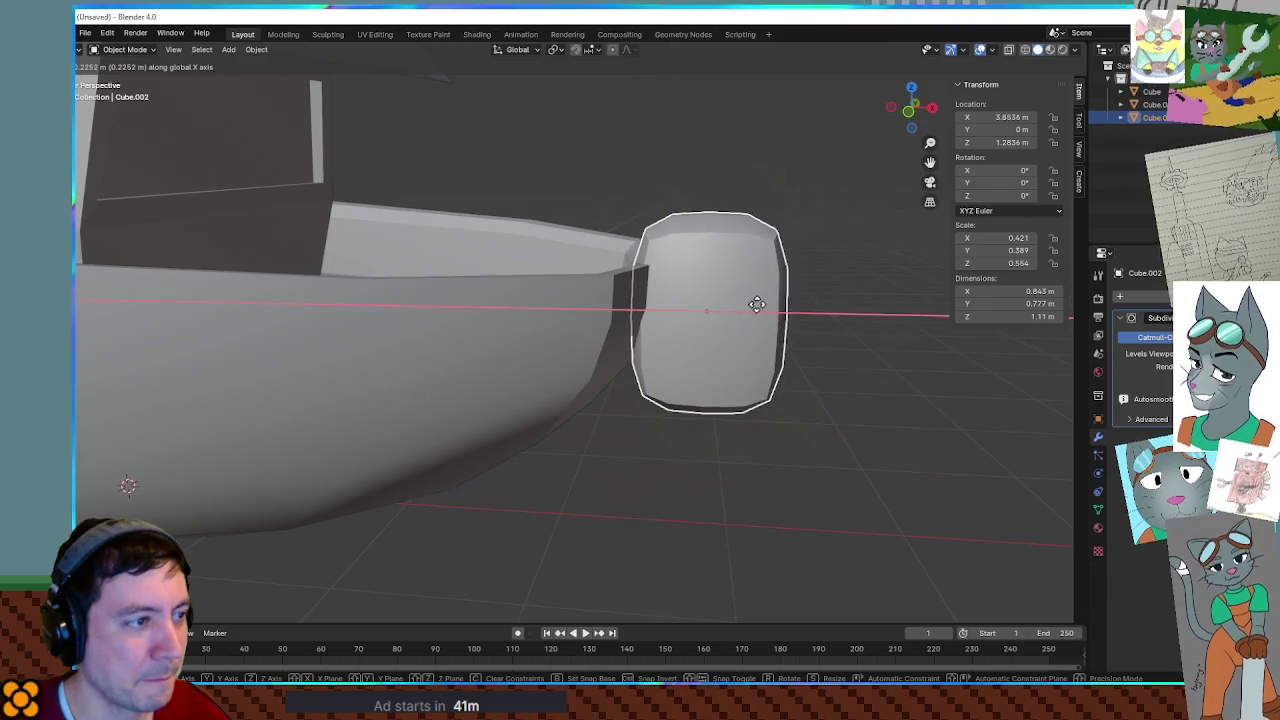
click(770, 336)
key(r)
mouse_move(784, 337)
middle_down()
mouse_move(757, 394)
mouse_move(737, 391)
mouse_move(751, 380)
mouse_move(572, 337)
mouse_move(414, 354)
mouse_move(817, 406)
middle_up()
key(g)
key(z)
click(810, 400)
Squeeze the bumper along X and shrink its bottom vertices to taper it.
key(s)
key(x)
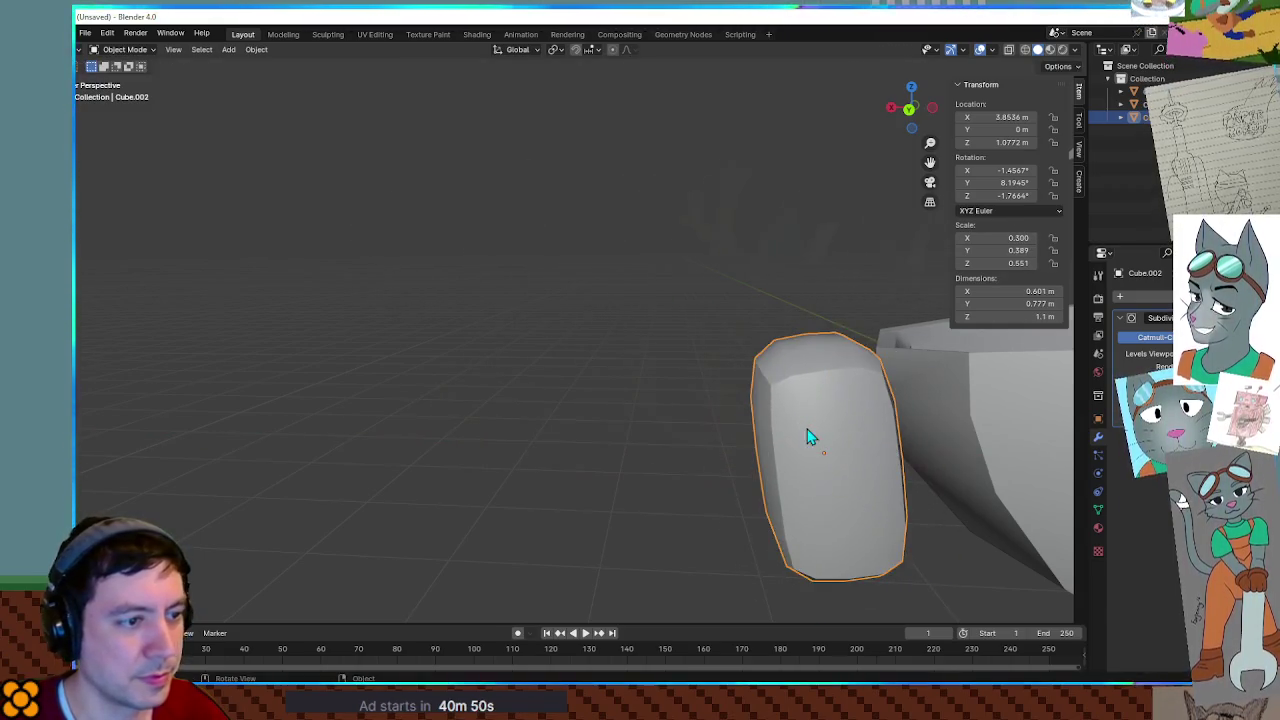
mouse_move(744, 416)
middle_down()
mouse_move(983, 391)
mouse_move(578, 530)
middle_up()
key(Tab)
drag(578, 530, 805, 553)
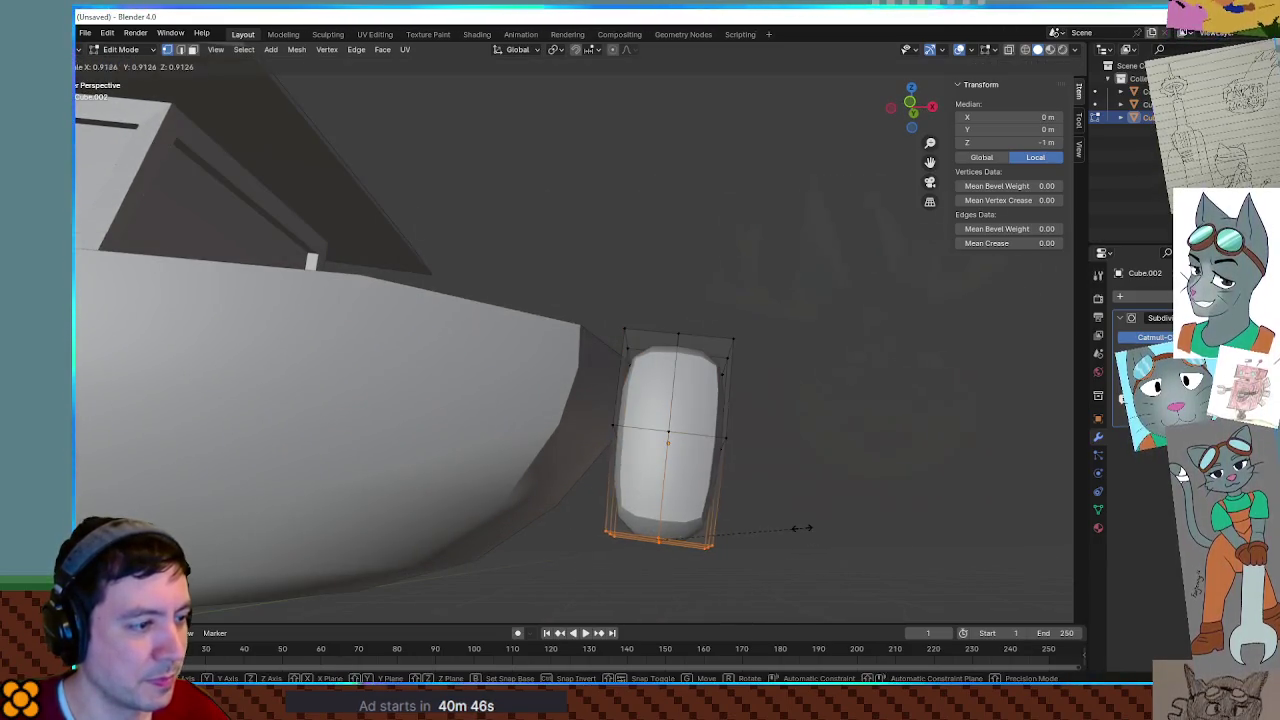
click(770, 531)
Raise the bumper's top vertices and shift its whole mesh vertically against the hull.
middle_drag(770, 531, 608, 440)
drag(748, 459, 780, 470)
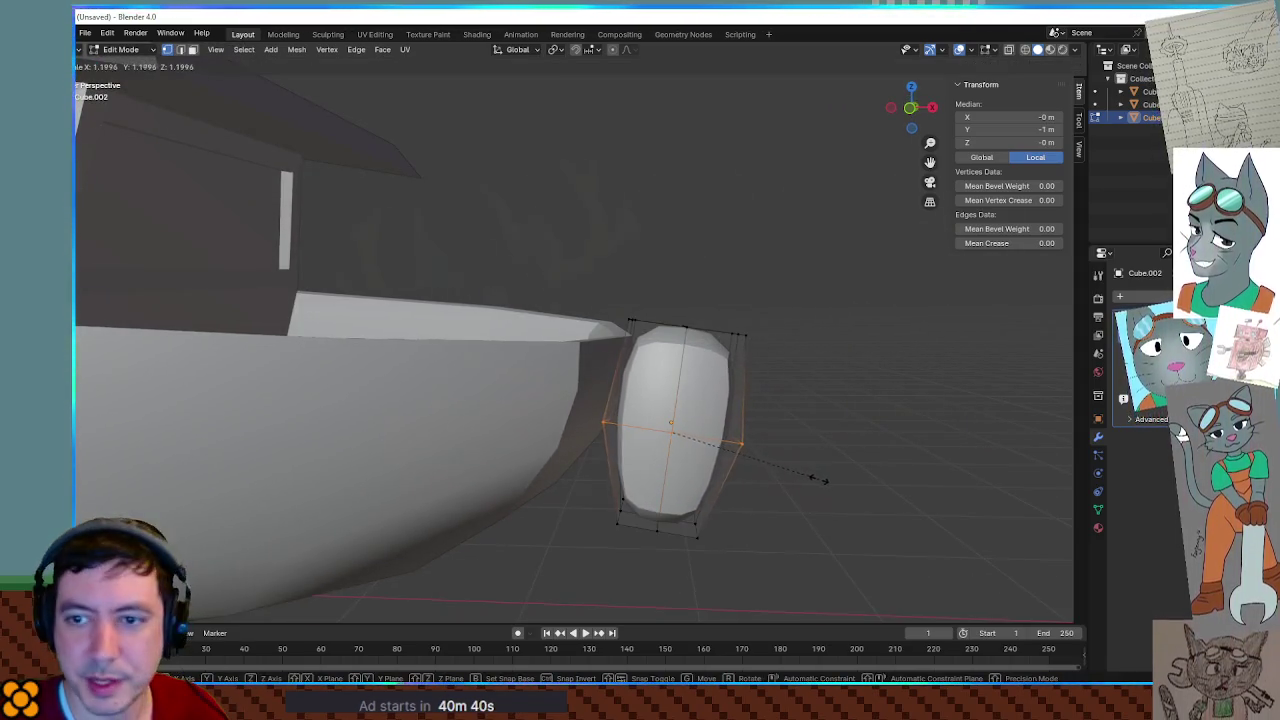
drag(616, 268, 797, 391)
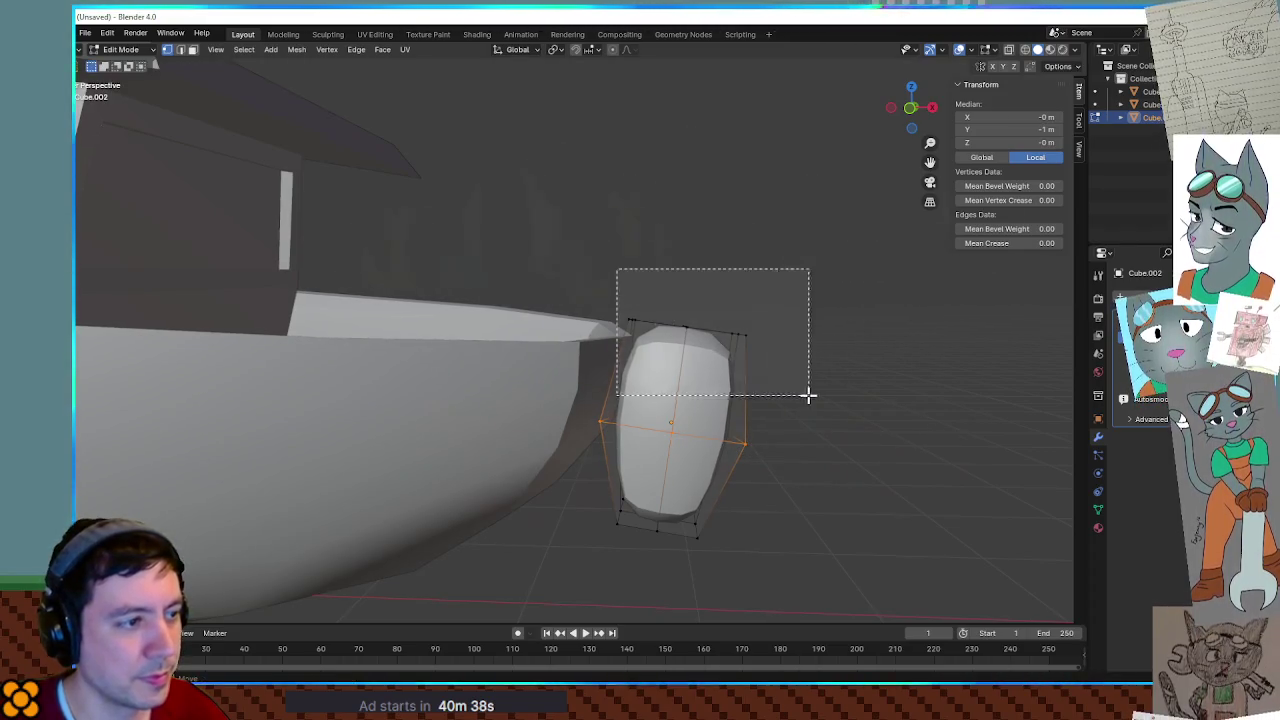
key(g)
key(z)
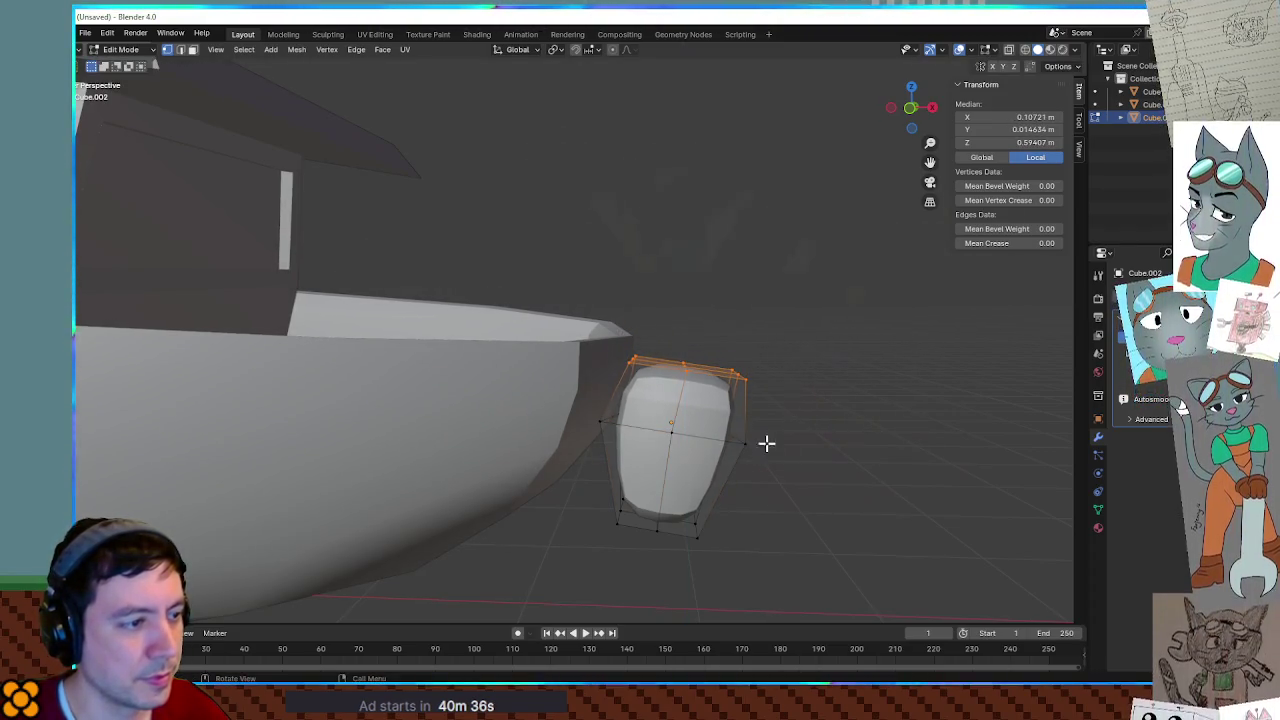
click(811, 403)
key(a)
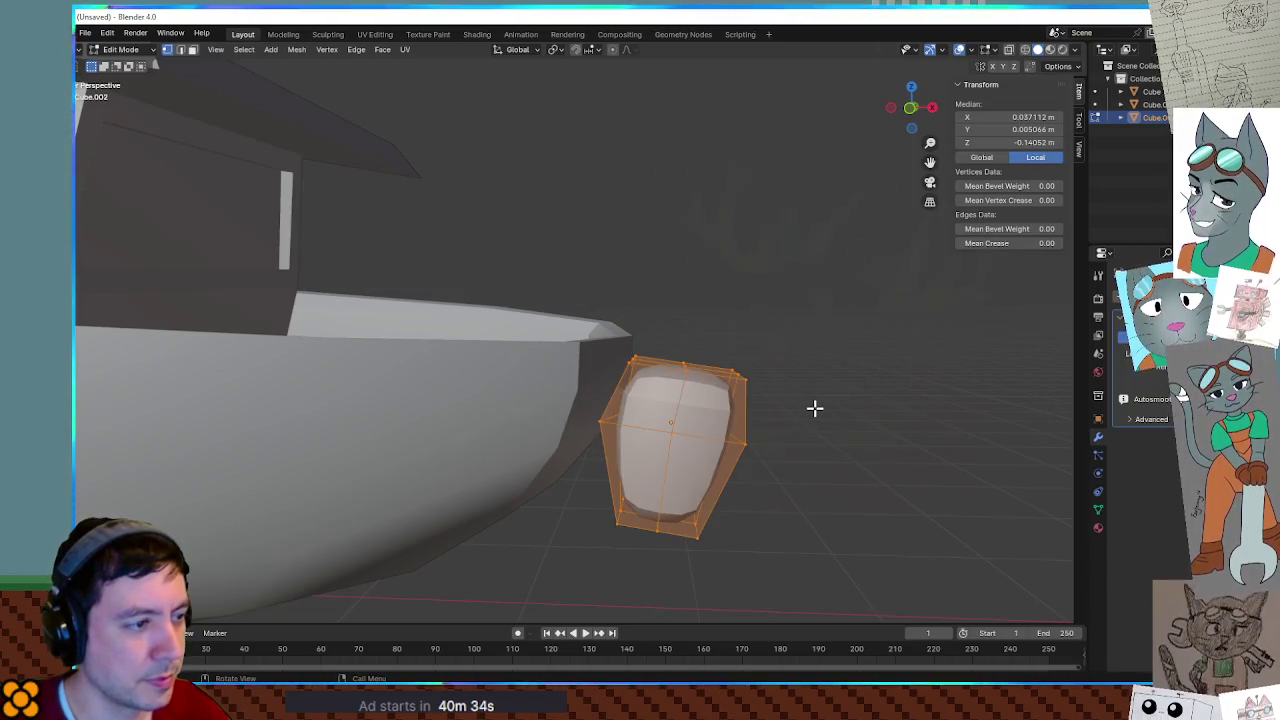
key(g)
key(z)
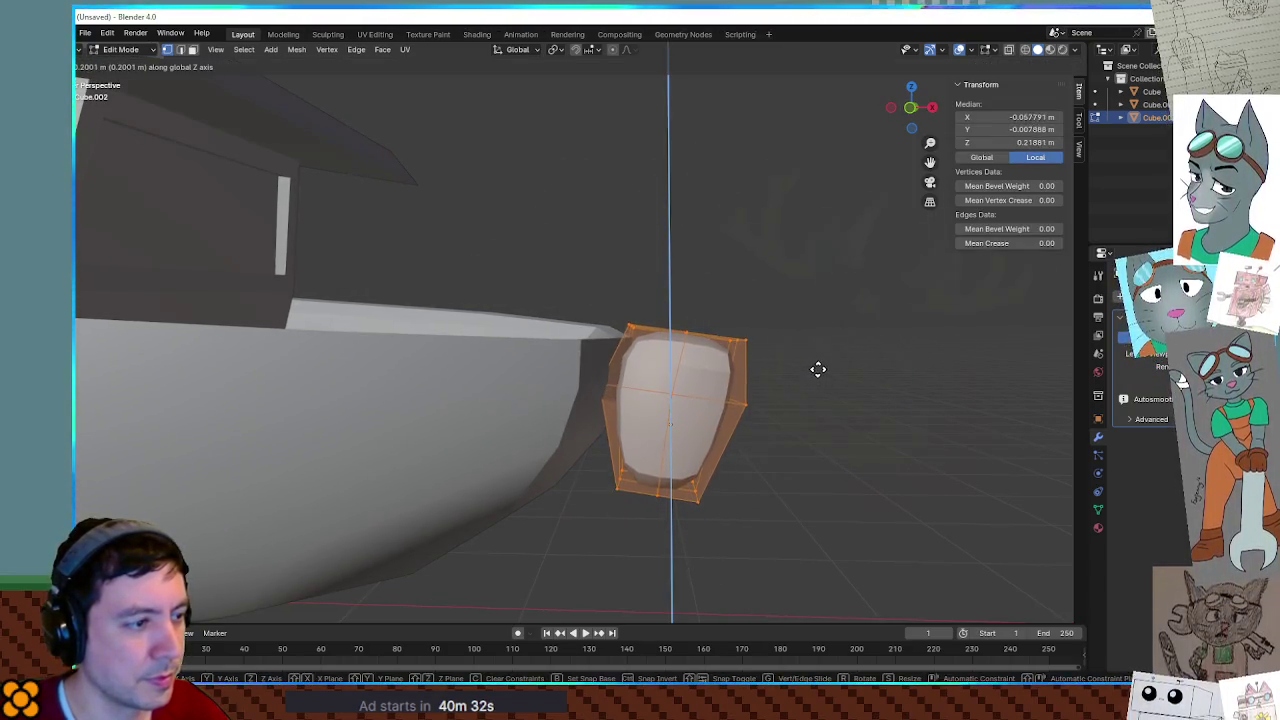
scroll(818, 369, down, 3)
mouse_move(818, 369)
middle_down()
mouse_move(660, 423)
mouse_move(640, 414)
mouse_move(683, 414)
mouse_move(704, 388)
middle_up()
click(600, 423)
Check the fender in and out of Edit Mode, then select the boat hull and edit its mesh.
mouse_move(600, 423)
middle_down()
mouse_move(646, 414)
mouse_move(677, 437)
mouse_move(800, 434)
mouse_move(720, 514)
mouse_move(702, 444)
middle_up()
key(Tab)
scroll(737, 437, up, 4)
key(Tab)
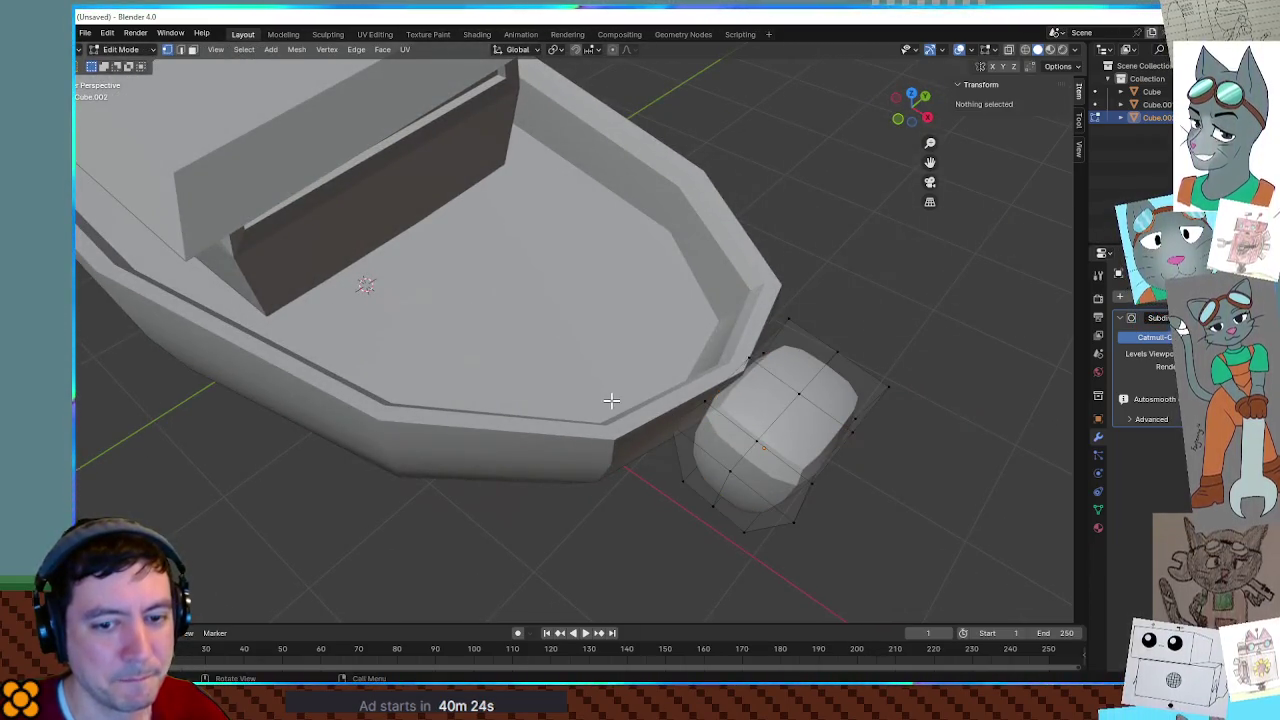
scroll(611, 400, up, 2)
key(Tab)
click(733, 437)
mouse_move(734, 443)
middle_down()
mouse_move(760, 431)
mouse_move(791, 449)
middle_up()
key(Tab)
Select the hull's front corner vertex and slide it slightly outward along X.
mouse_move(872, 459)
middle_down()
mouse_move(891, 477)
mouse_move(860, 449)
mouse_move(883, 497)
middle_up()
click(714, 400)
mouse_move(714, 402)
middle_down()
mouse_move(762, 437)
mouse_move(804, 510)
mouse_move(843, 389)
mouse_move(745, 503)
mouse_move(834, 457)
mouse_move(890, 485)
middle_up()
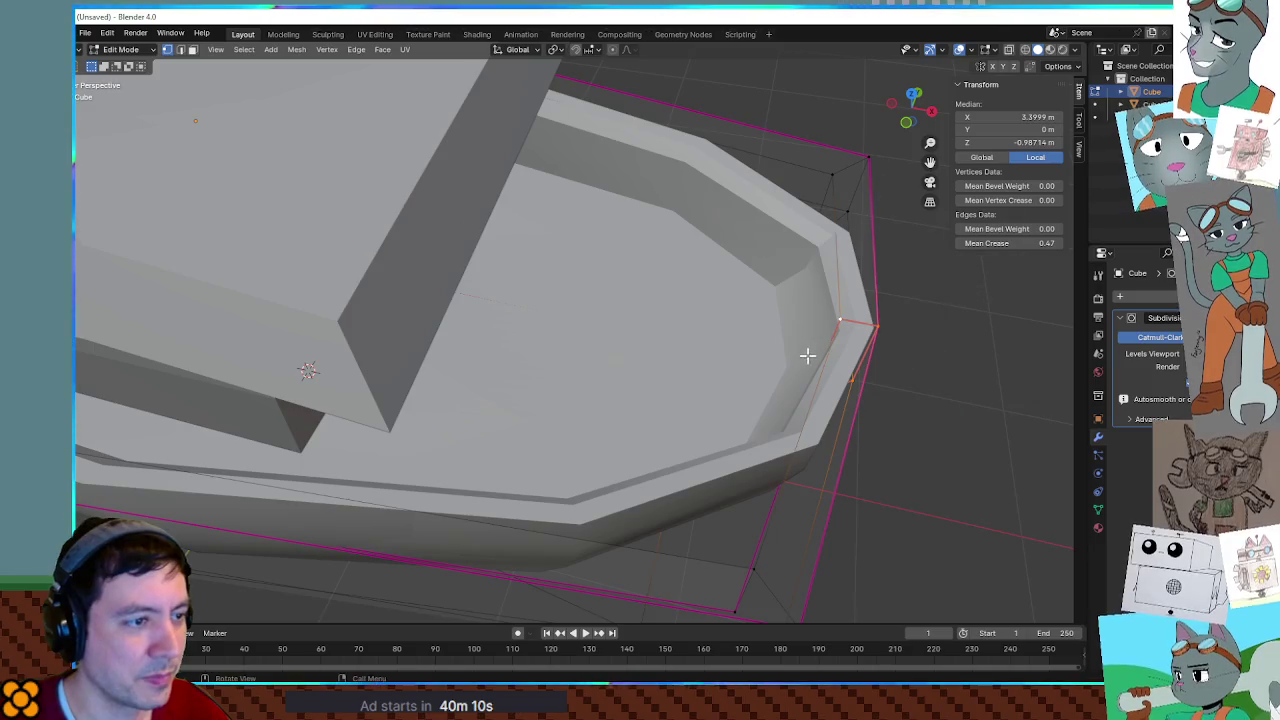
key(x)
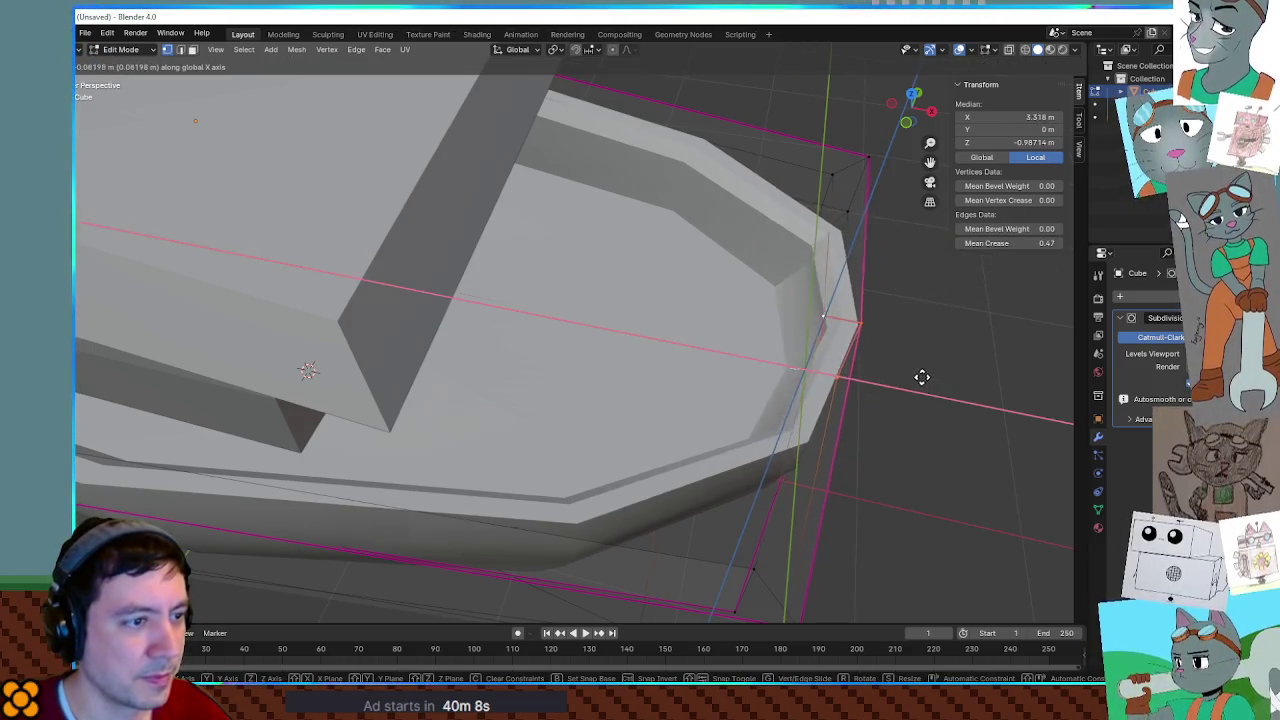
click(920, 381)
mouse_move(923, 377)
middle_down()
mouse_move(891, 371)
mouse_move(939, 371)
mouse_move(825, 343)
mouse_move(873, 341)
mouse_move(909, 296)
middle_up()
key(Tab)
scroll(939, 375, down, 4)
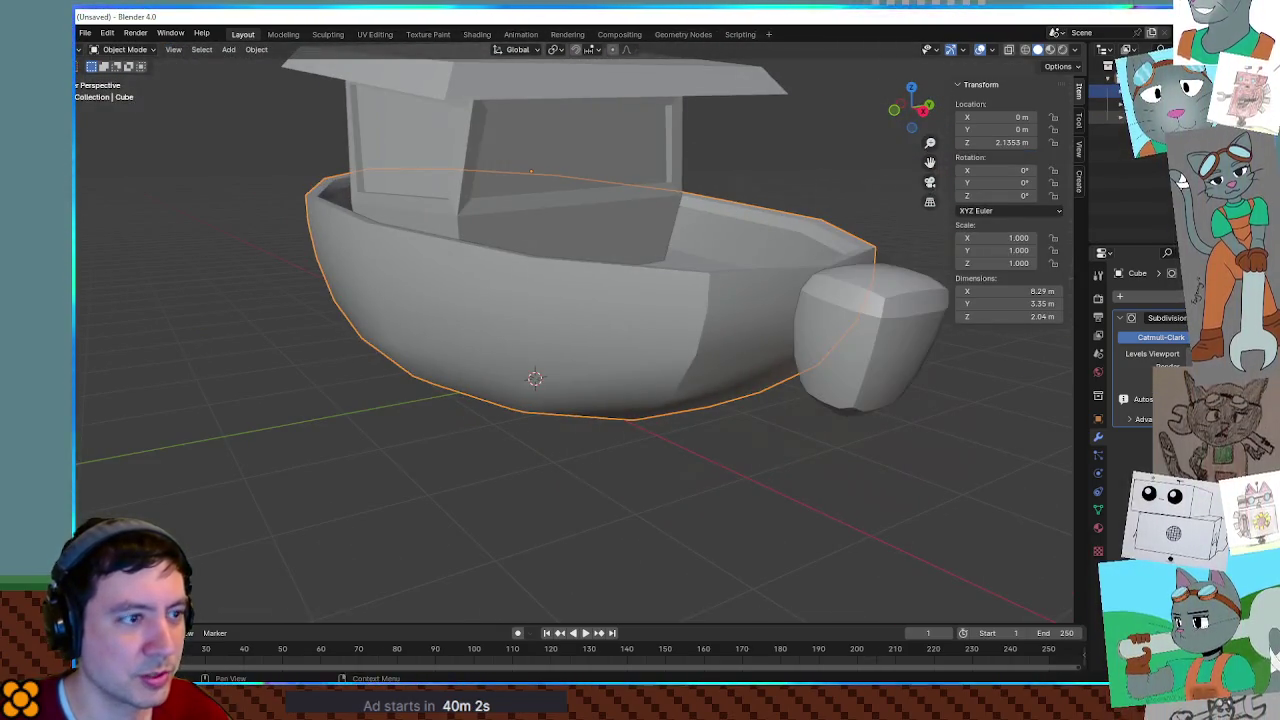
Select the rounded fender block and slide it along X against the bow.
scroll(909, 296, up, 3)
key(Tab)
scroll(888, 317, up, 2)
key(Tab)
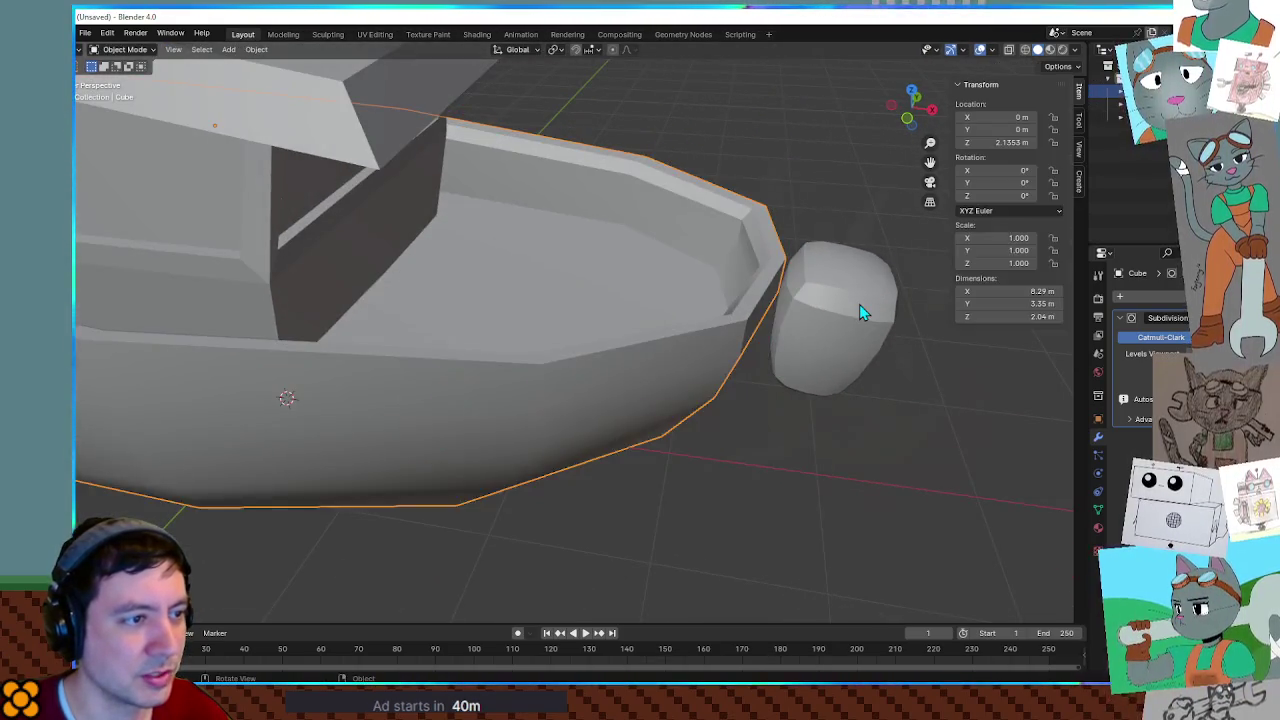
click(859, 304)
key(g)
key(x)
click(882, 333)
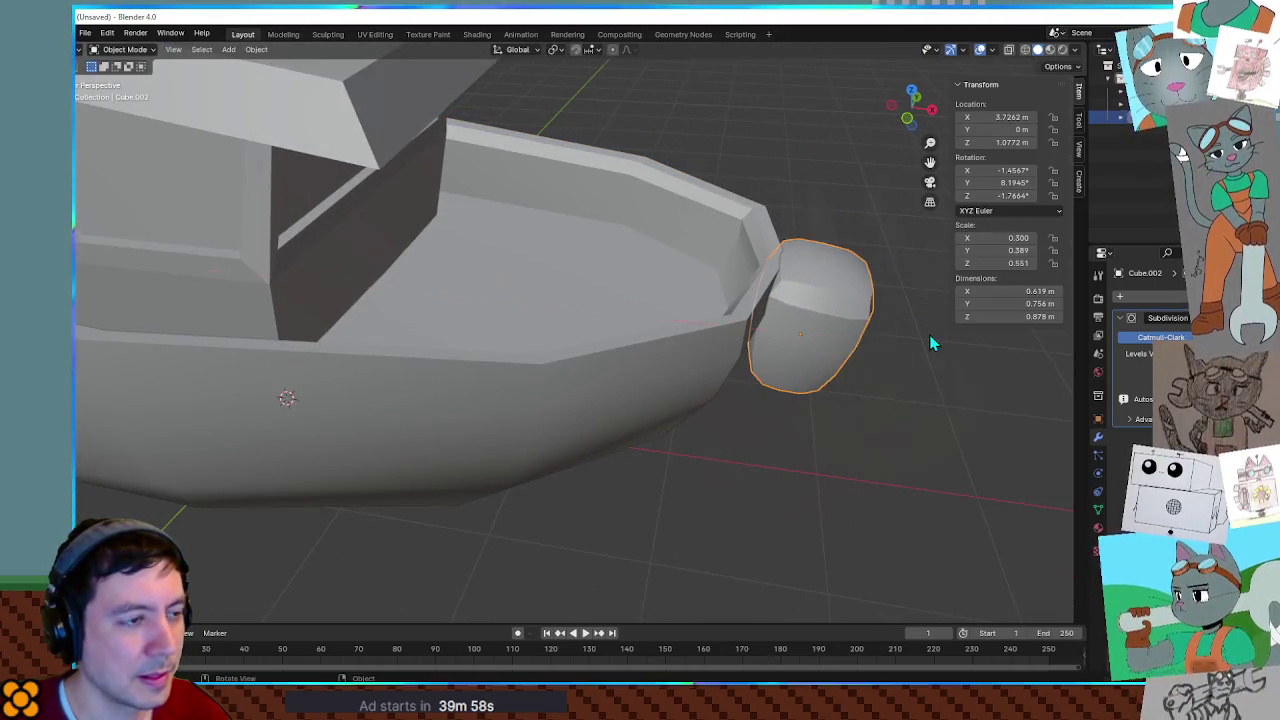
Inspect the fender's mesh cage from below and above, showing its smoothed shape with Ctrl+2.
key(Tab)
mouse_move(734, 286)
middle_down()
mouse_move(741, 266)
mouse_move(731, 294)
mouse_move(791, 314)
mouse_move(671, 349)
mouse_move(767, 333)
mouse_move(652, 340)
middle_up()
scroll(671, 349, up, 3)
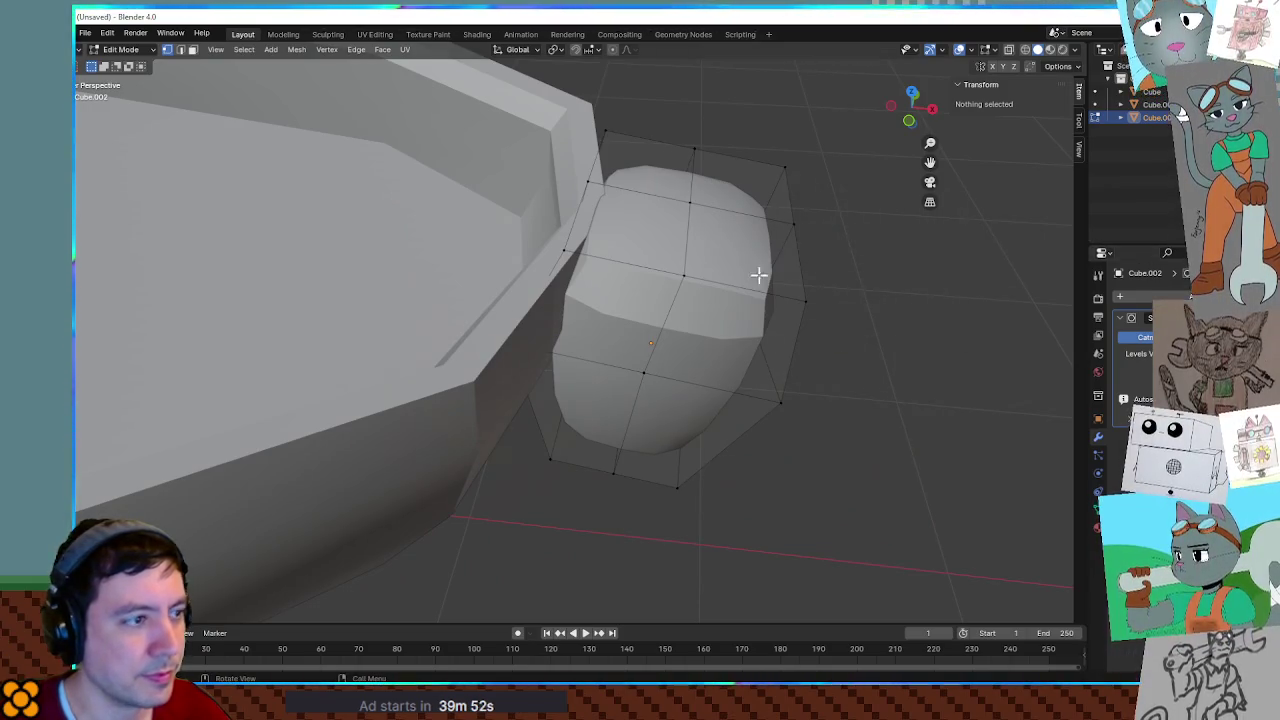
key(Tab)
mouse_move(857, 371)
middle_down()
mouse_move(826, 271)
mouse_move(672, 316)
middle_up()
middle_drag(666, 360, 646, 256)
key(Tab)
key(shift+x)
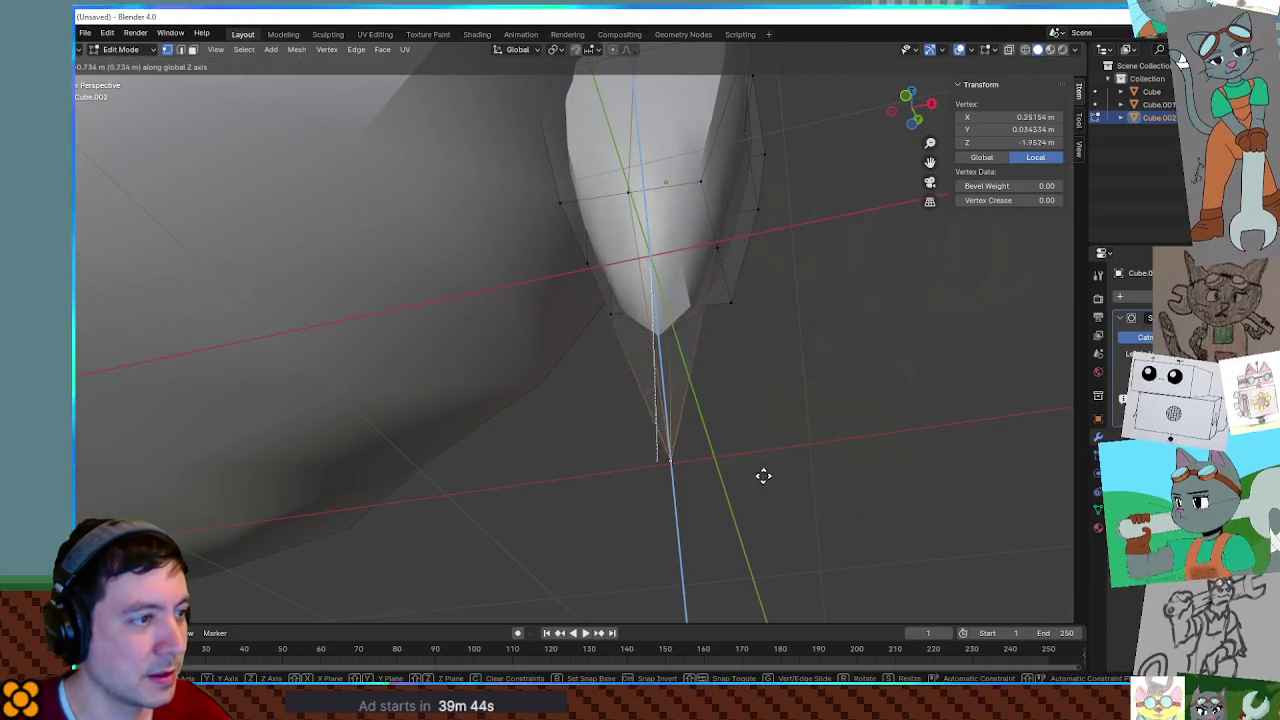
right_click(787, 516)
mouse_move(787, 516)
middle_down()
mouse_move(777, 360)
mouse_move(800, 423)
mouse_move(620, 360)
mouse_move(721, 419)
mouse_move(712, 412)
mouse_move(866, 306)
mouse_move(839, 467)
middle_up()
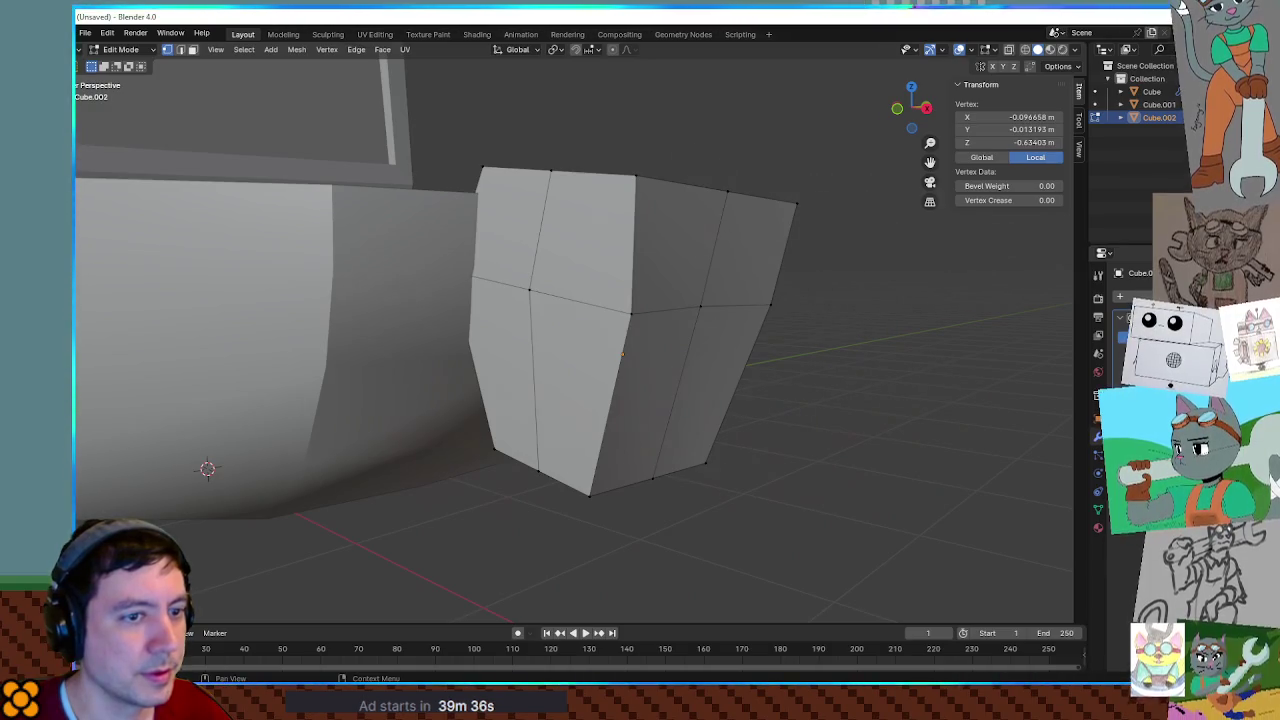
key(ctrl+2)
mouse_move(754, 471)
middle_down()
mouse_move(806, 311)
mouse_move(729, 306)
mouse_move(764, 271)
mouse_move(706, 234)
mouse_move(600, 257)
mouse_move(694, 291)
mouse_move(694, 269)
mouse_move(675, 258)
mouse_move(663, 277)
mouse_move(723, 263)
mouse_move(583, 271)
mouse_move(594, 244)
mouse_move(620, 262)
mouse_move(586, 271)
mouse_move(642, 266)
middle_up()
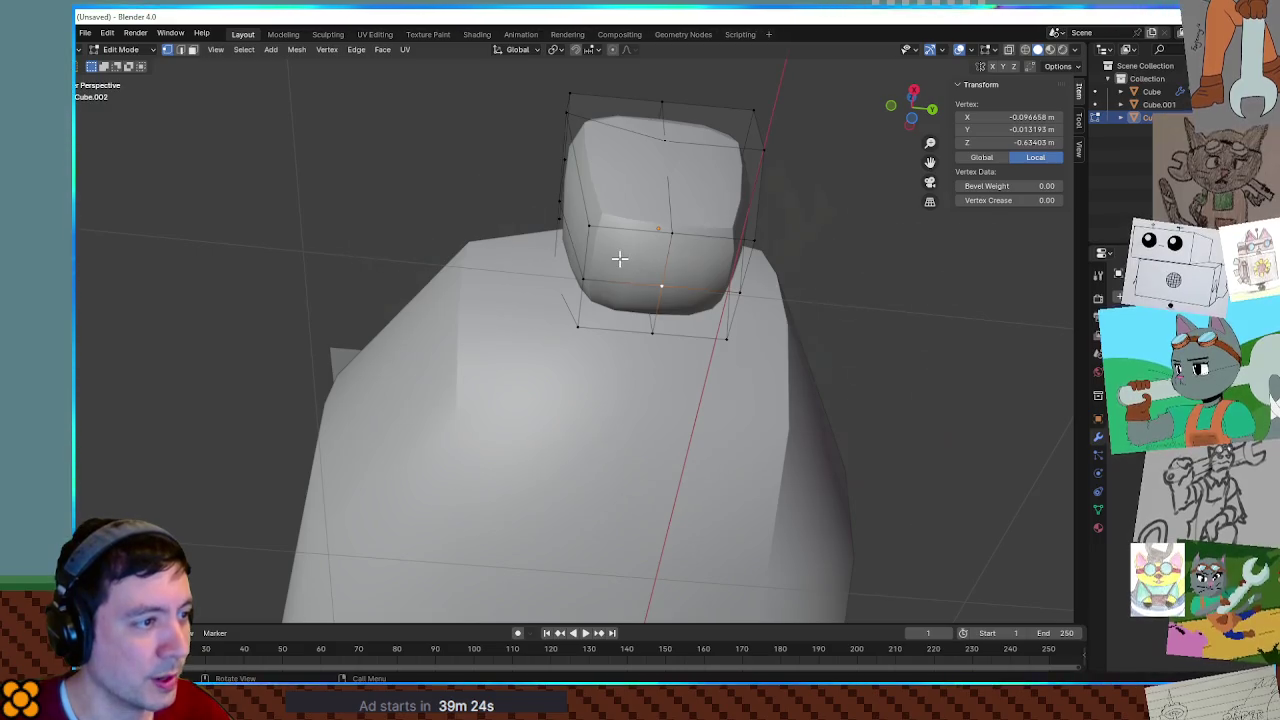
Inset the block's bottom face and extrude it down into a narrow shaft.
key(3)
alt+click(704, 296)
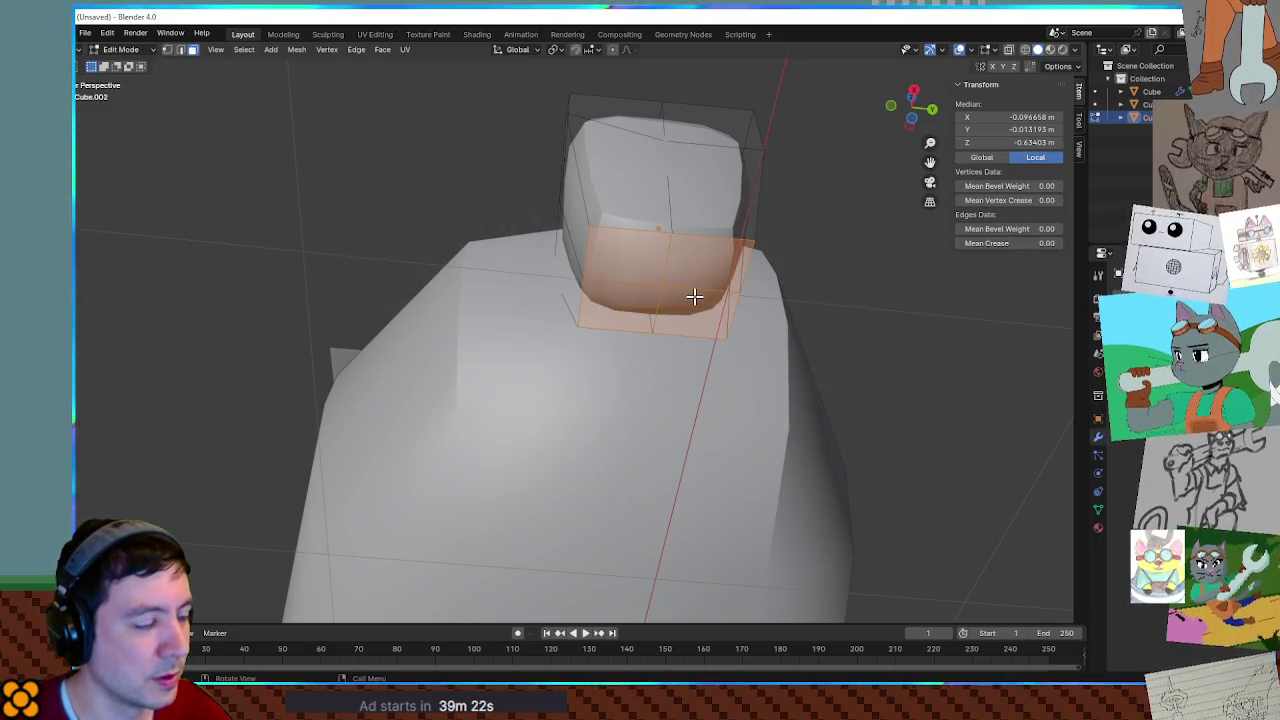
key(i)
key(i)
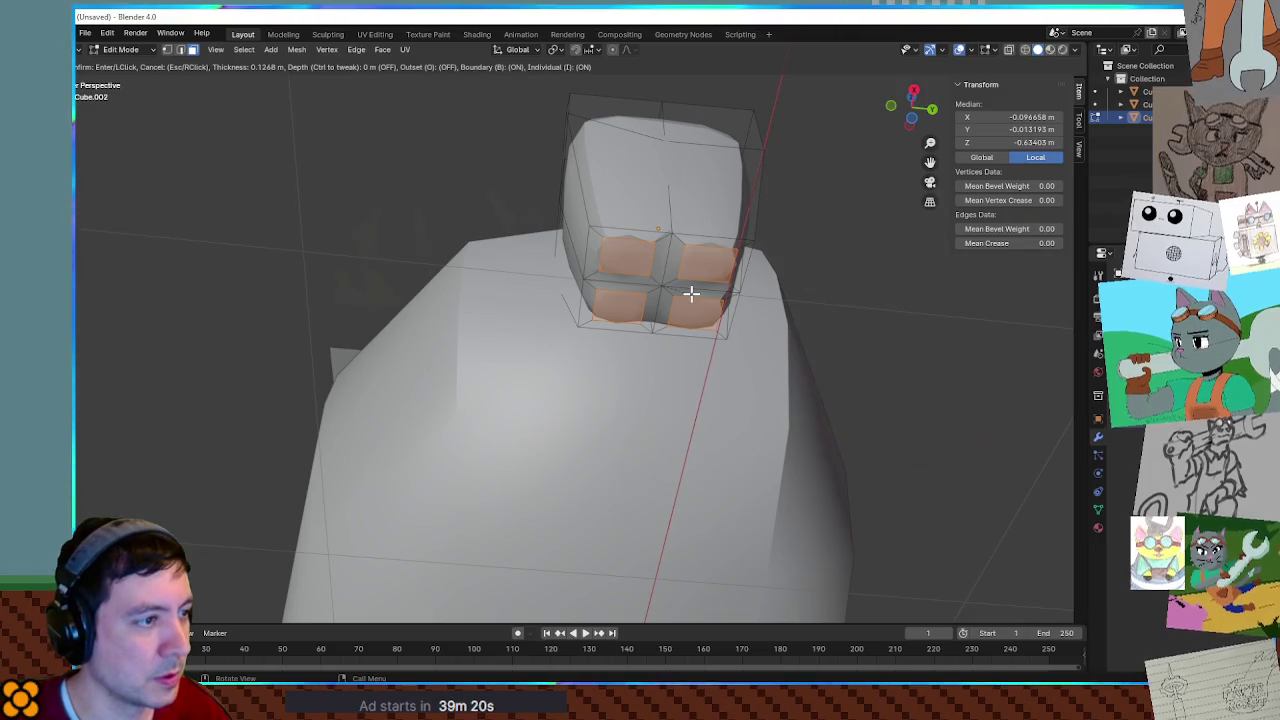
key(Escape)
middle_drag(699, 295, 697, 257)
click(638, 262)
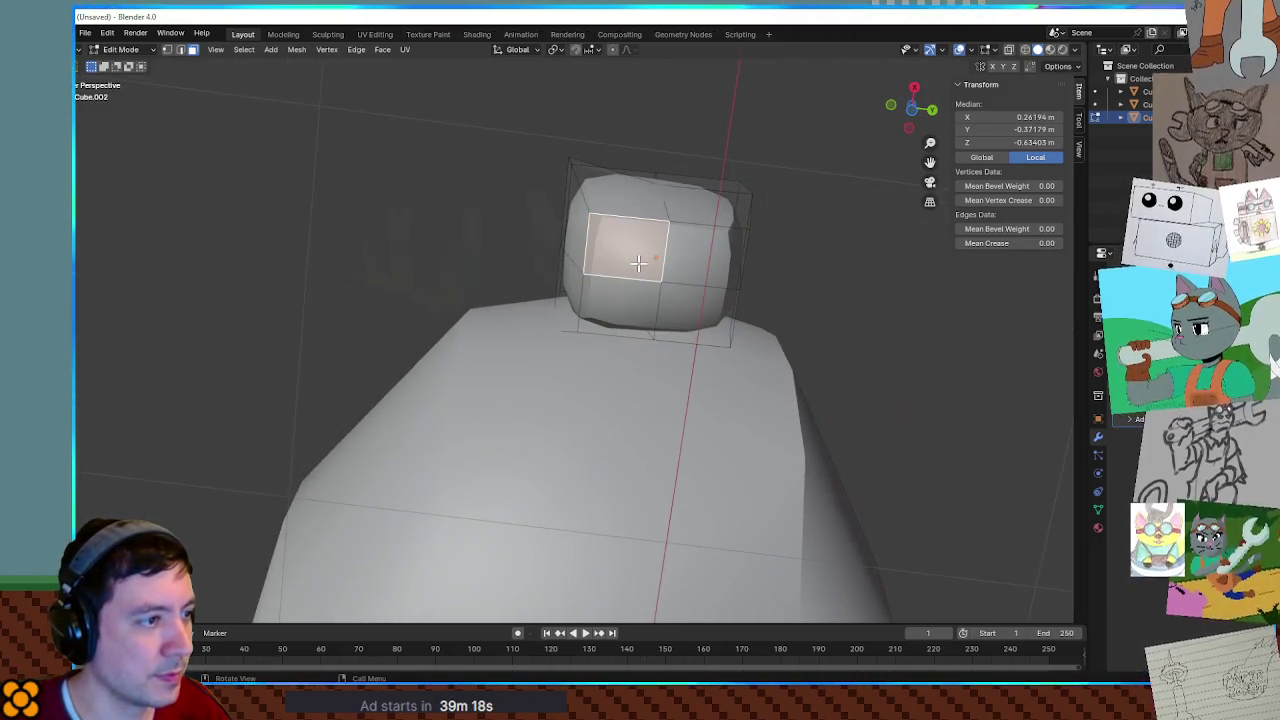
key(i)
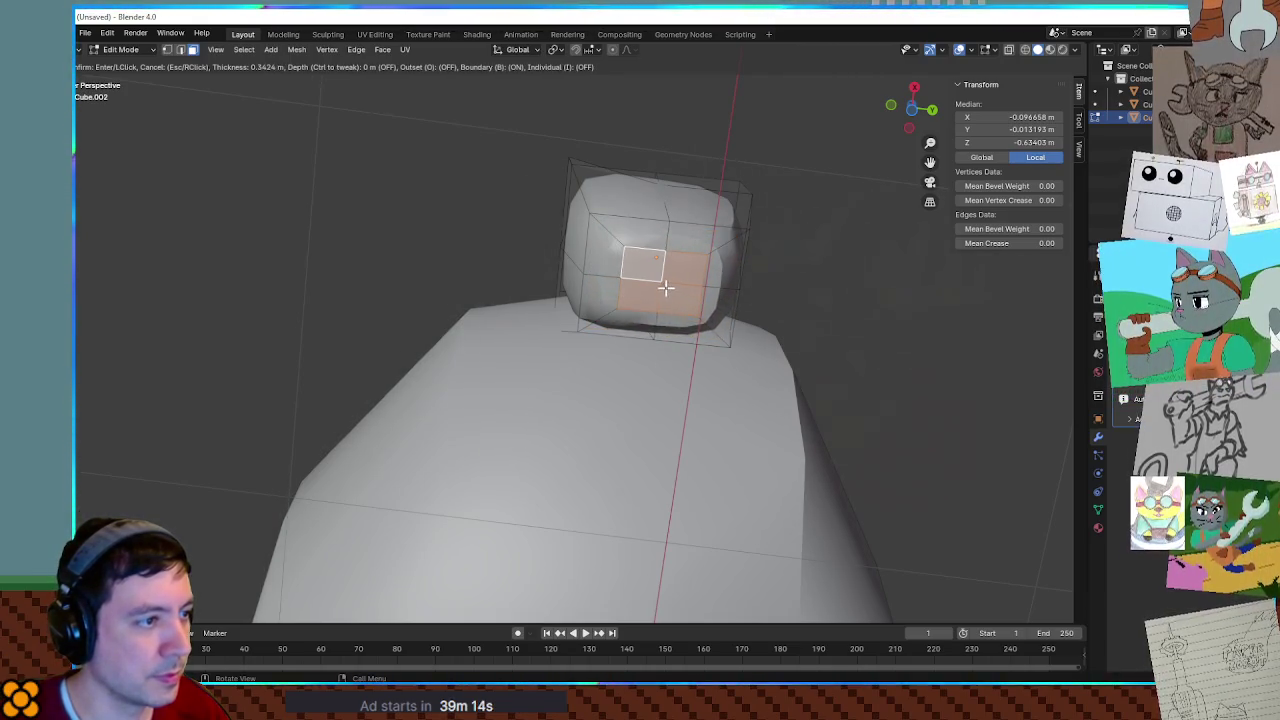
middle_drag(668, 287, 786, 343)
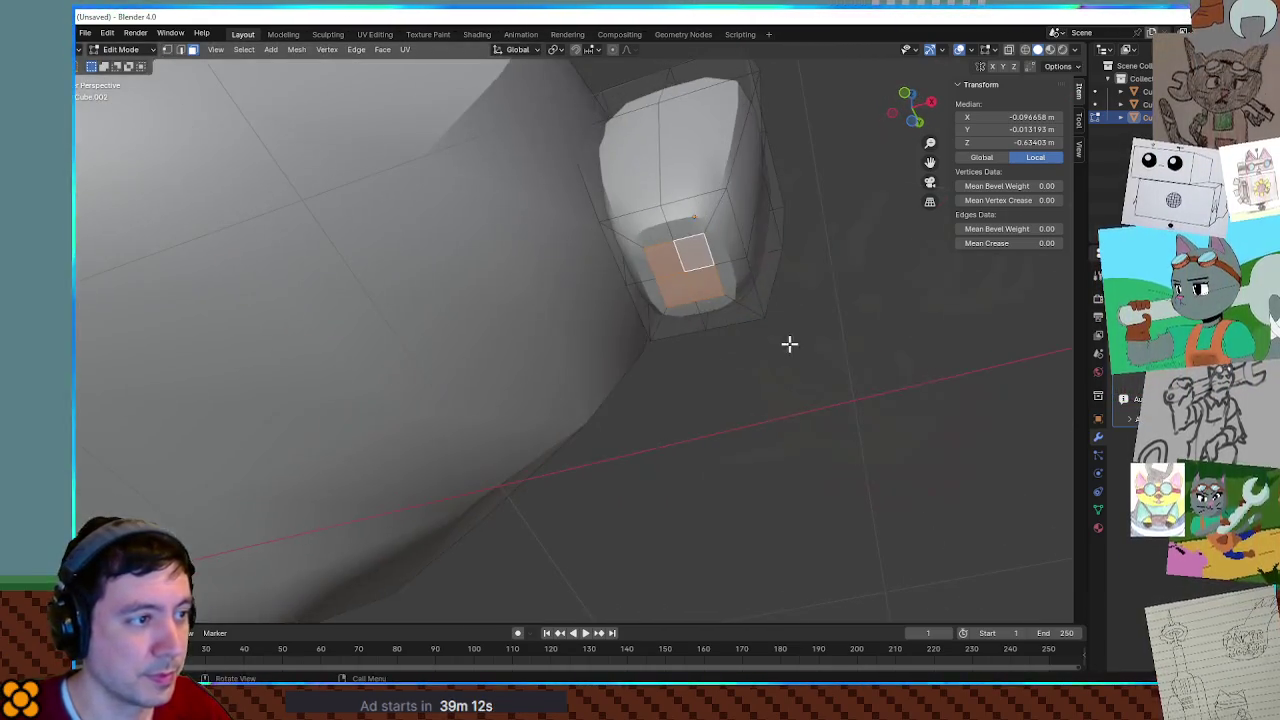
key(e)
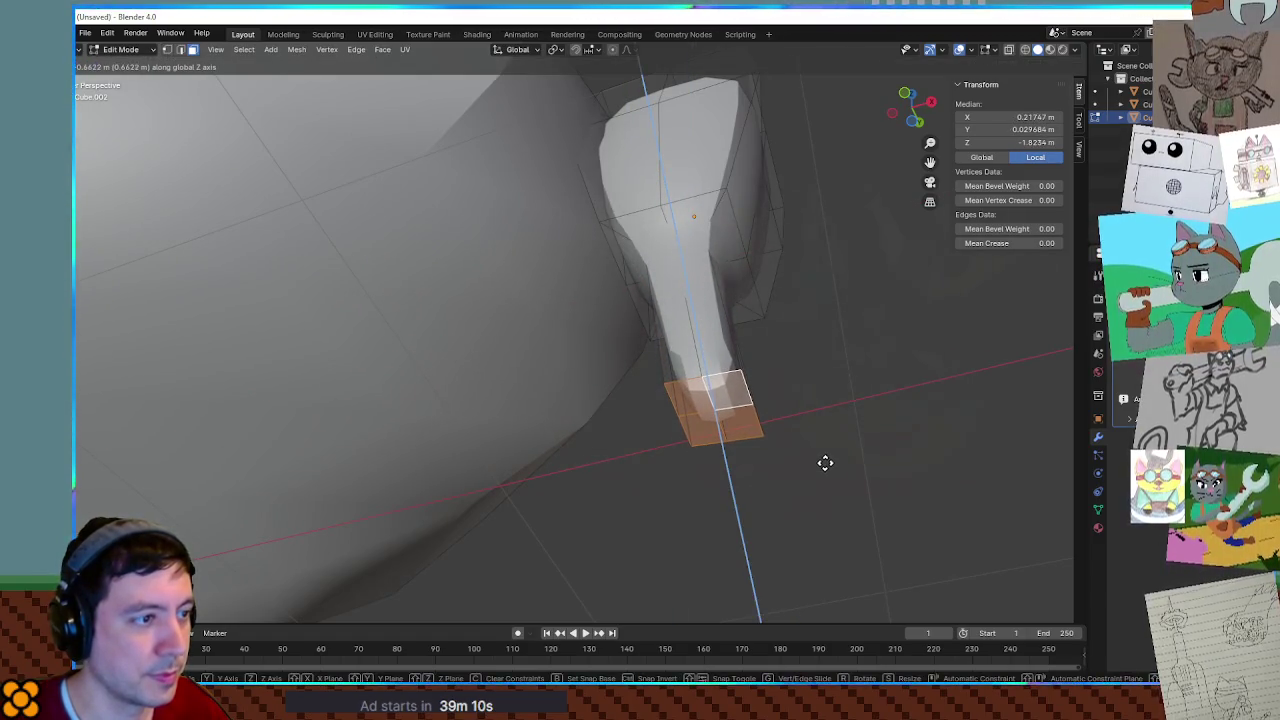
click(823, 460)
click(874, 360)
mouse_move(874, 360)
middle_down()
mouse_move(874, 349)
mouse_move(929, 369)
mouse_move(851, 369)
middle_up()
Raise the crease on the edge loop where the shaft joins the block to 0.89.
key(Tab)
mouse_move(757, 386)
middle_down()
mouse_move(758, 340)
mouse_move(719, 363)
middle_up()
key(Tab)
alt+click(685, 351)
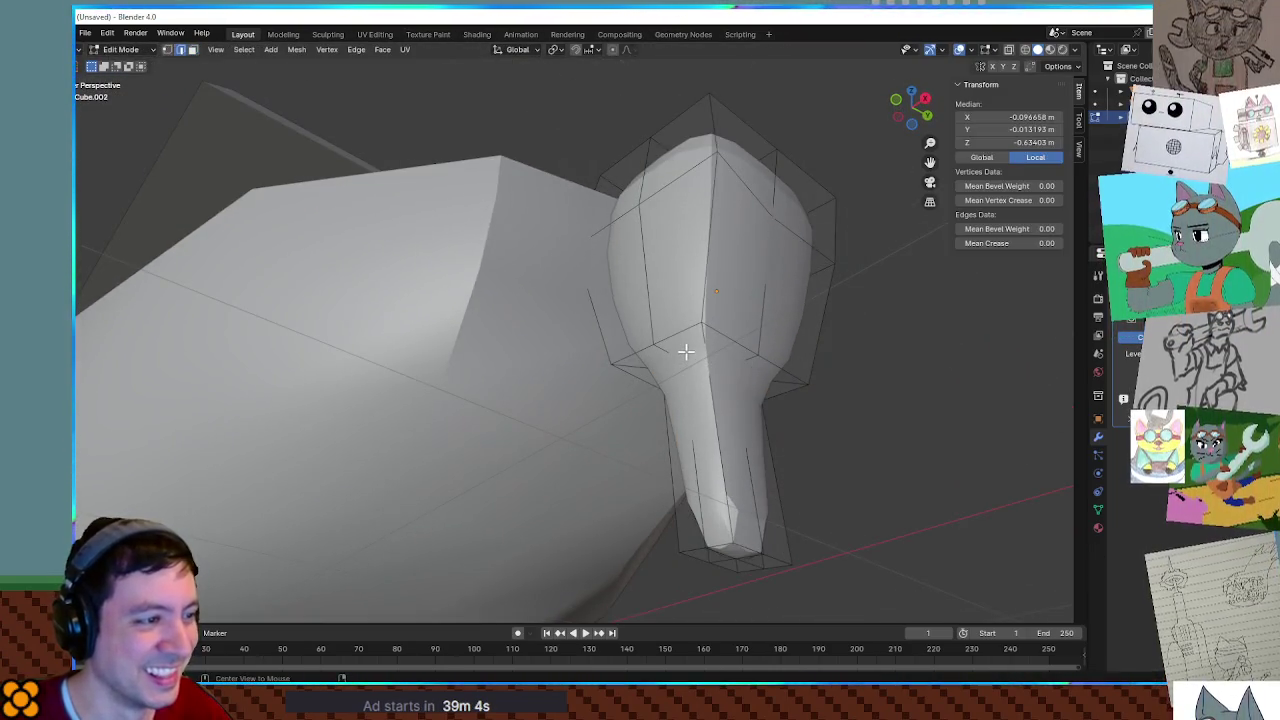
scroll(726, 378, up, 3)
shift+middle_drag(827, 373, 715, 340)
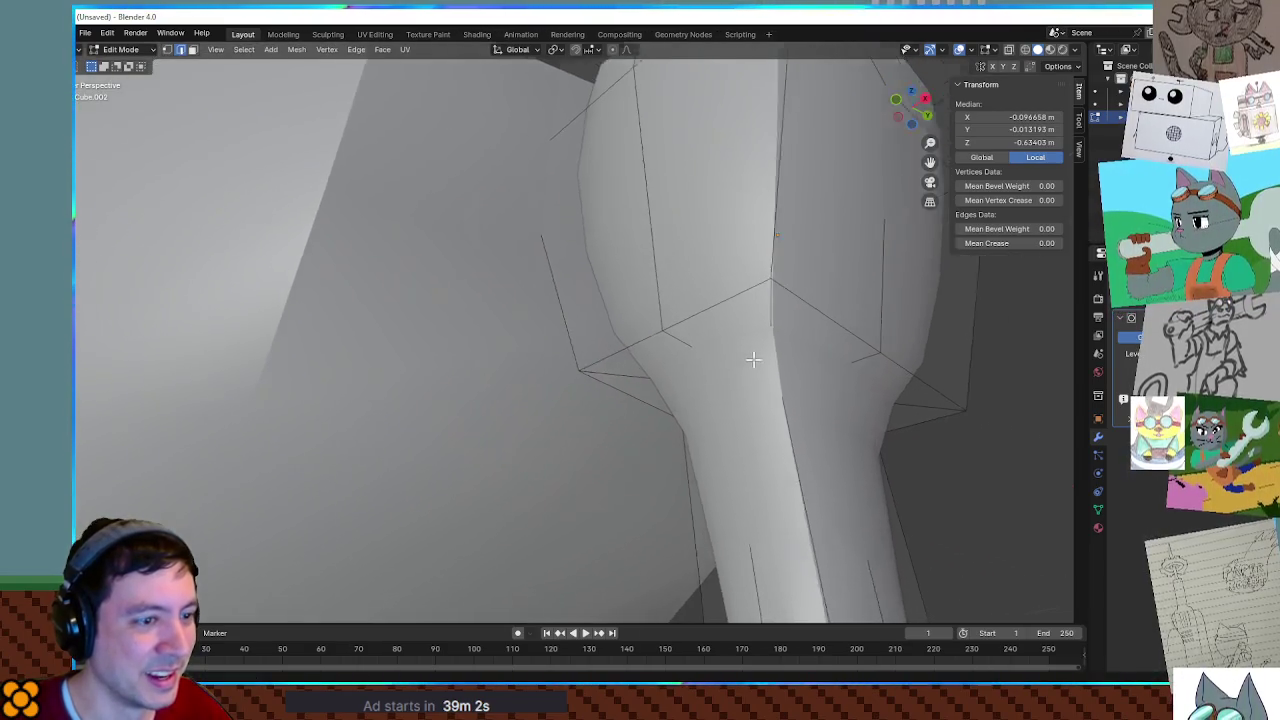
drag(988, 246, 1010, 246)
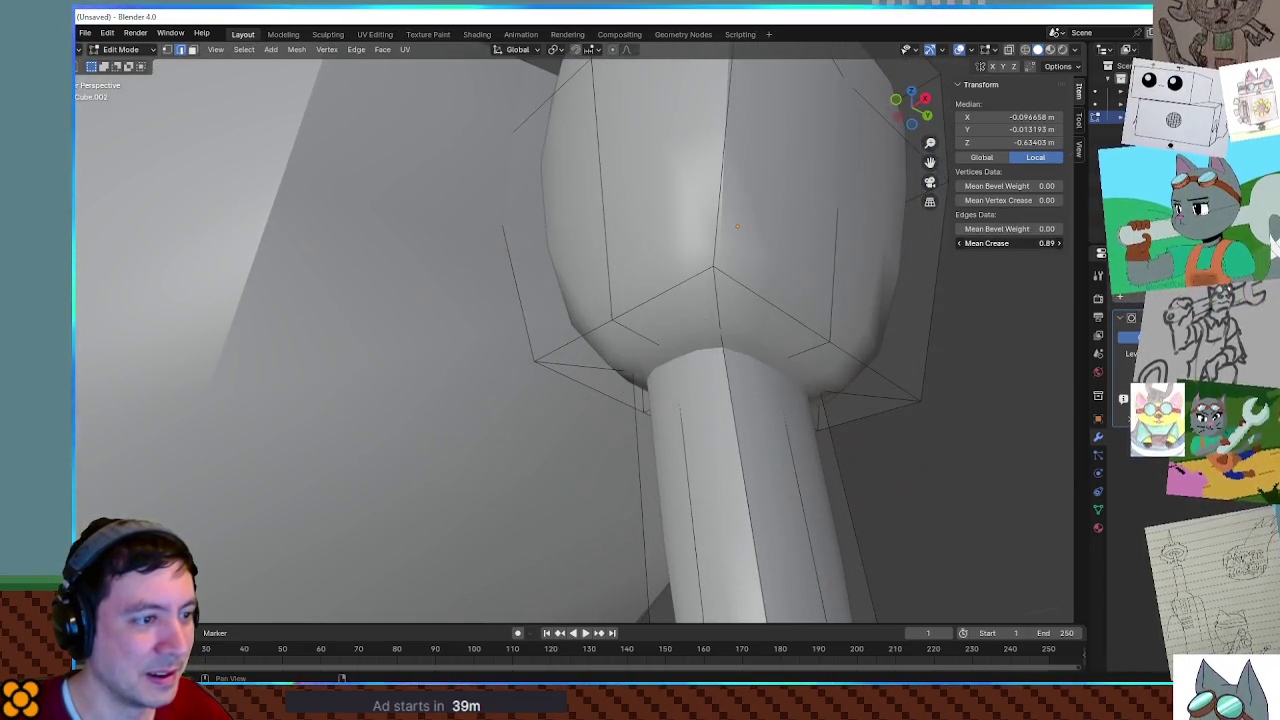
Select the whole shaft, shift it along X and scale it into a rudder shape.
key(Tab)
middle_drag(876, 399, 766, 383)
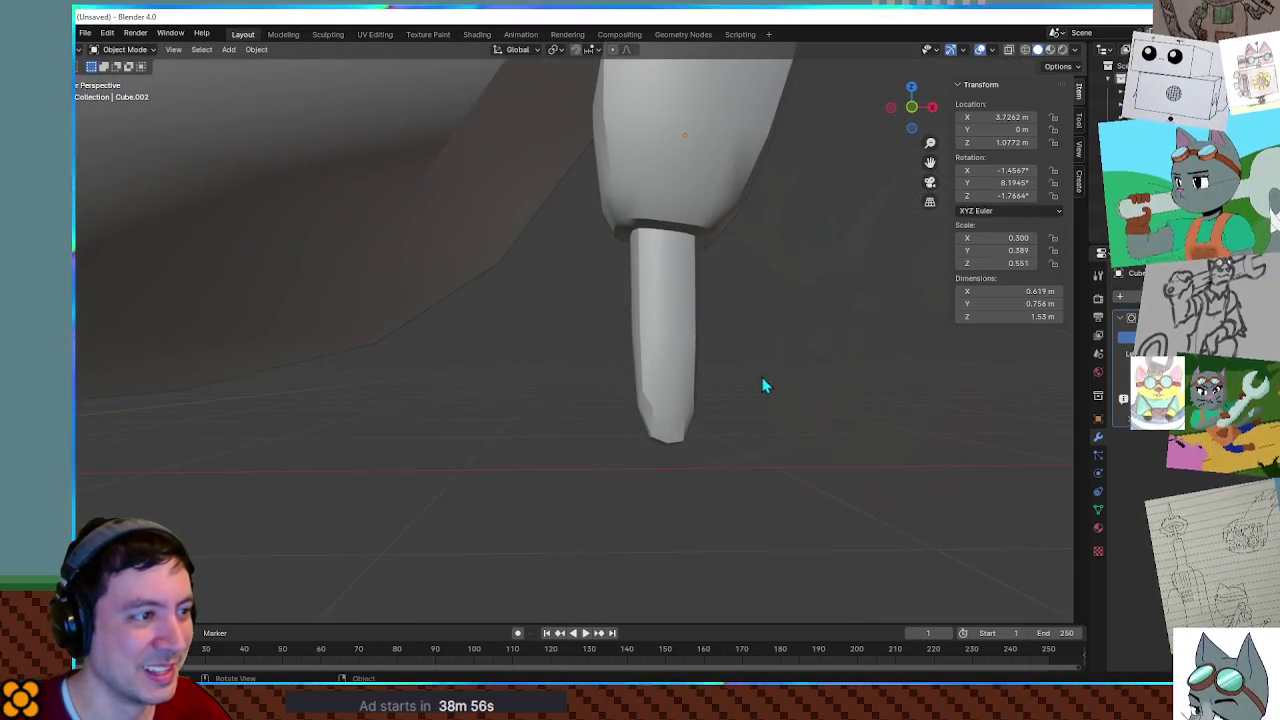
key(Tab)
key(3)
key(ctrl+l)
middle_drag(810, 440, 744, 411)
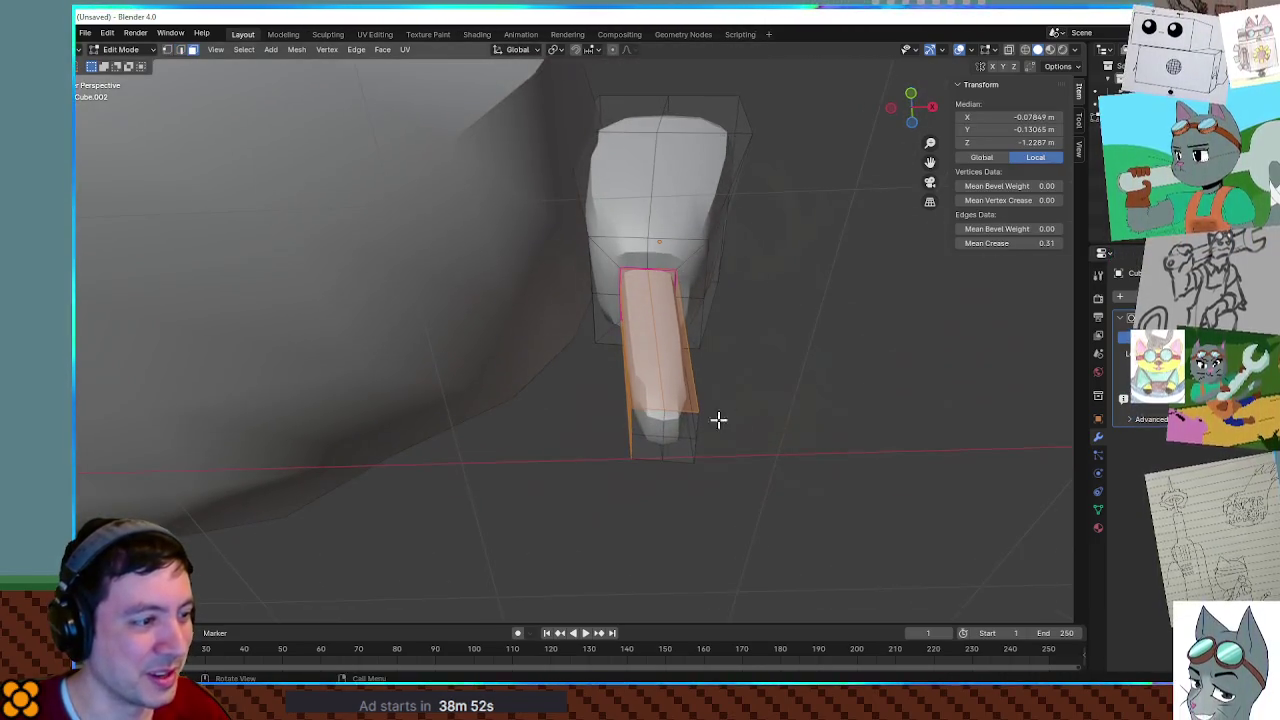
key(KP_1)
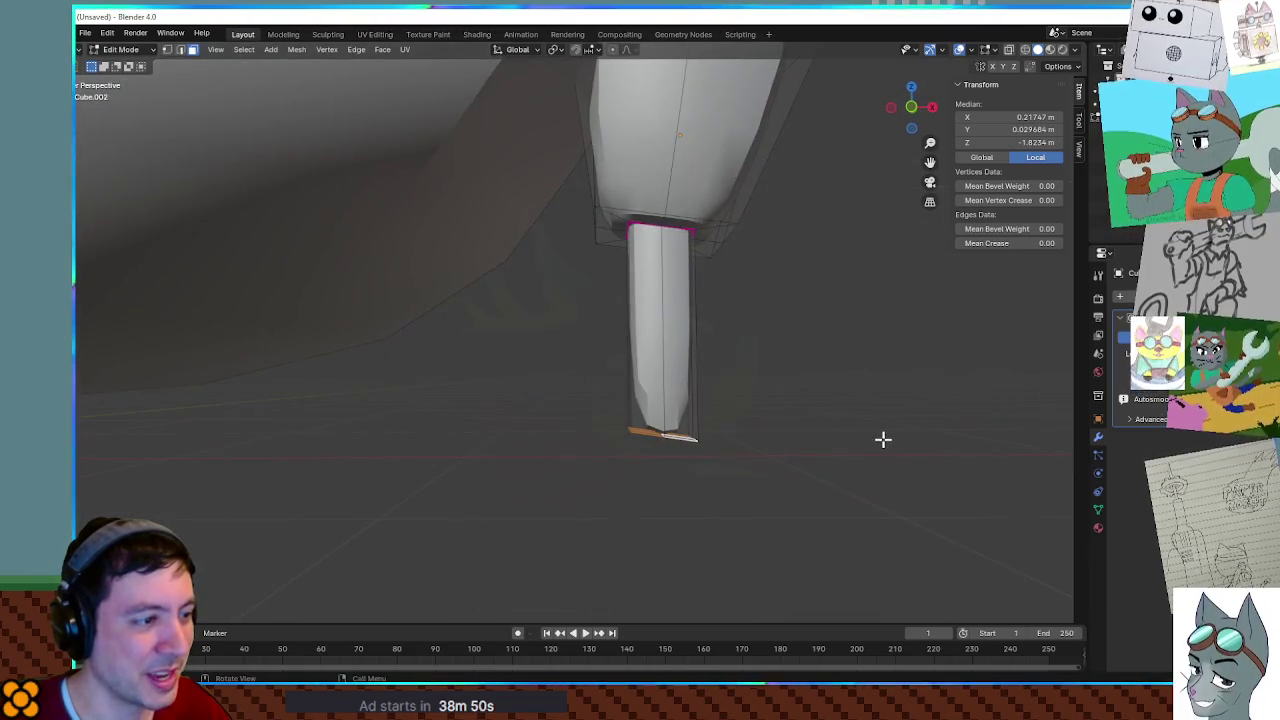
key(g)
key(x)
key(x)
key(x)
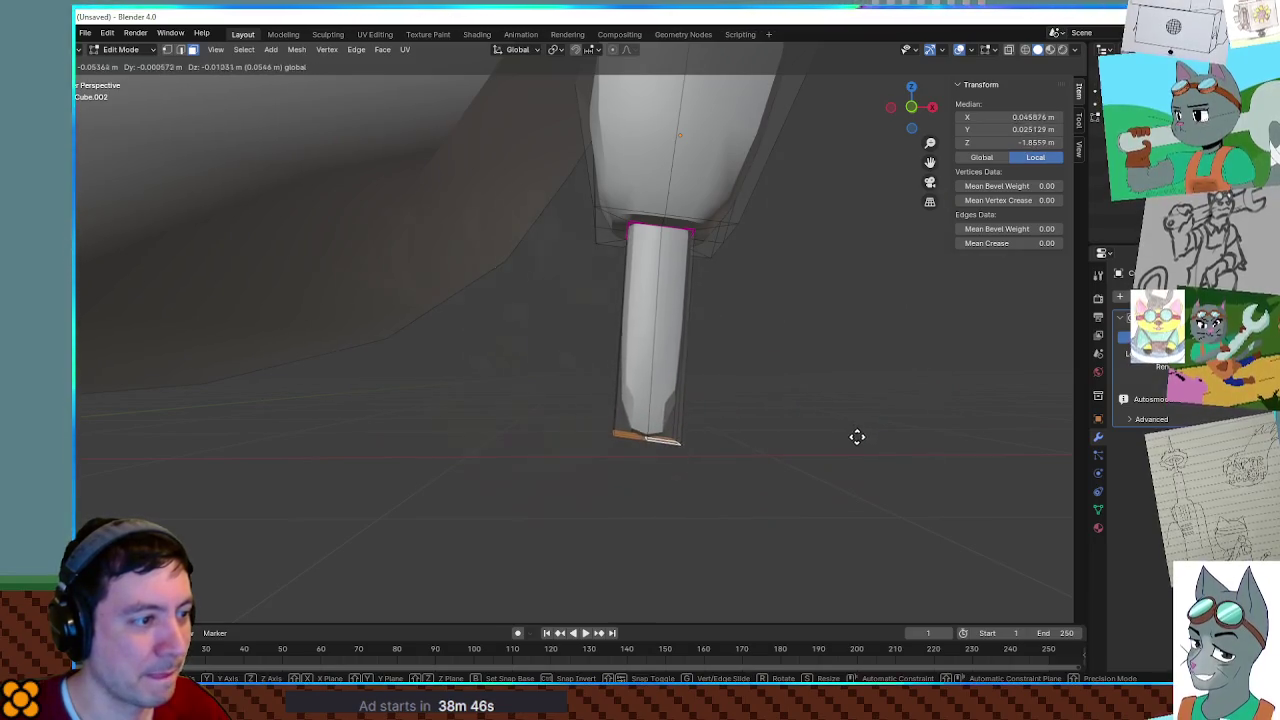
click(857, 440)
key(s)
click(912, 449)
key(Tab)
mouse_move(874, 389)
middle_down()
mouse_move(754, 378)
mouse_move(837, 403)
mouse_move(771, 429)
mouse_move(724, 530)
mouse_move(688, 504)
middle_up()
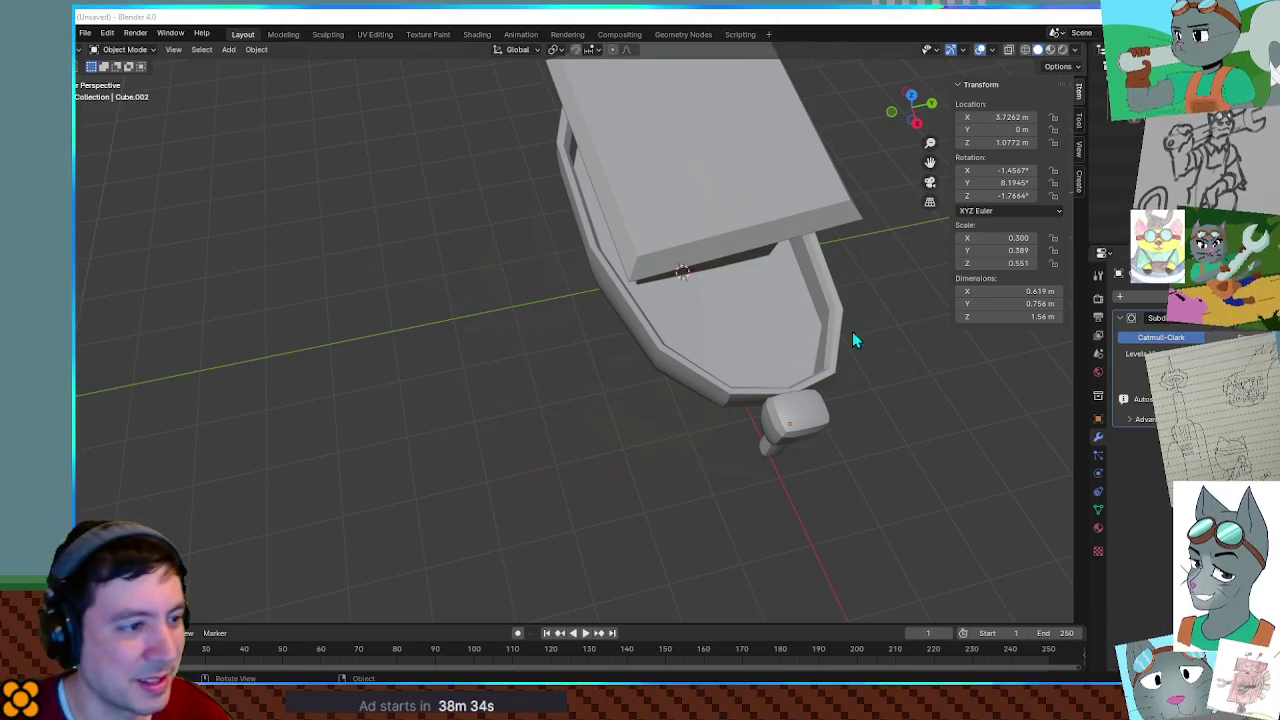
Raise the rudder along Z and push it slightly outward along X.
middle_drag(907, 312, 857, 386)
scroll(757, 509, up, 2)
scroll(837, 486, up, 2)
mouse_move(837, 486)
middle_down()
mouse_move(794, 436)
mouse_move(837, 471)
mouse_move(797, 436)
mouse_move(910, 465)
middle_up()
click(912, 463)
key(g)
key(z)
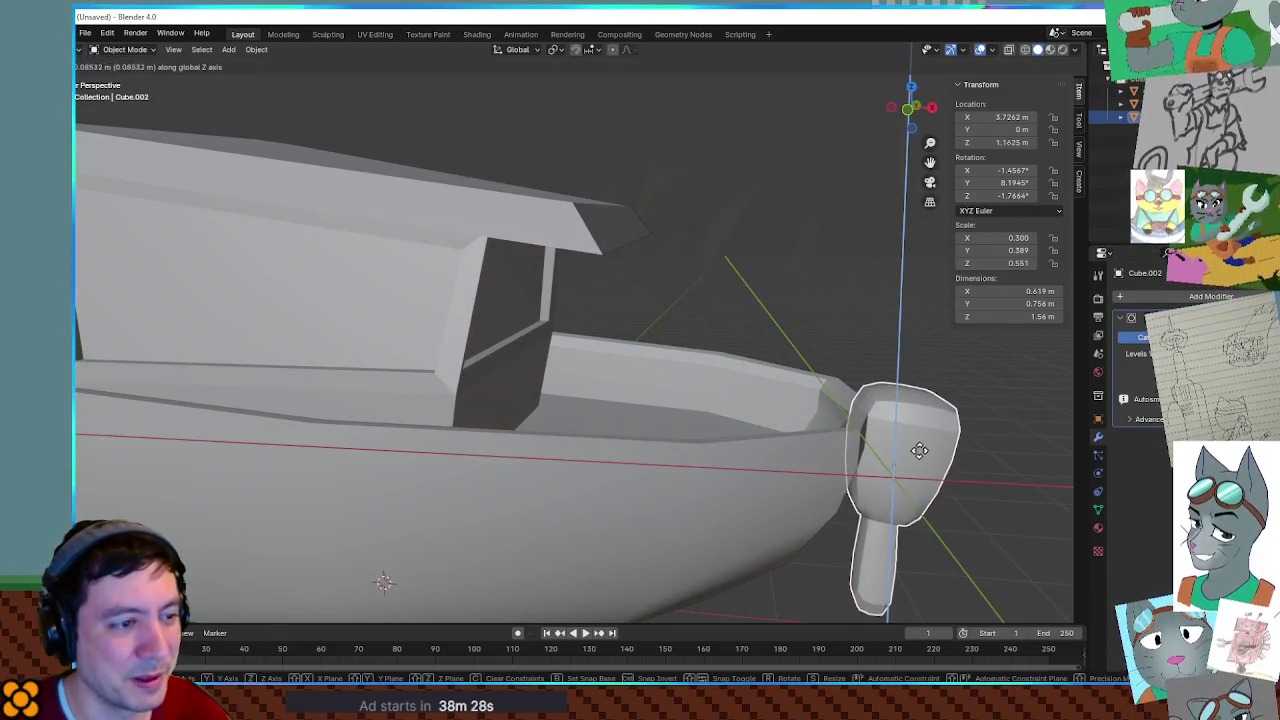
click(922, 424)
key(g)
key(x)
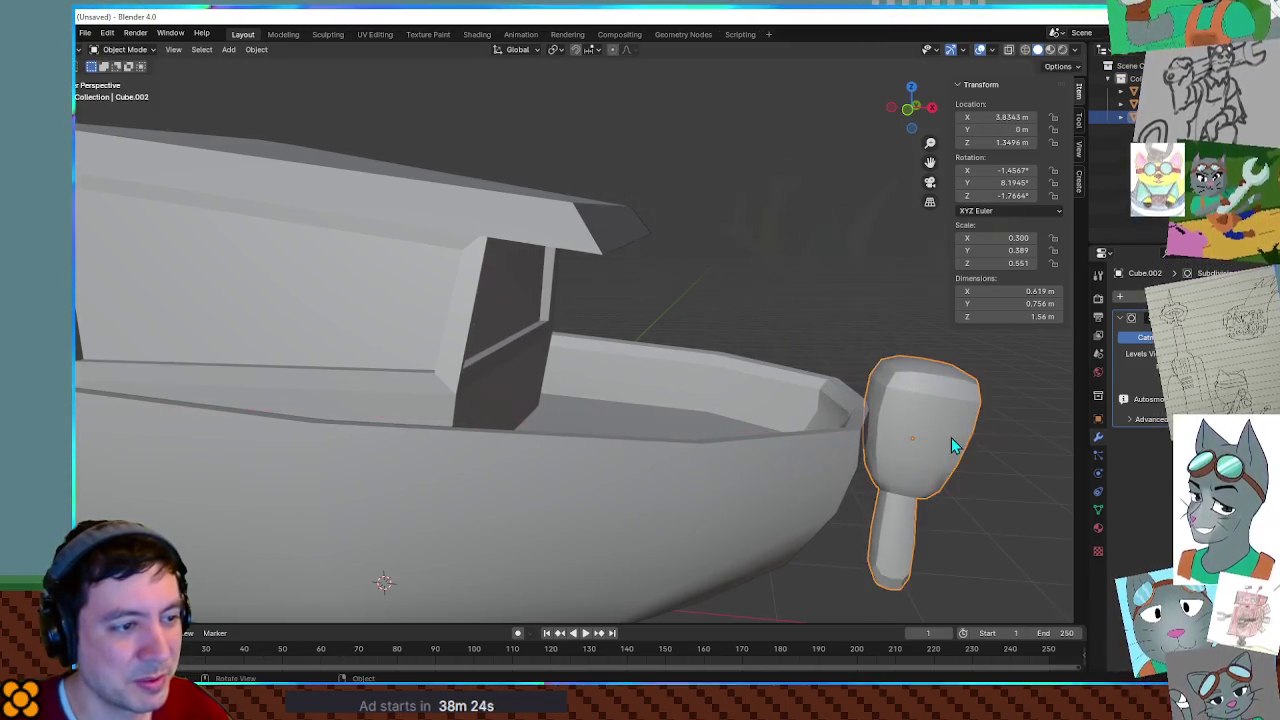
shift+middle_drag(953, 445, 827, 443)
scroll(800, 443, up, 2)
scroll(887, 475, up, 2)
shift+middle_drag(887, 475, 815, 388)
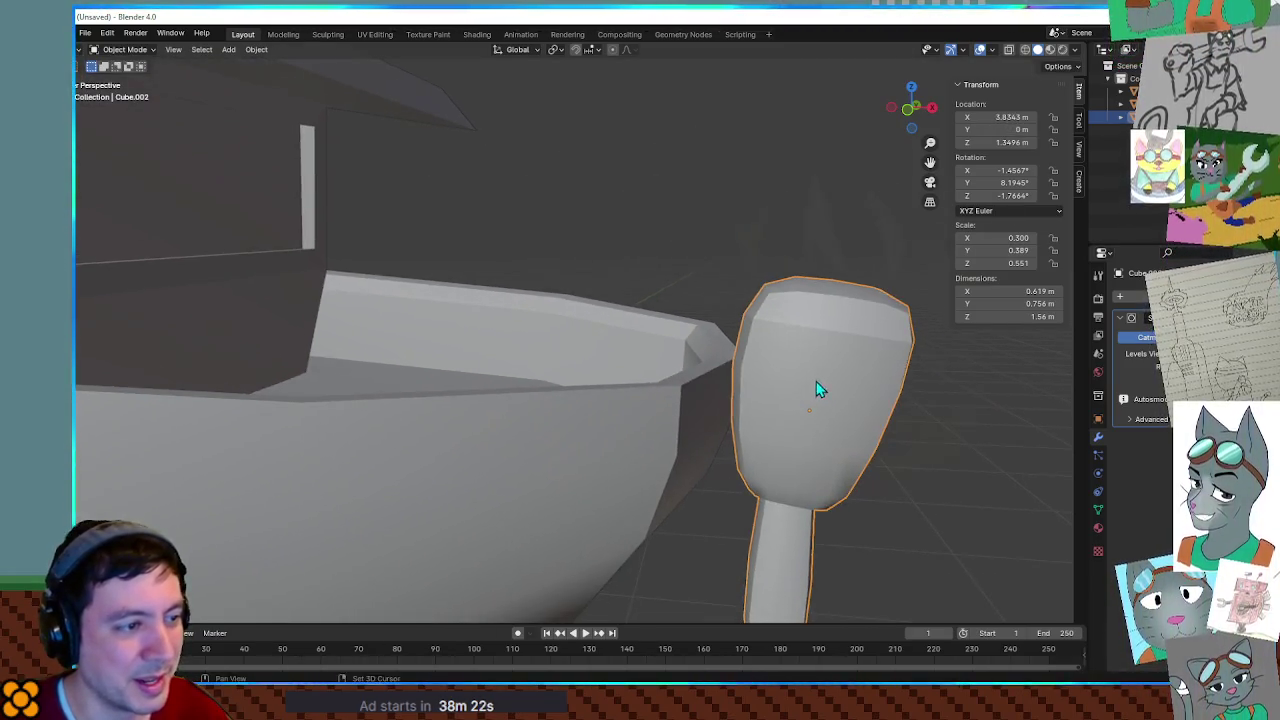
Pull the rudder's bottom face down along Z so the shaft stands 2.05 m tall.
key(Tab)
click(943, 443)
scroll(826, 434, down, 3)
scroll(802, 450, down, 2)
mouse_move(802, 450)
middle_down()
mouse_move(891, 437)
mouse_move(917, 486)
mouse_move(891, 441)
mouse_move(963, 434)
mouse_move(909, 434)
mouse_move(963, 477)
mouse_move(809, 397)
middle_up()
click(912, 430)
scroll(809, 397, up, 3)
click(923, 311)
click(900, 291)
key(g)
key(z)
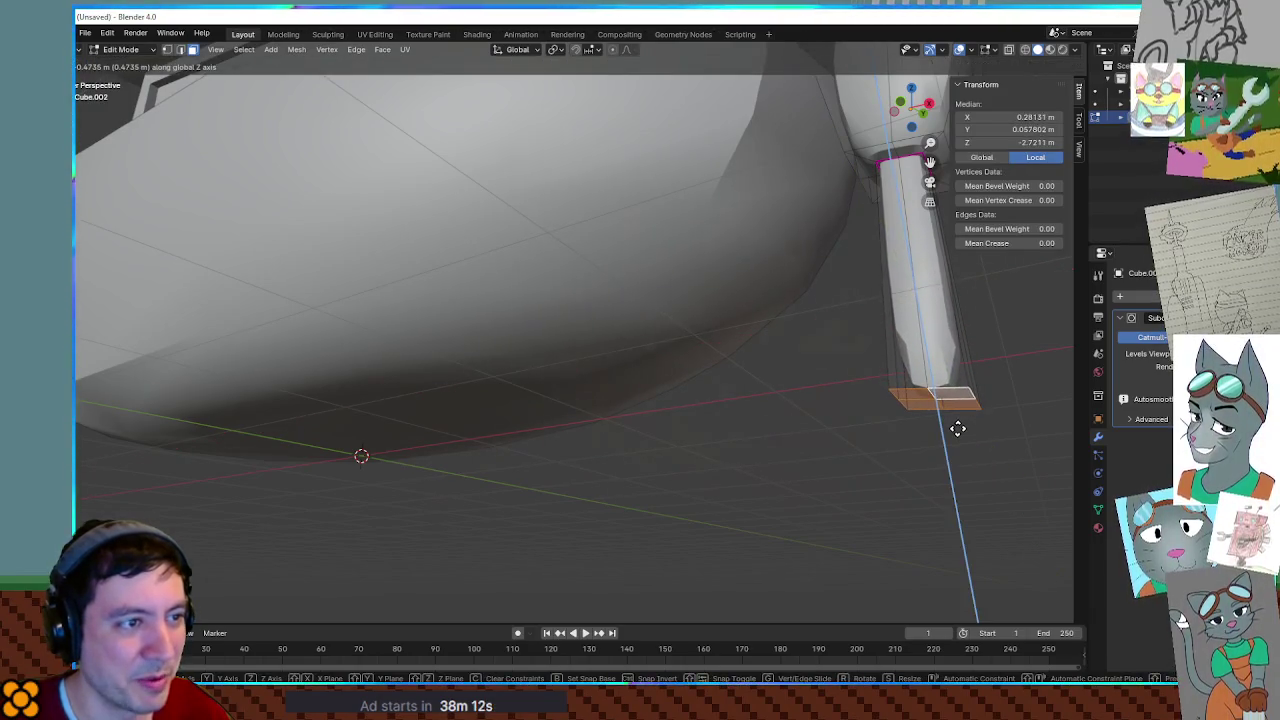
click(959, 437)
key(Tab)
Look over the finished boat from the side, then switch to the Godot editor.
scroll(798, 395, down, 5)
mouse_move(811, 437)
middle_down()
mouse_move(820, 420)
mouse_move(891, 426)
mouse_move(894, 391)
mouse_move(874, 414)
mouse_move(792, 361)
mouse_move(685, 356)
mouse_move(717, 368)
mouse_move(700, 378)
middle_up()
scroll(829, 415, down, 2)
scroll(829, 415, up, 3)
scroll(760, 380, up, 5)
scroll(920, 380, down, 5)
mouse_move(920, 380)
middle_down()
mouse_move(846, 400)
mouse_move(866, 358)
middle_up()
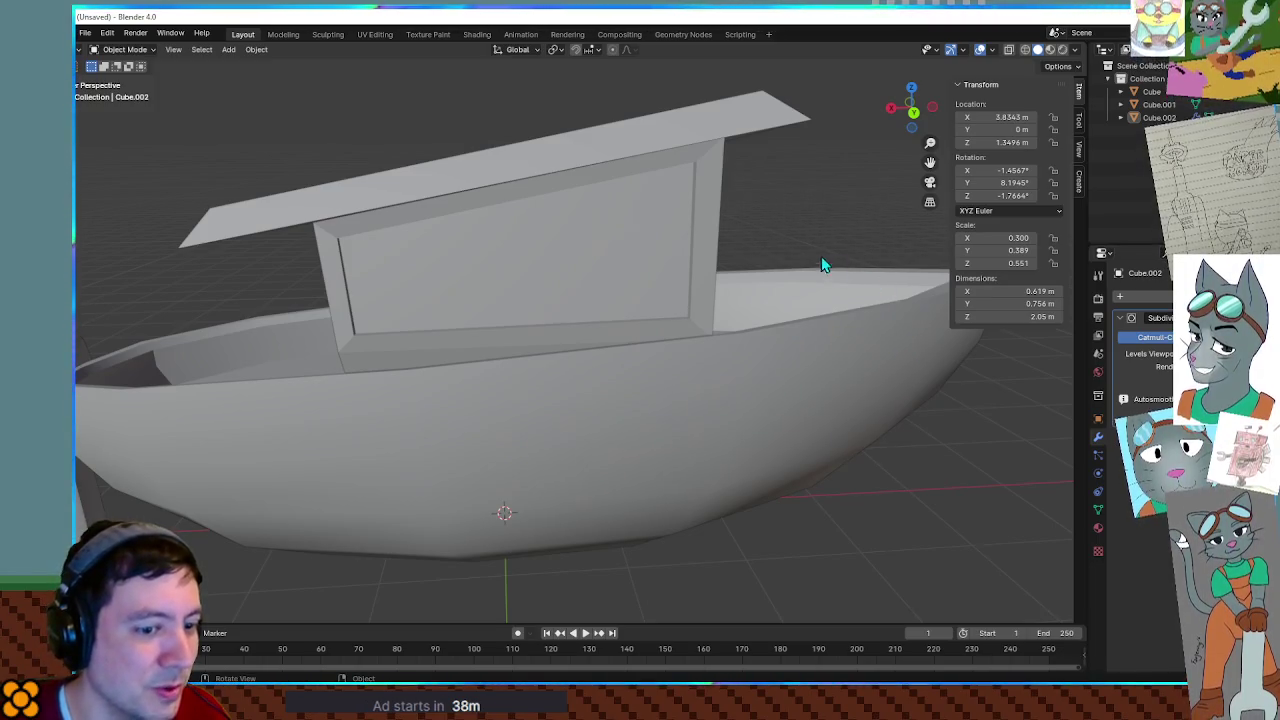
key(alt+Tab)
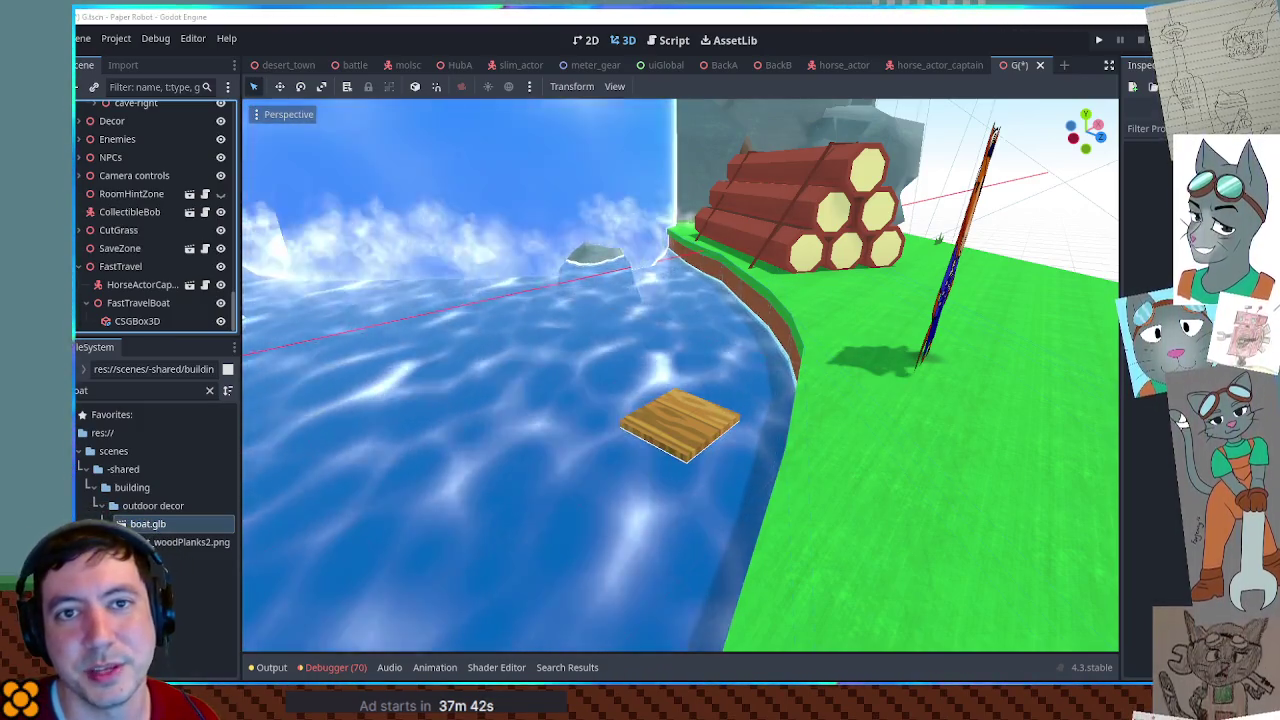
Leave Godot's river scene and go back to the boat model in Blender.
key(alt+Tab)
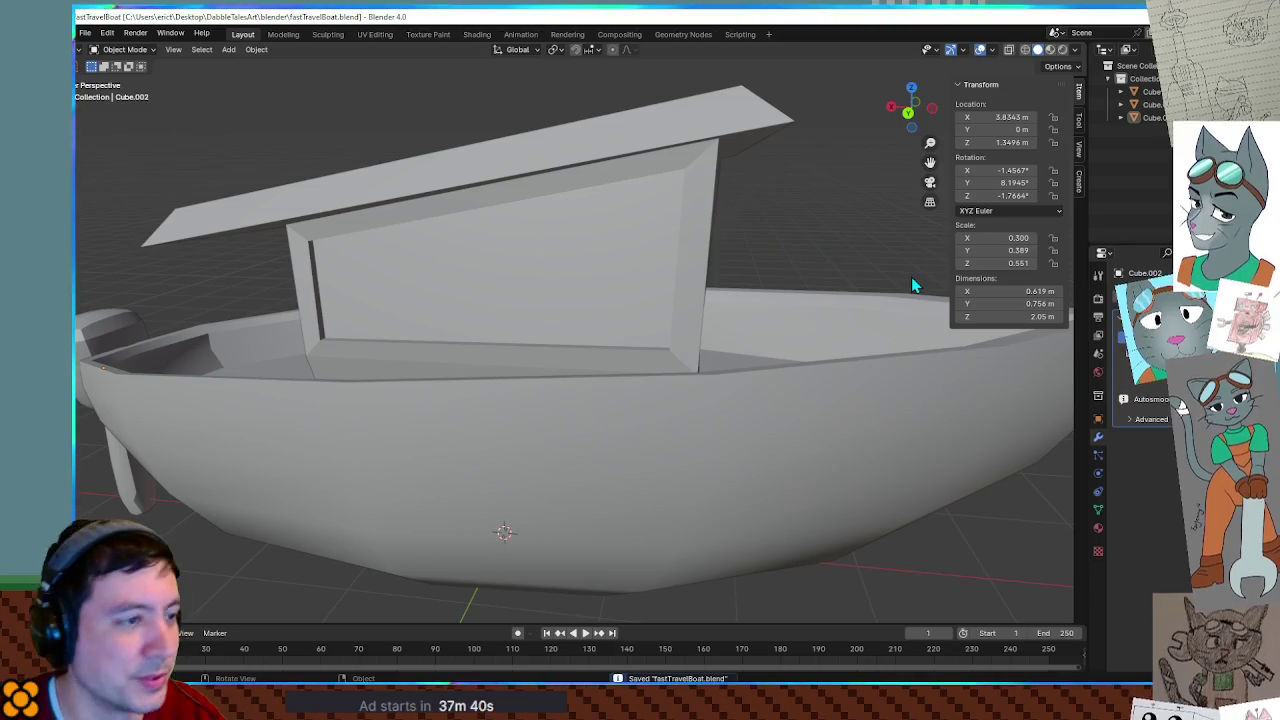
Select the cabin and give it a material.
middle_drag(786, 234, 720, 240)
click(486, 240)
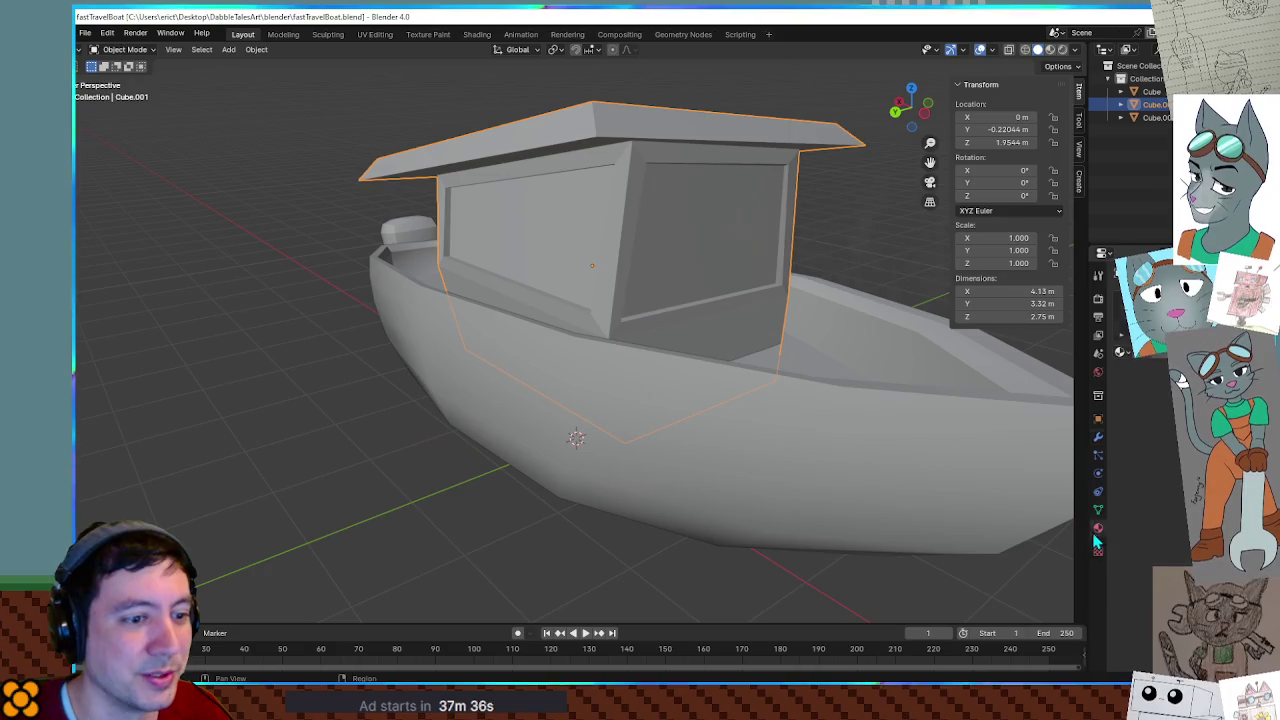
click(1182, 371)
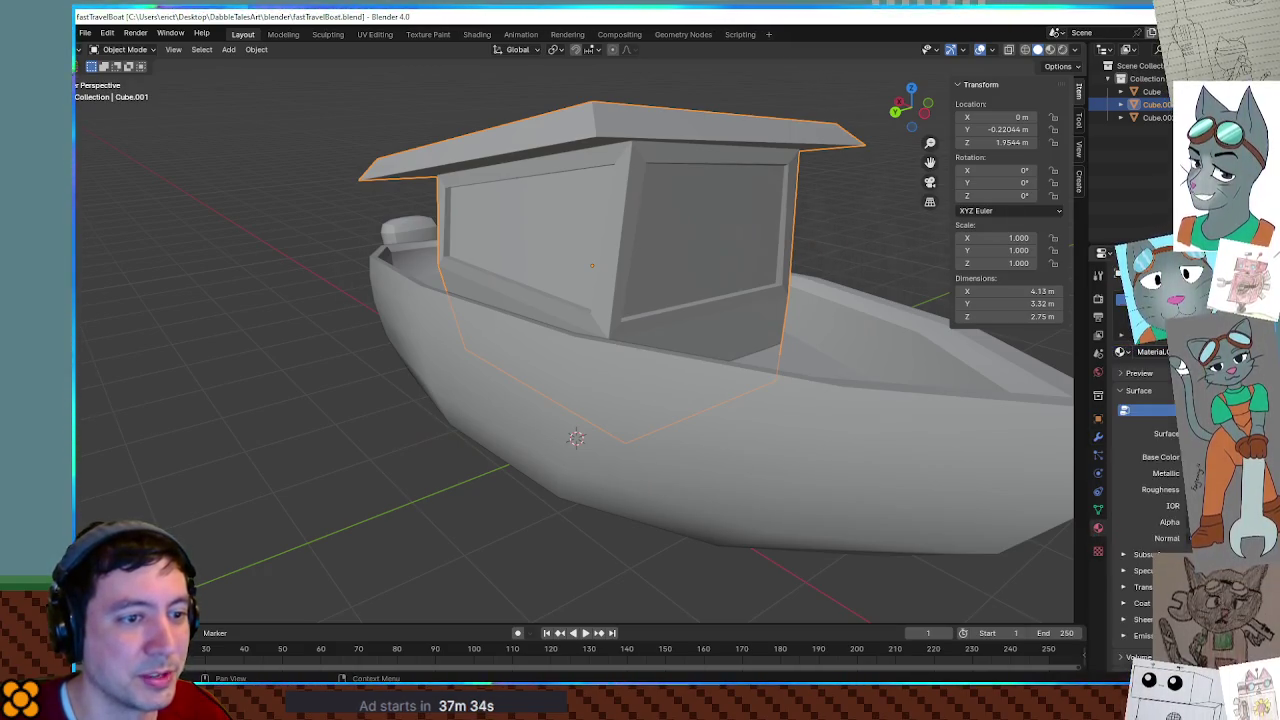
Select the cabin's window faces and give them a new blue material, Material.002.
key(Tab)
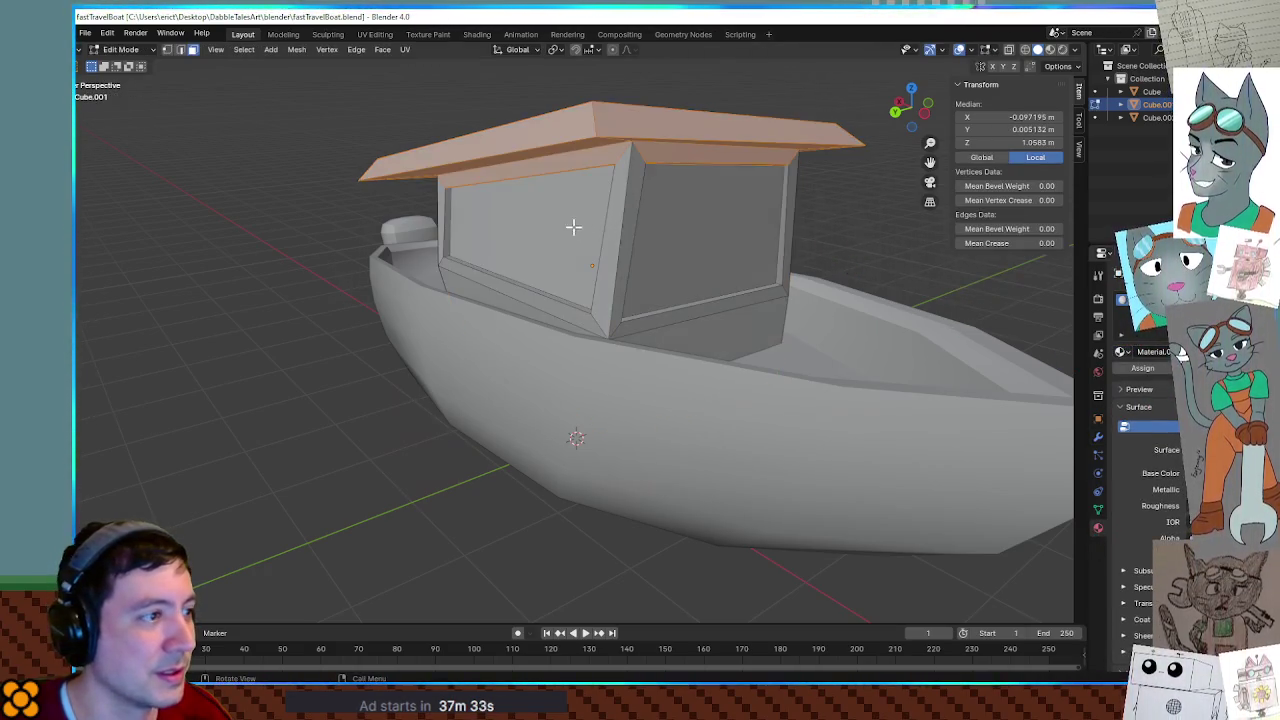
click(555, 221)
click(705, 240)
mouse_move(880, 249)
middle_down()
mouse_move(646, 231)
mouse_move(451, 249)
mouse_move(814, 291)
mouse_move(694, 271)
middle_up()
click(694, 270)
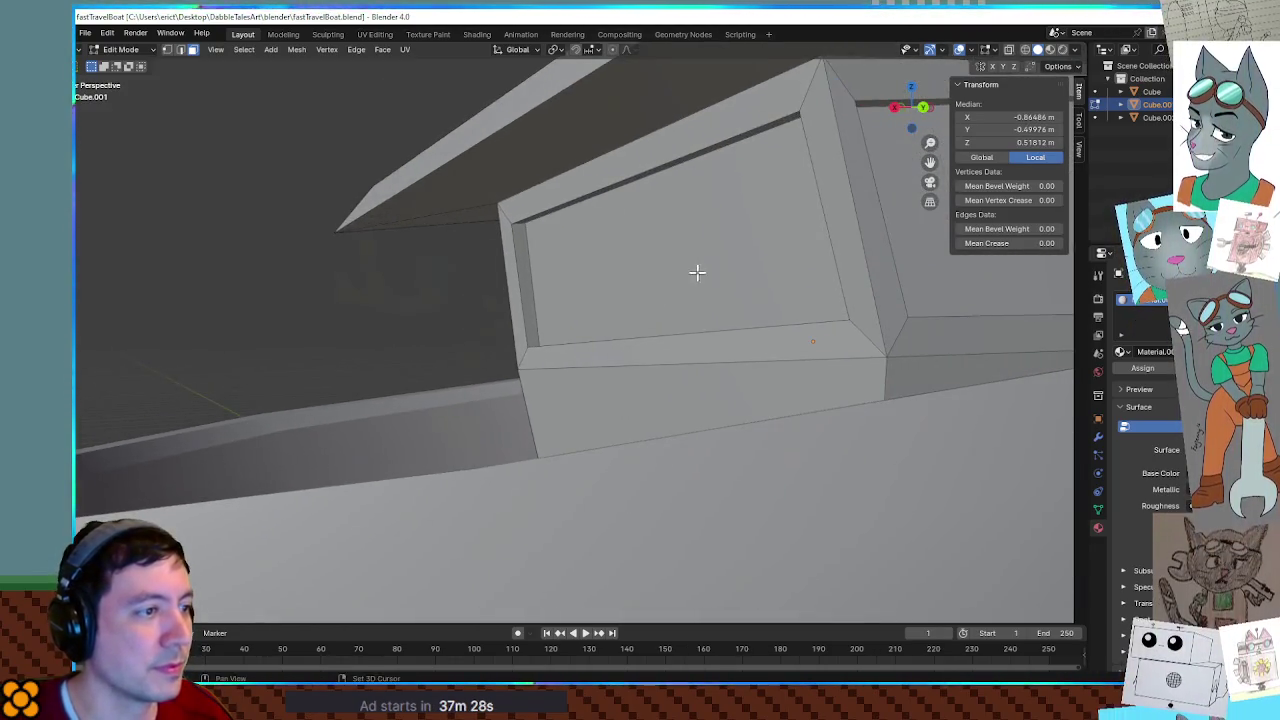
shift+click(949, 263)
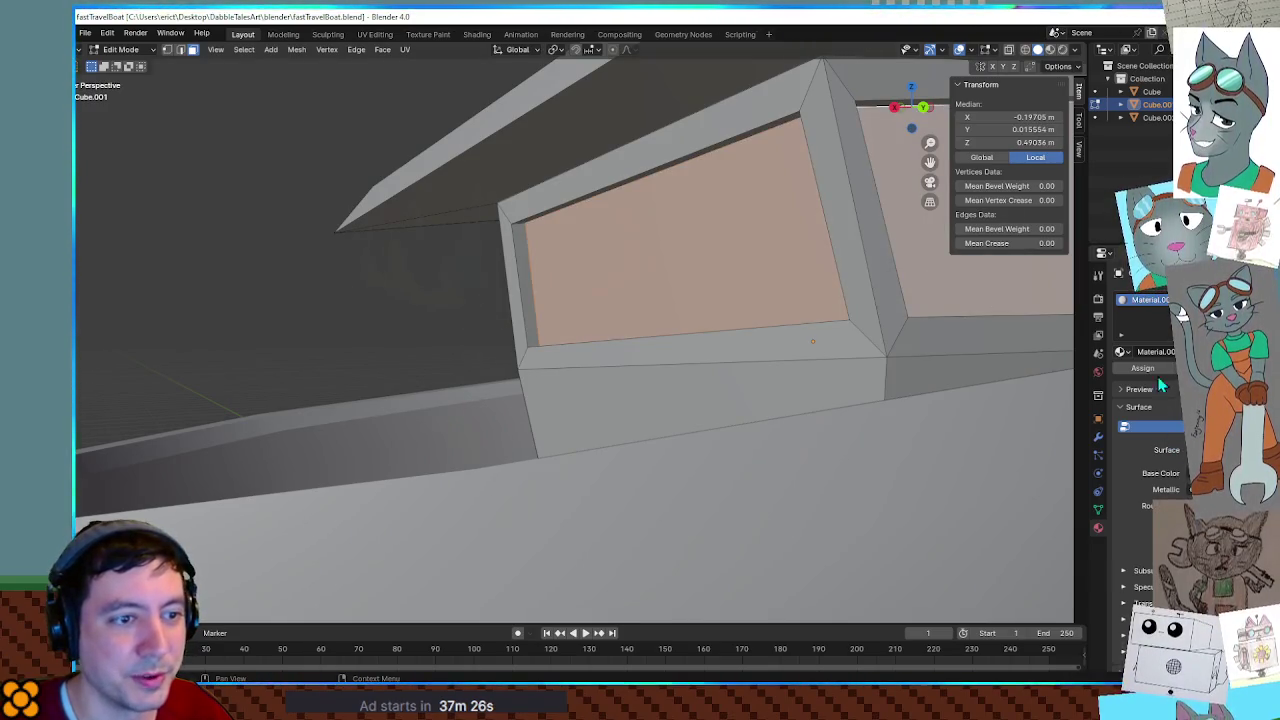
click(1182, 303)
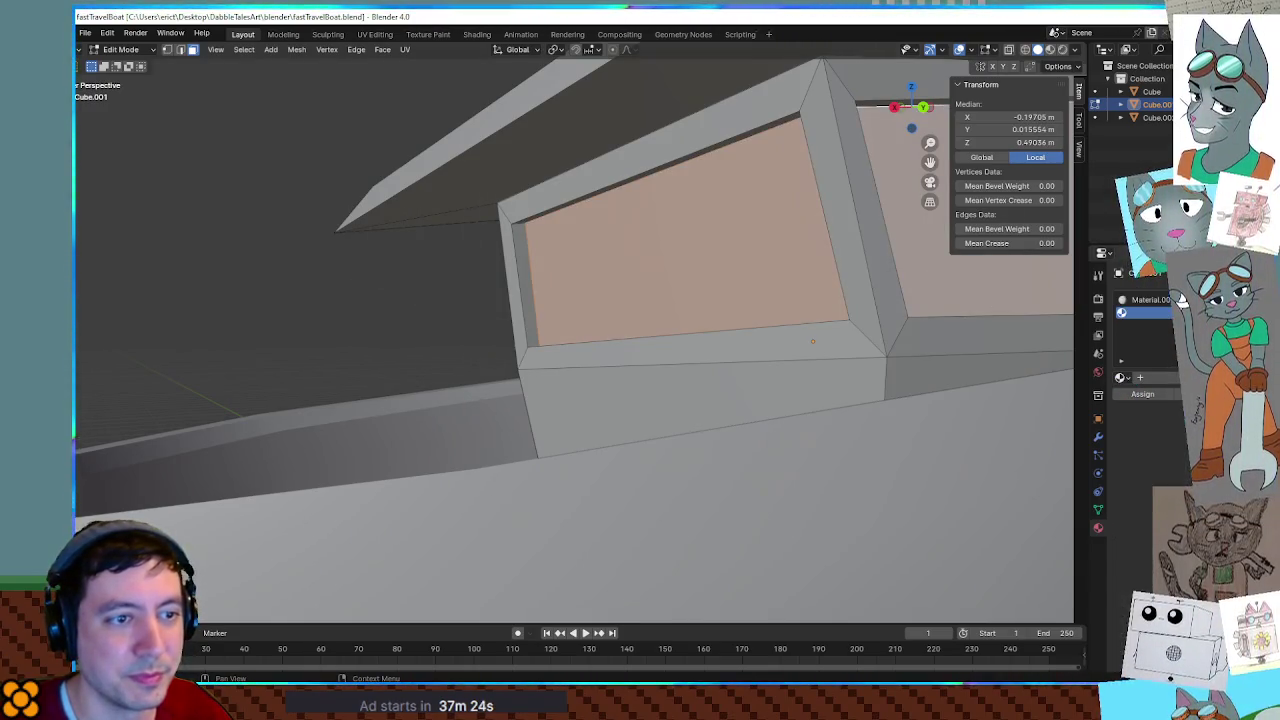
click(1172, 379)
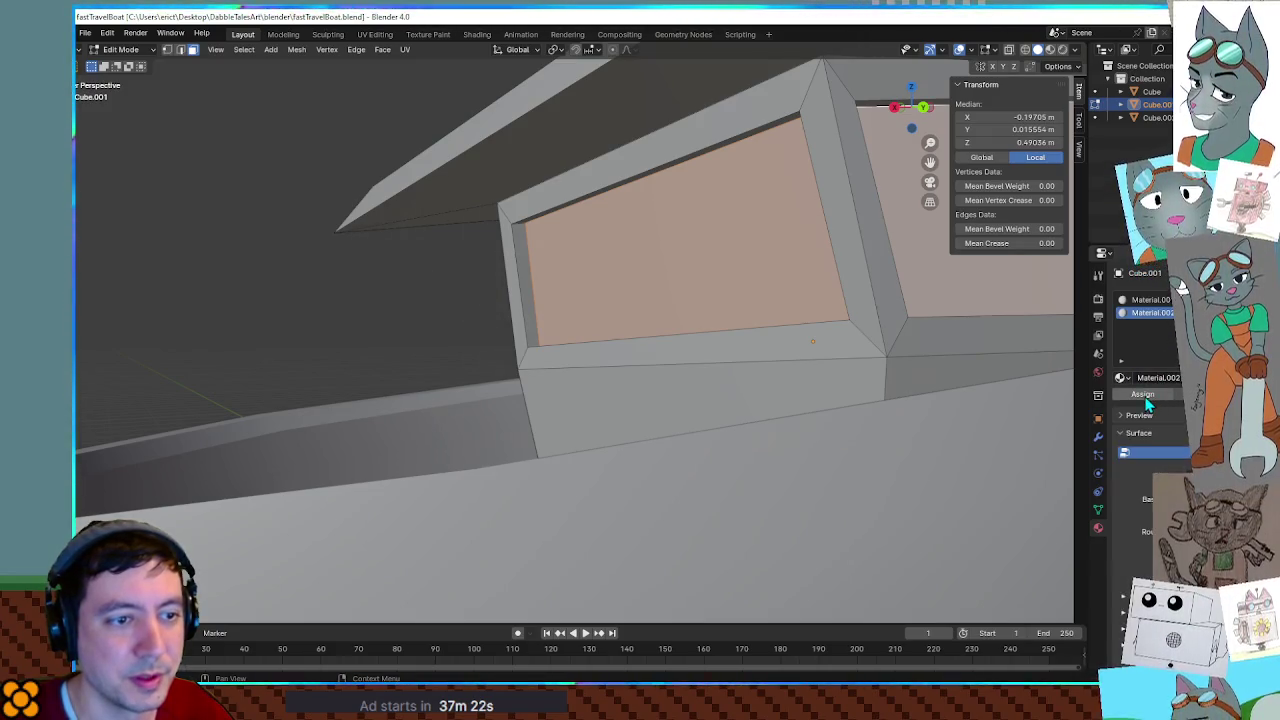
click(1155, 452)
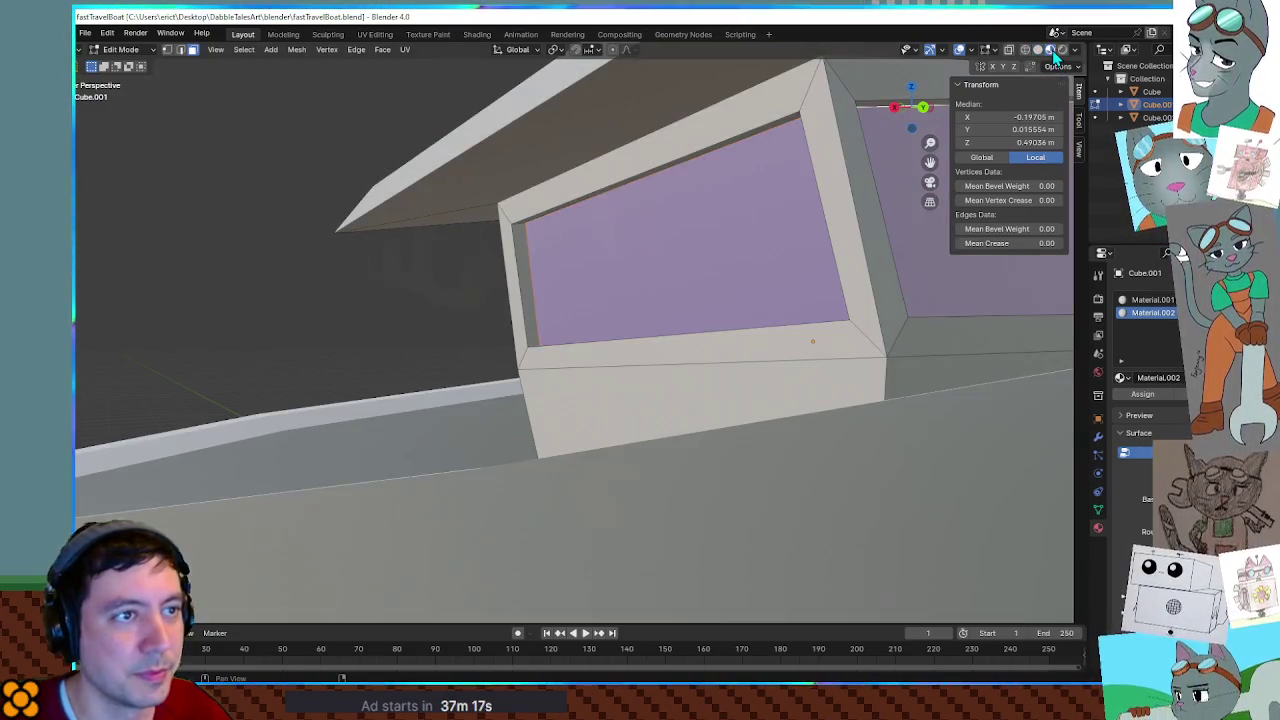
Zoom out, clear the window selection and select the whole cabin roof.
scroll(694, 307, down, 6)
mouse_move(600, 300)
middle_down()
mouse_move(694, 307)
mouse_move(643, 509)
middle_up()
click(694, 307)
scroll(660, 351, down, 2)
scroll(537, 457, up, 2)
mouse_move(537, 457)
middle_down()
mouse_move(823, 368)
mouse_move(874, 337)
mouse_move(674, 377)
mouse_move(586, 368)
mouse_move(725, 345)
mouse_move(663, 306)
mouse_move(681, 237)
mouse_move(694, 331)
mouse_move(594, 329)
mouse_move(620, 209)
mouse_move(657, 177)
mouse_move(797, 189)
mouse_move(714, 263)
mouse_move(652, 262)
middle_up()
key(l)
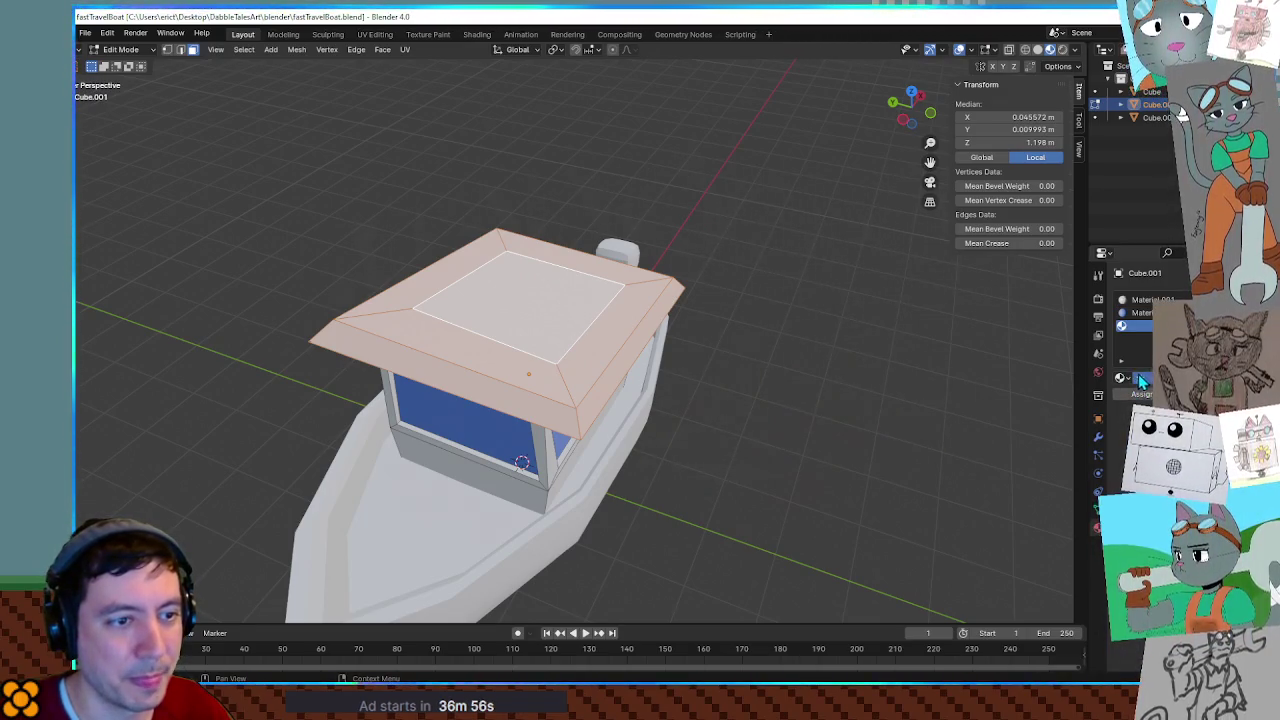
Select the roof's beveled rim loop faces for the purple material.
right_click(915, 312)
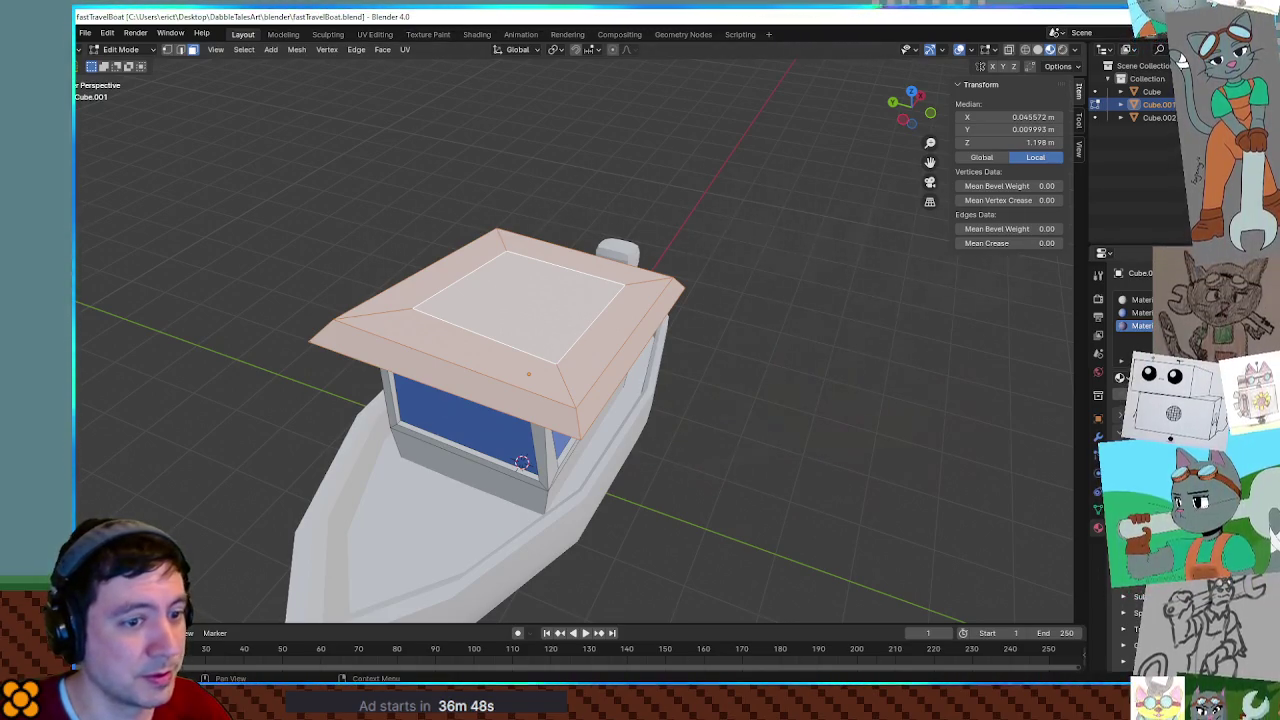
click(840, 332)
key(ctrl+z)
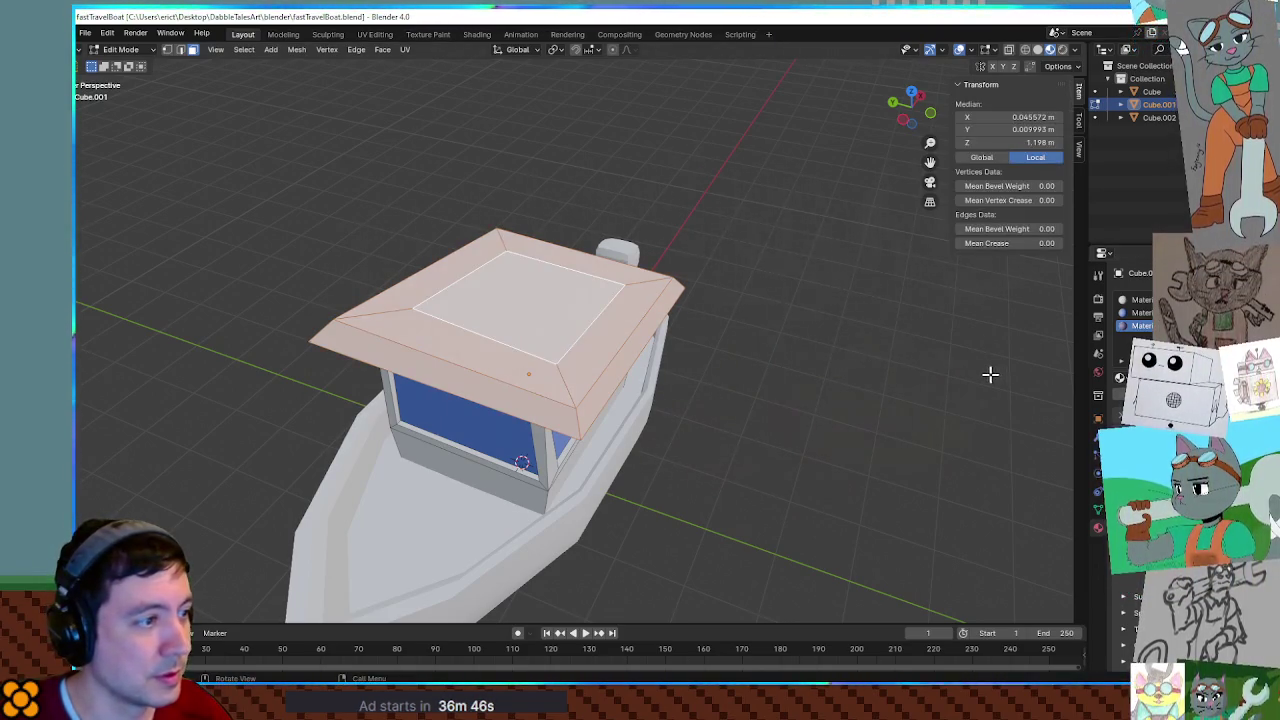
click(854, 374)
mouse_move(854, 374)
middle_down()
mouse_move(814, 406)
mouse_move(871, 351)
mouse_move(866, 362)
middle_up()
alt+click(479, 260)
Review the purple roof from several angles, then select the hull in Object Mode.
mouse_move(486, 277)
middle_down()
mouse_move(609, 337)
mouse_move(831, 351)
mouse_move(760, 400)
middle_up()
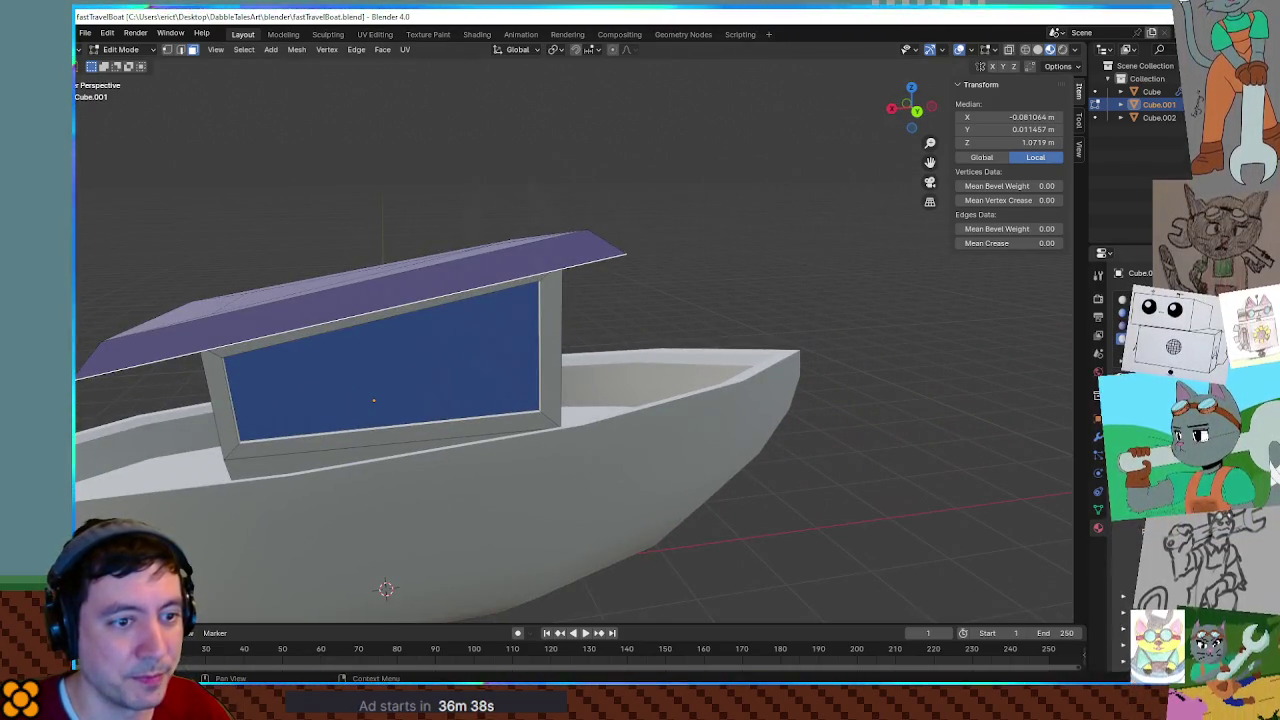
mouse_move(837, 346)
middle_down()
mouse_move(786, 300)
mouse_move(814, 346)
mouse_move(758, 375)
middle_up()
click(846, 314)
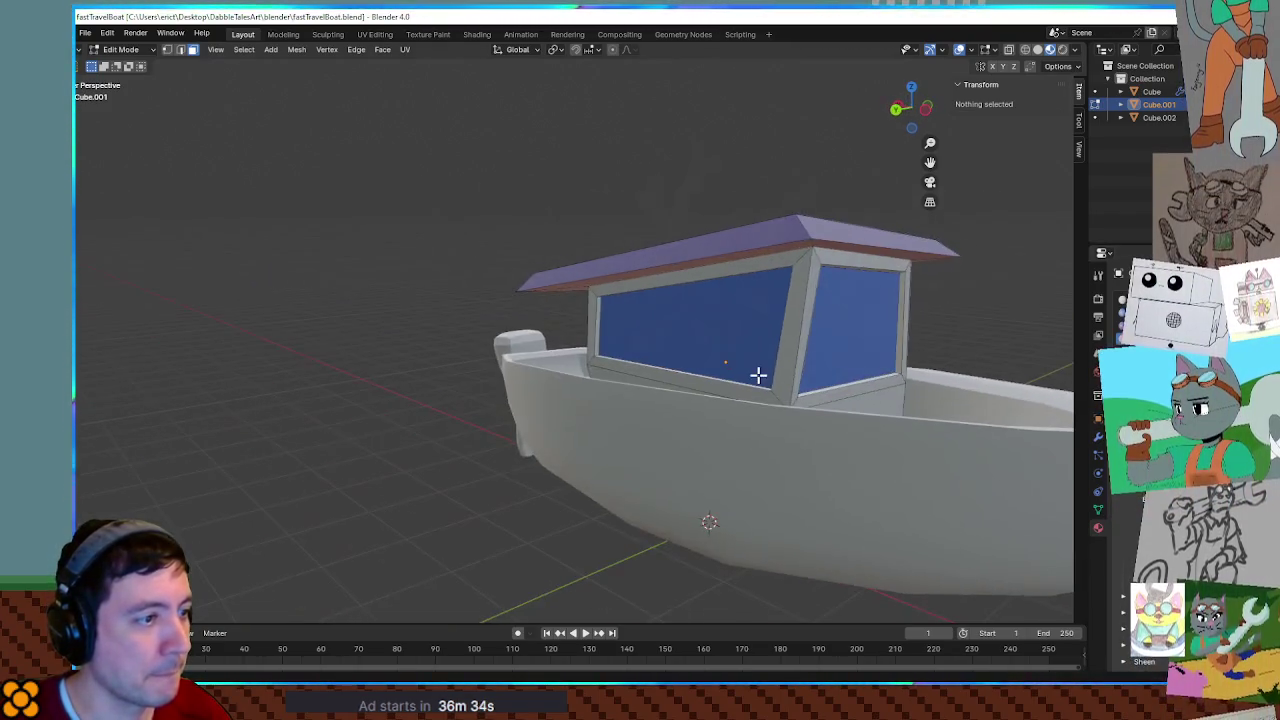
mouse_move(826, 276)
middle_down()
mouse_move(880, 357)
mouse_move(923, 346)
mouse_move(806, 394)
mouse_move(729, 307)
middle_up()
mouse_move(930, 325)
middle_down()
mouse_move(891, 320)
mouse_move(778, 358)
middle_up()
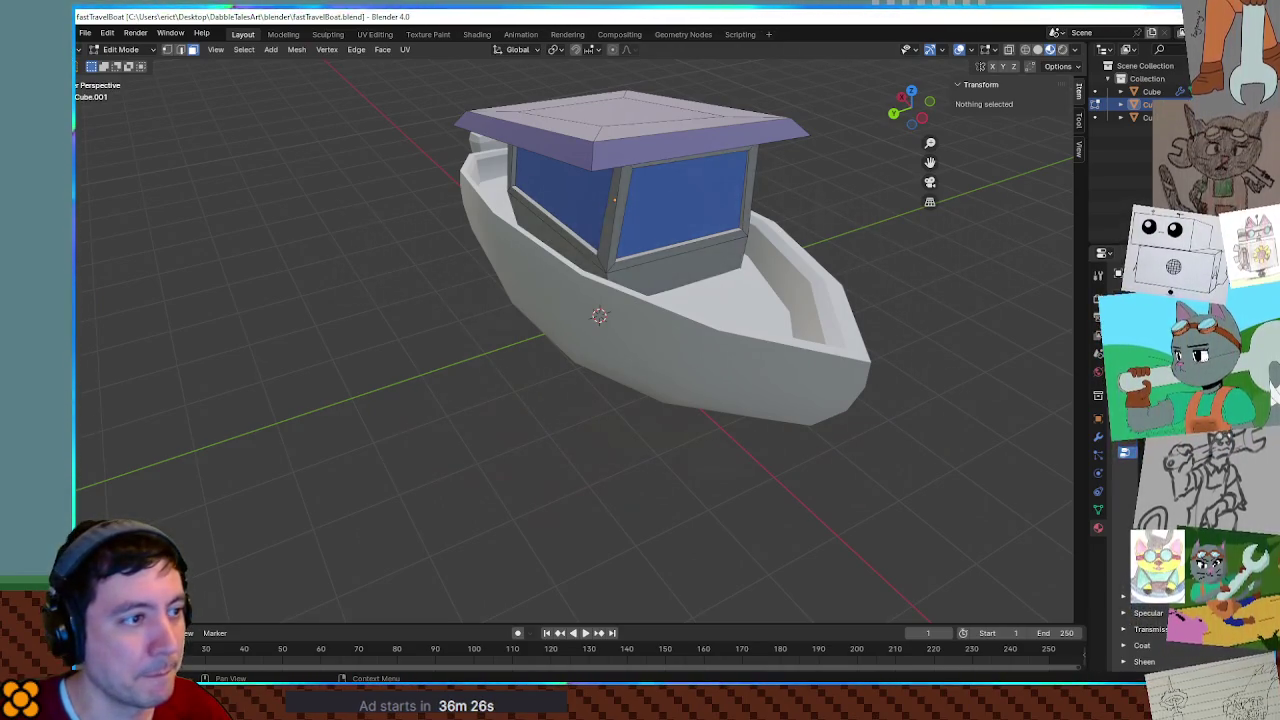
mouse_move(787, 316)
middle_down()
mouse_move(843, 420)
mouse_move(823, 343)
mouse_move(789, 337)
mouse_move(889, 337)
mouse_move(641, 360)
mouse_move(786, 360)
mouse_move(629, 363)
middle_up()
key(Tab)
click(645, 358)
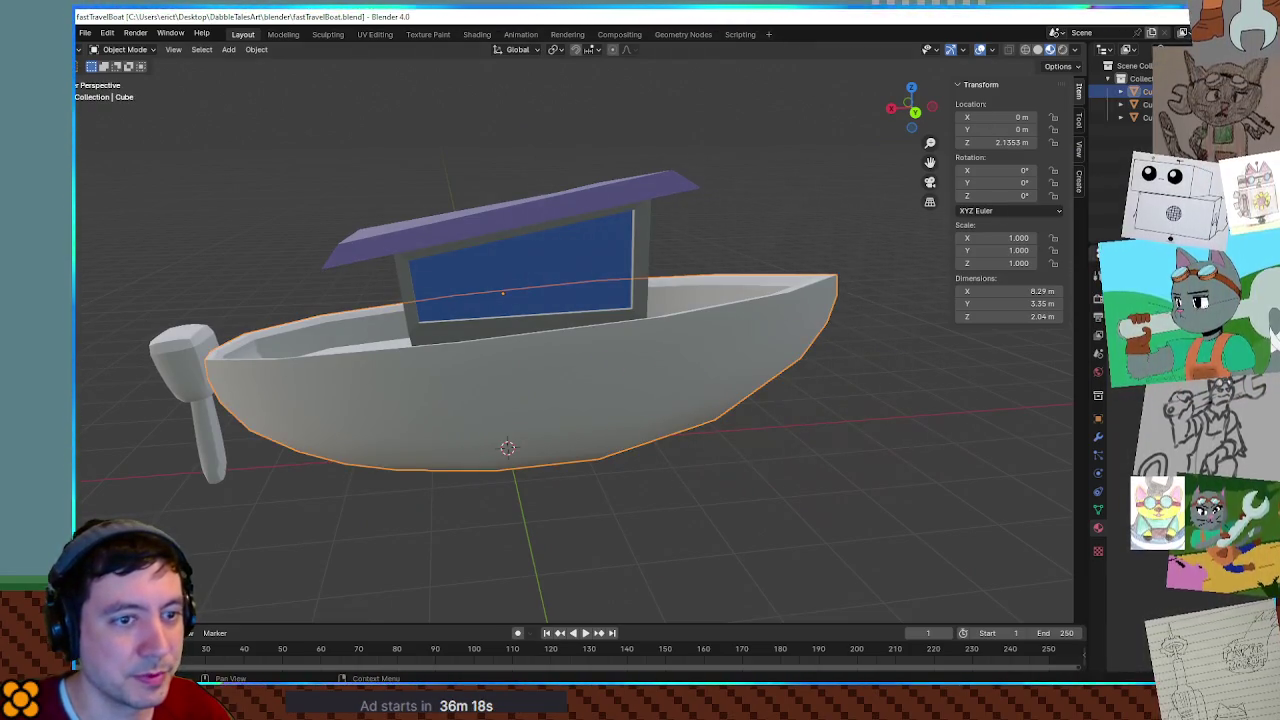
mouse_move(900, 360)
middle_down()
mouse_move(923, 320)
mouse_move(965, 337)
middle_up()
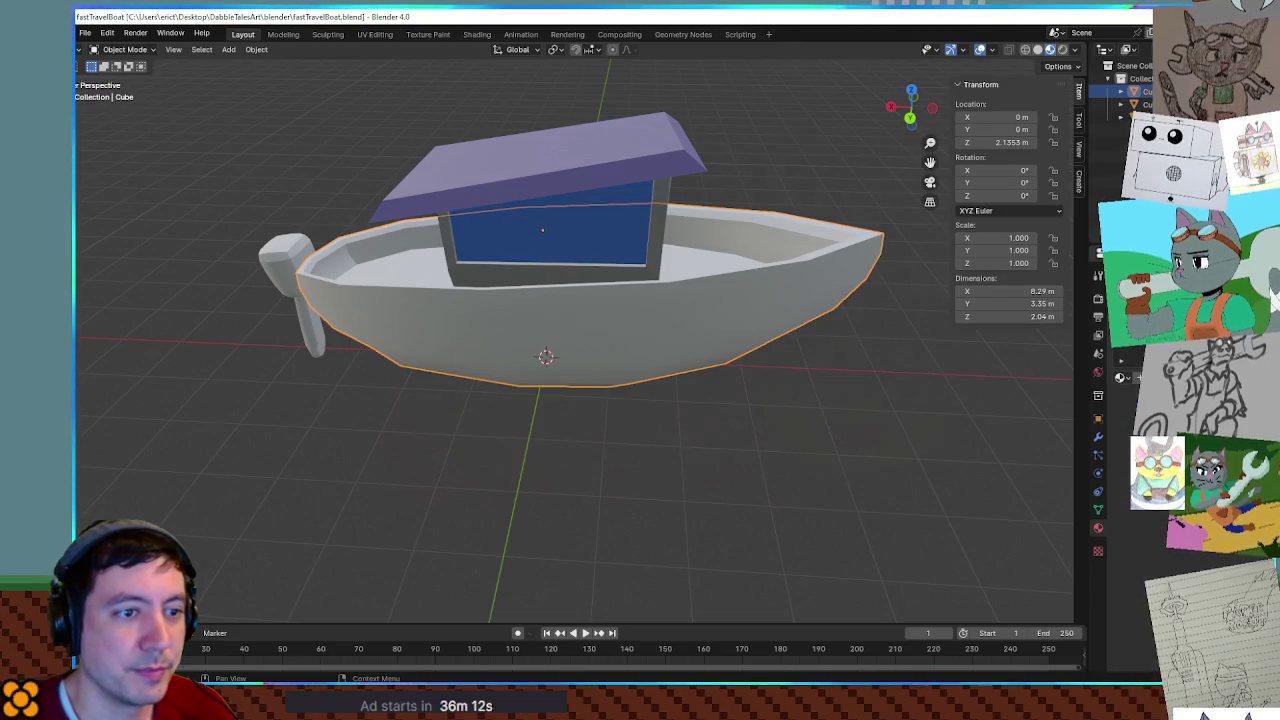
Enter Edit Mode on the hull and select strips of its side and rim faces.
middle_drag(965, 337, 751, 274)
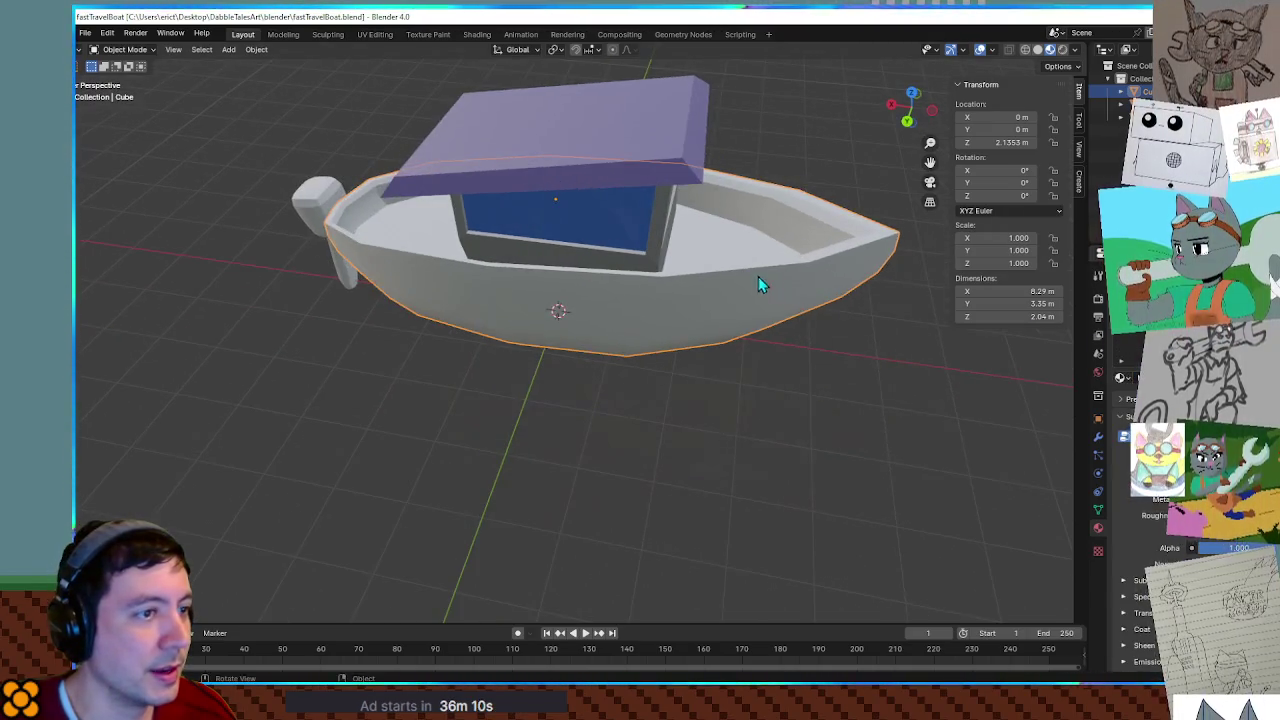
key(Tab)
alt+click(762, 214)
mouse_move(765, 211)
middle_down()
mouse_move(843, 206)
mouse_move(774, 216)
middle_up()
scroll(600, 265, up, 2)
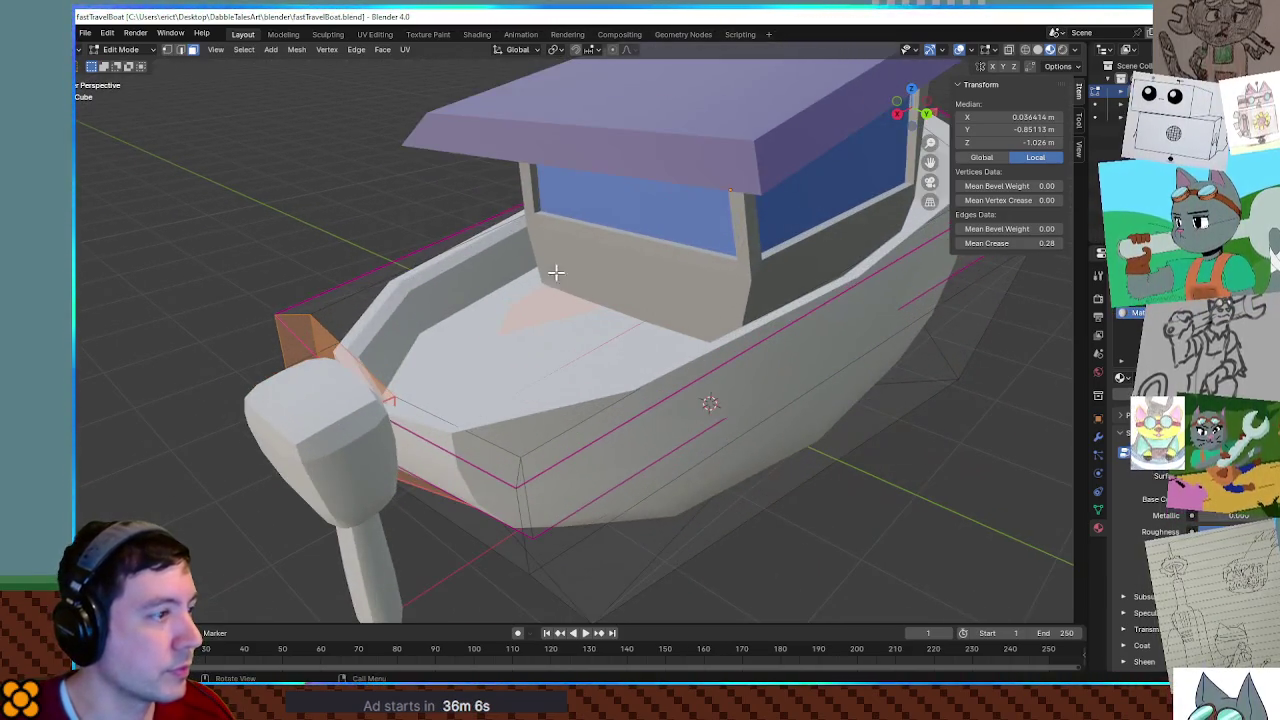
middle_drag(563, 271, 519, 295)
alt+shift+click(404, 311)
alt+shift+click(374, 326)
alt+shift+click(380, 333)
scroll(350, 290, down, 2)
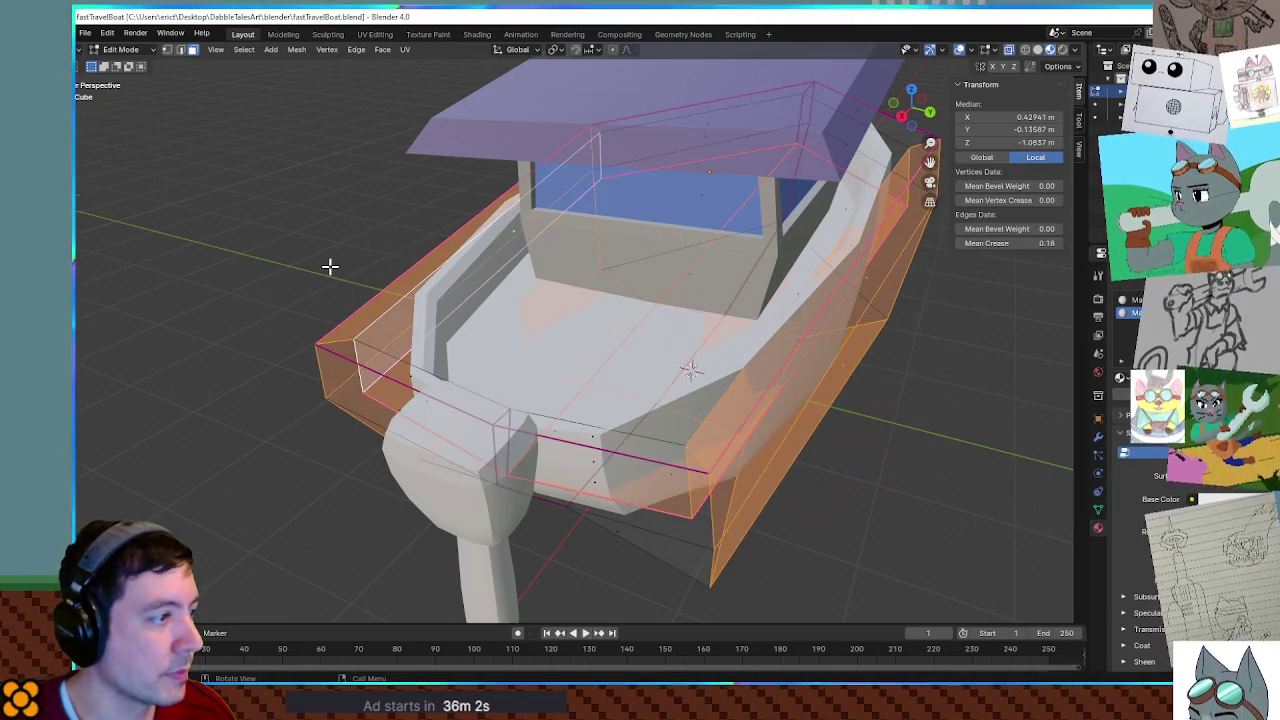
key(alt+a)
mouse_move(521, 252)
middle_down()
mouse_move(466, 217)
mouse_move(438, 238)
mouse_move(626, 256)
mouse_move(617, 240)
mouse_move(697, 267)
mouse_move(608, 351)
middle_up()
alt+click(540, 243)
key(Tab)
key(Tab)
Re-enter the hull mesh, select its rim and side face loops, then the whole hull.
shift+click(450, 382)
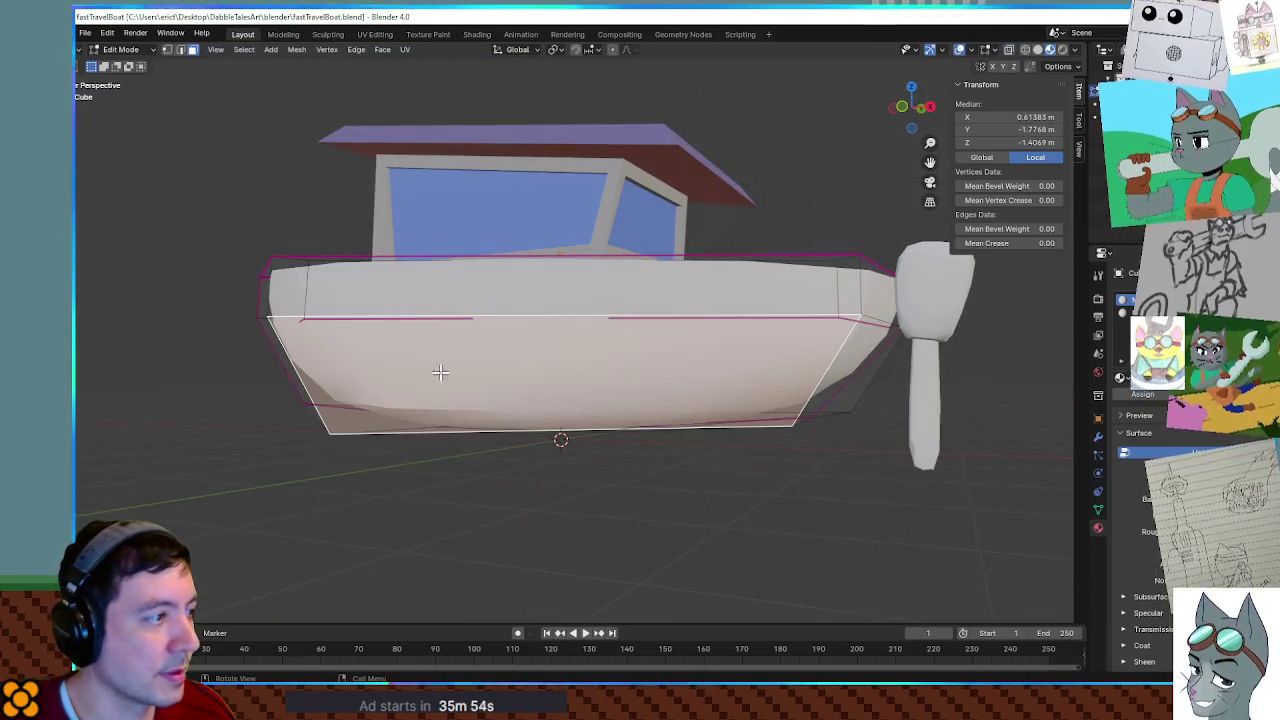
middle_drag(312, 300, 469, 377)
scroll(370, 330, down, 3)
alt+click(390, 335)
alt+shift+click(414, 355)
alt+shift+click(462, 377)
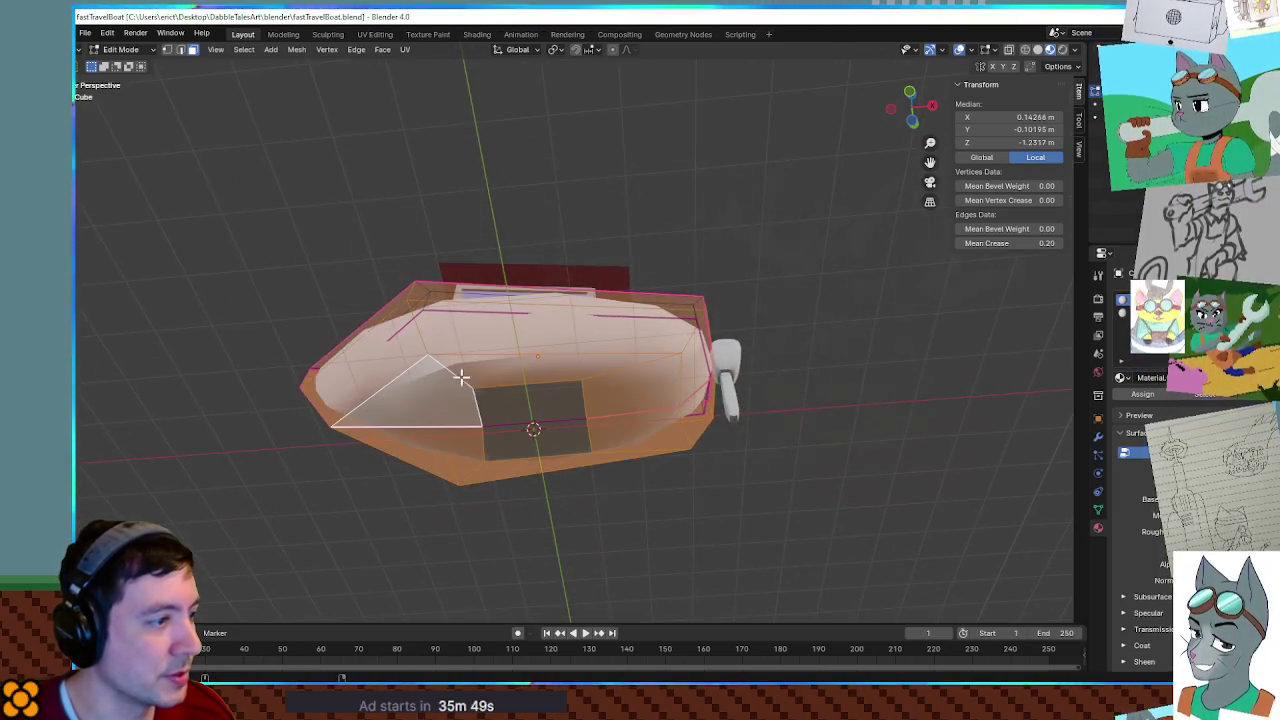
alt+shift+click(524, 395)
mouse_move(527, 385)
middle_down()
mouse_move(606, 417)
mouse_move(651, 497)
mouse_move(742, 413)
mouse_move(748, 454)
mouse_move(551, 385)
middle_up()
click(742, 413)
alt+click(494, 313)
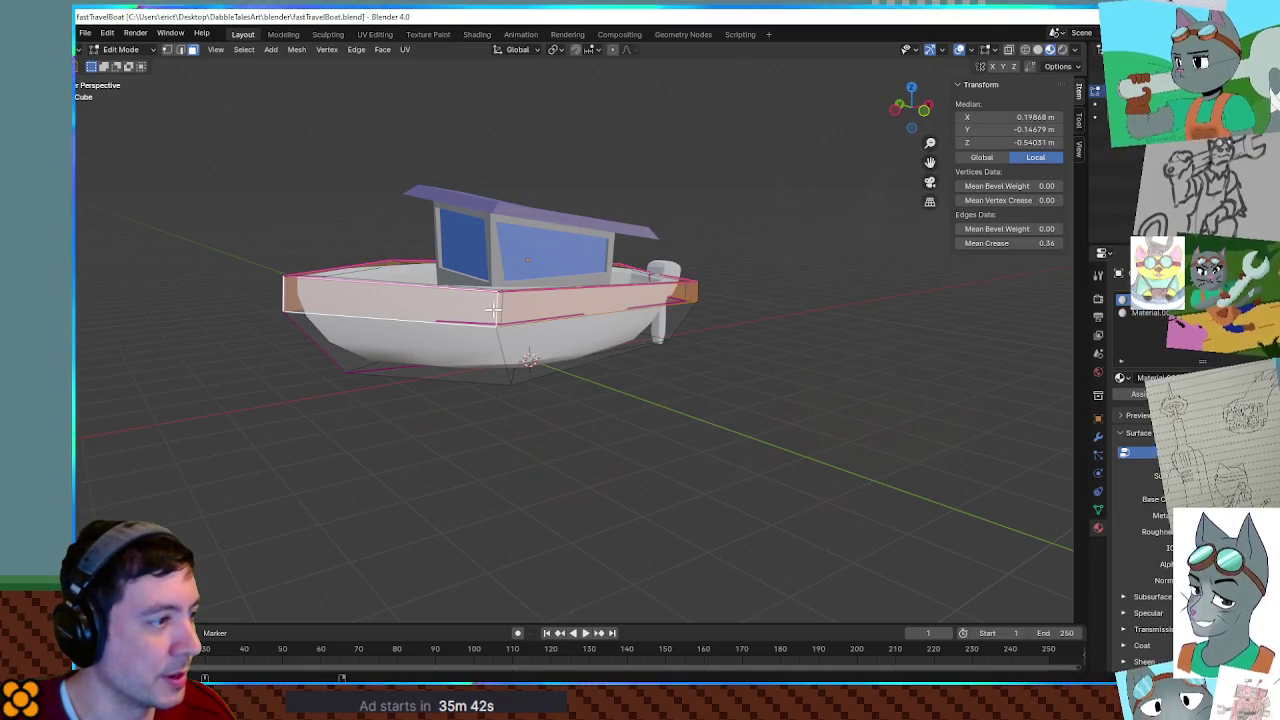
key(a)
Pick several faces on the hull's underside, then deselect everything.
middle_drag(499, 342, 531, 323)
shift+click(531, 428)
shift+click(530, 510)
shift+click(562, 490)
shift+click(634, 543)
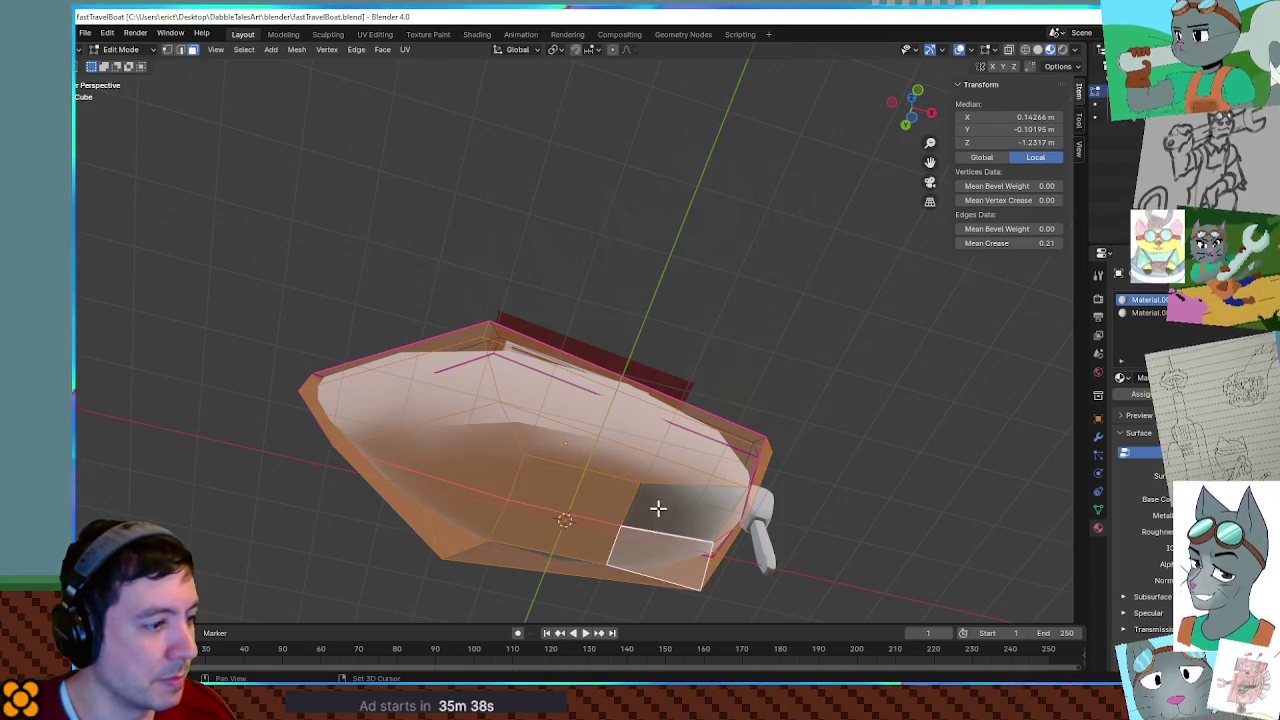
shift+click(658, 512)
middle_drag(628, 537, 794, 471)
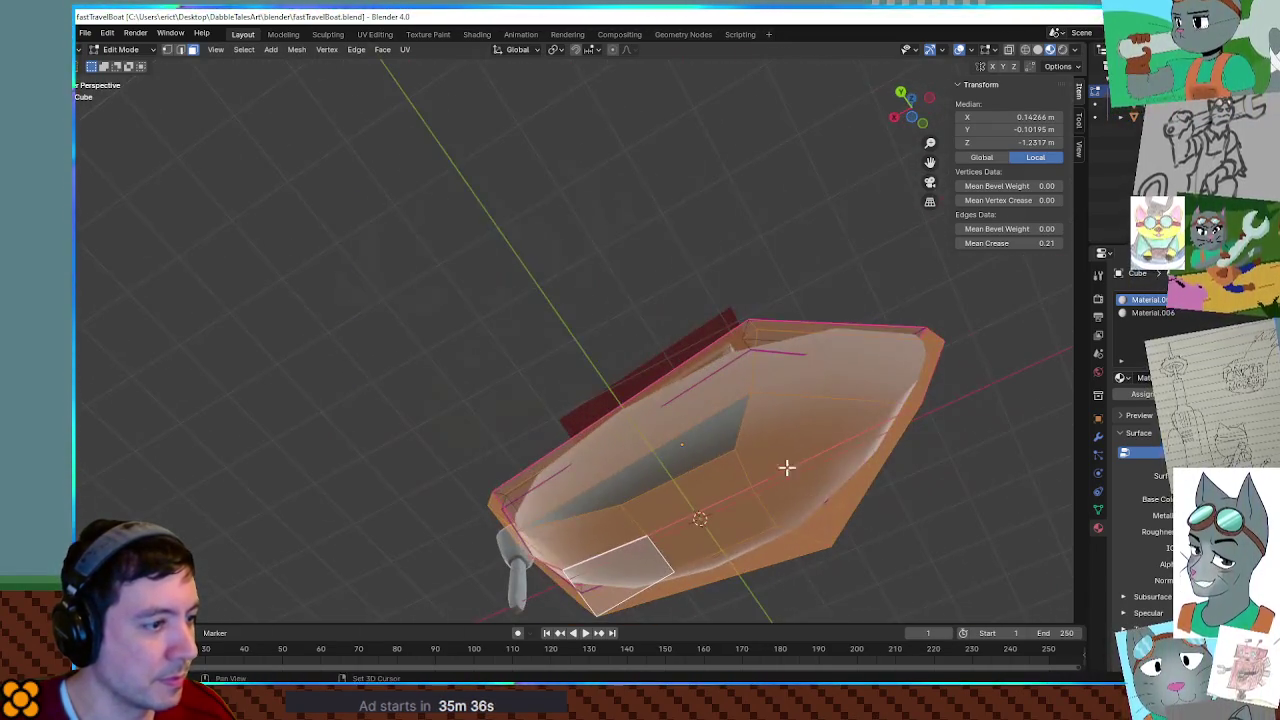
shift+click(707, 444)
mouse_move(707, 444)
middle_down()
mouse_move(689, 389)
mouse_move(714, 380)
middle_up()
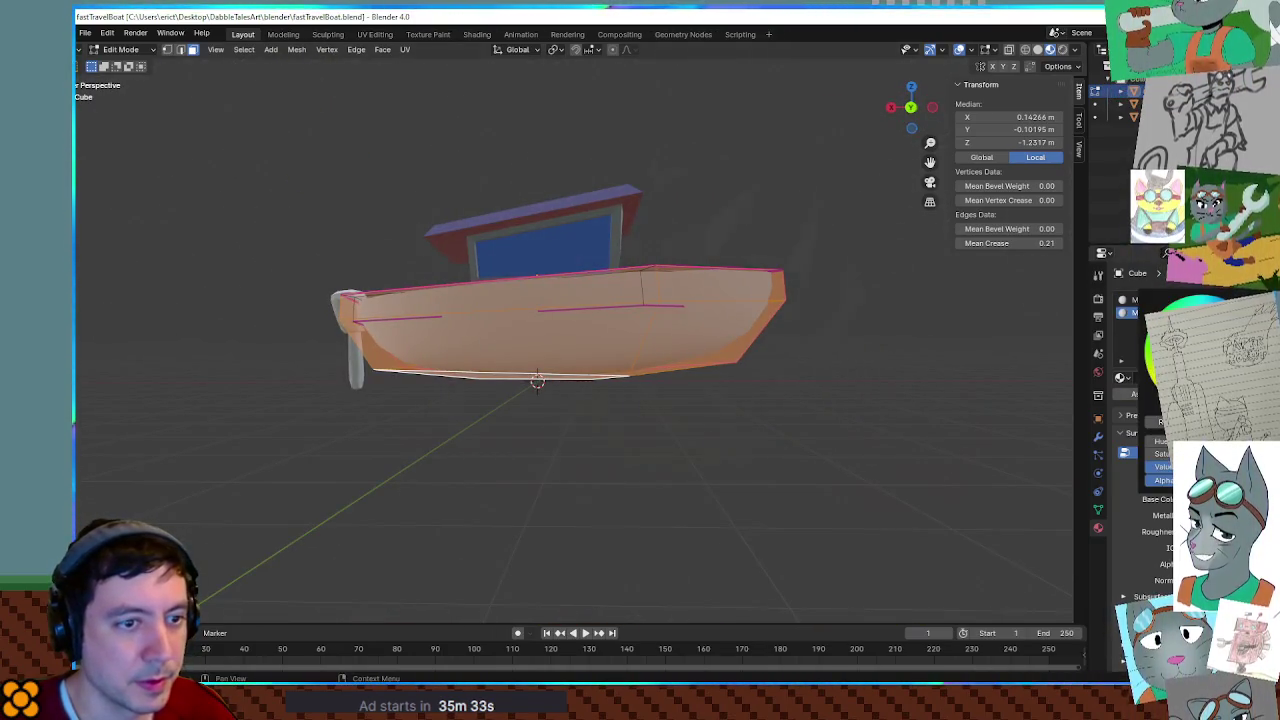
mouse_move(900, 420)
middle_down()
mouse_move(949, 426)
mouse_move(923, 369)
mouse_move(798, 391)
mouse_move(700, 277)
mouse_move(783, 360)
mouse_move(903, 389)
mouse_move(920, 366)
mouse_move(566, 391)
mouse_move(674, 363)
mouse_move(696, 435)
mouse_move(648, 383)
middle_up()
key(alt+a)
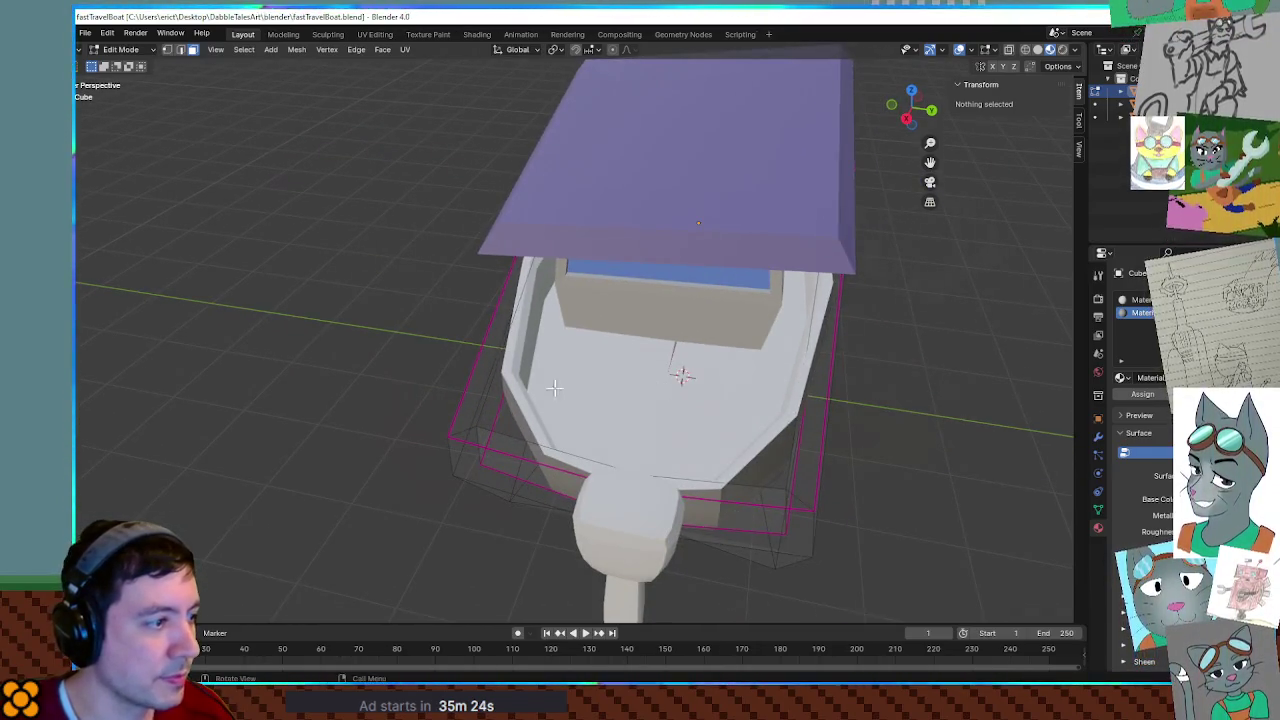
Select the boat's whole top gunwale edge loop.
click(479, 368)
middle_drag(486, 366, 466, 383)
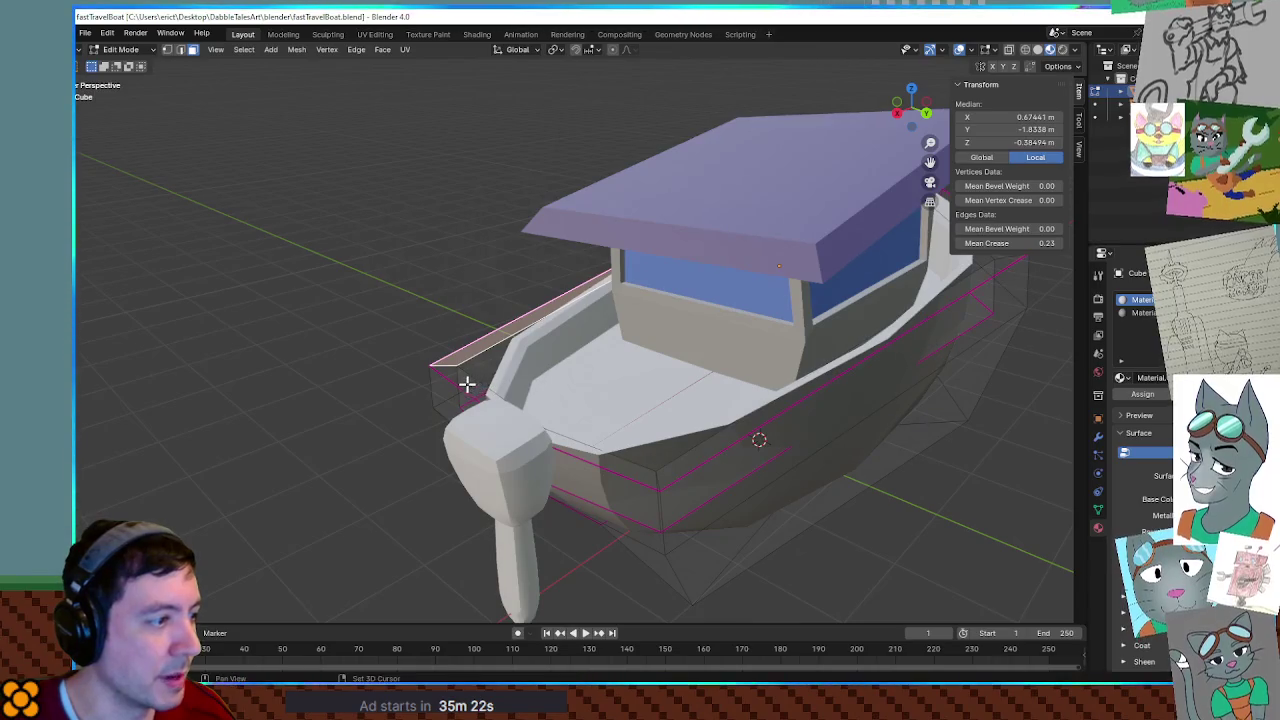
alt+click(657, 480)
middle_drag(660, 481, 757, 431)
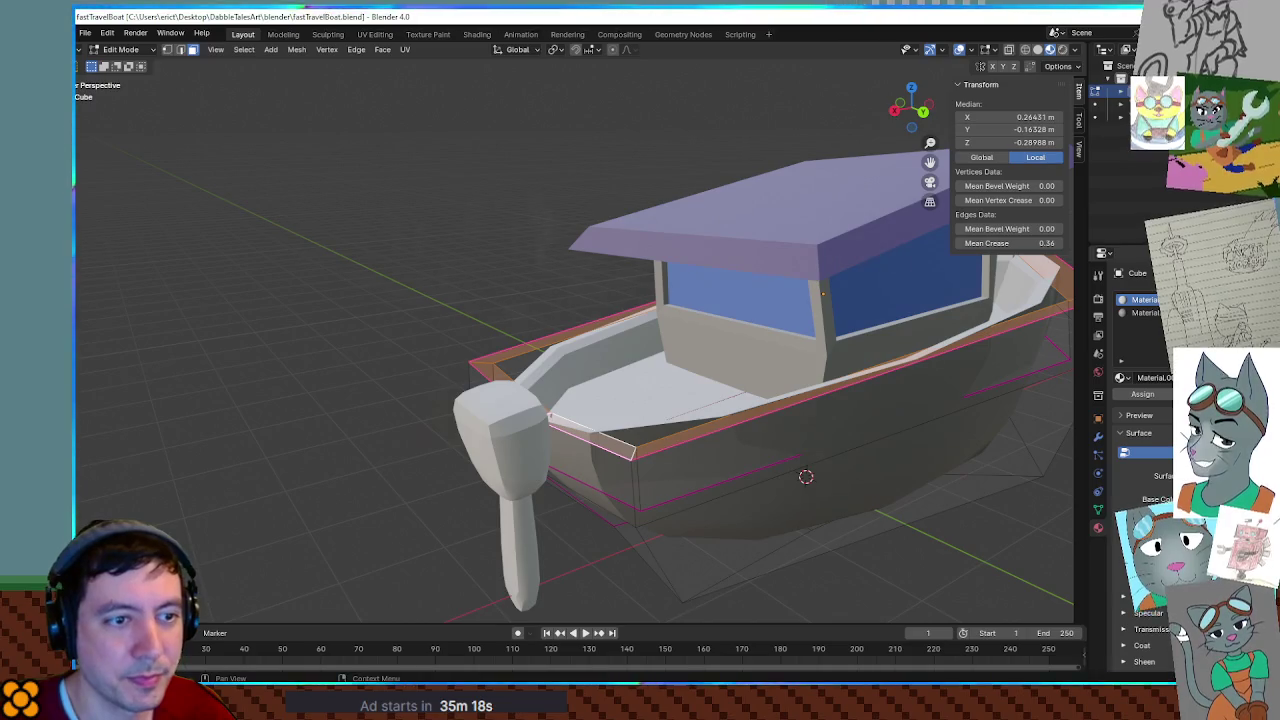
Give the rim a new lavender purple material in a third slot, matching the cabin roof.
click(1258, 300)
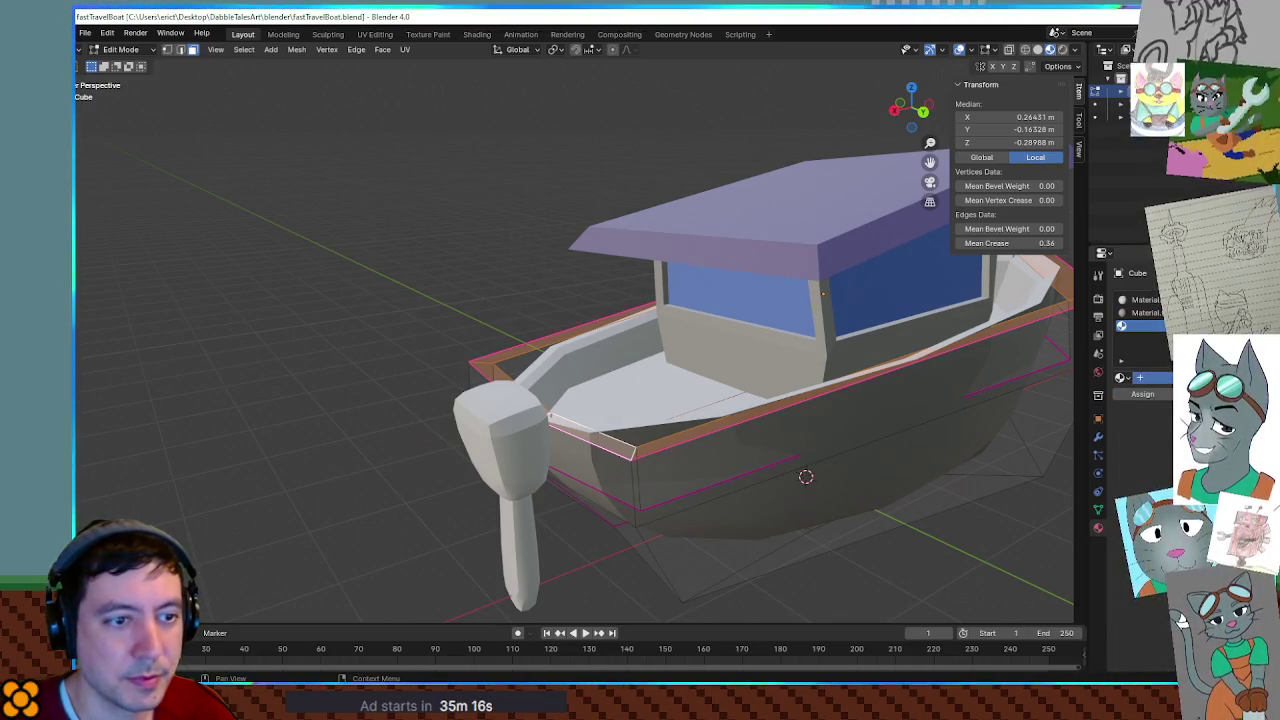
click(1139, 377)
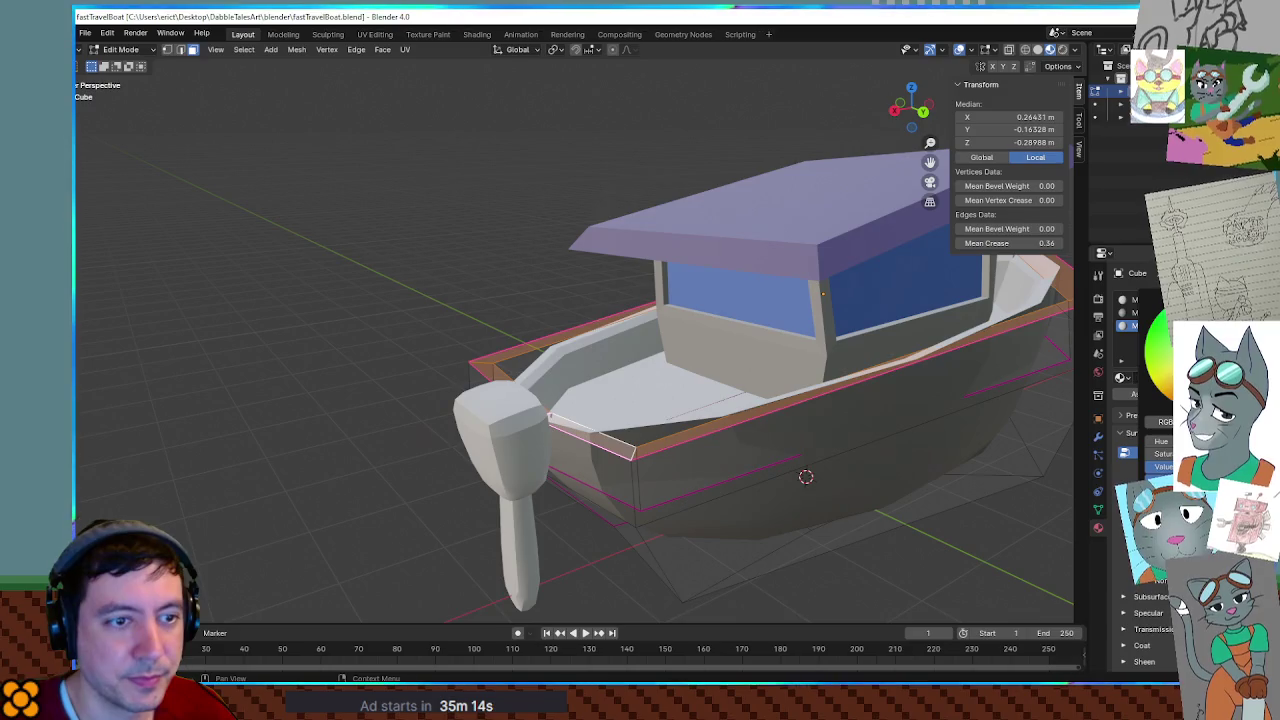
drag(1160, 441, 1200, 441)
click(916, 564)
mouse_move(916, 564)
middle_down()
mouse_move(906, 517)
mouse_move(986, 514)
mouse_move(857, 501)
mouse_move(923, 486)
mouse_move(249, 474)
mouse_move(740, 431)
mouse_move(549, 374)
mouse_move(612, 380)
mouse_move(614, 306)
middle_up()
key(Tab)
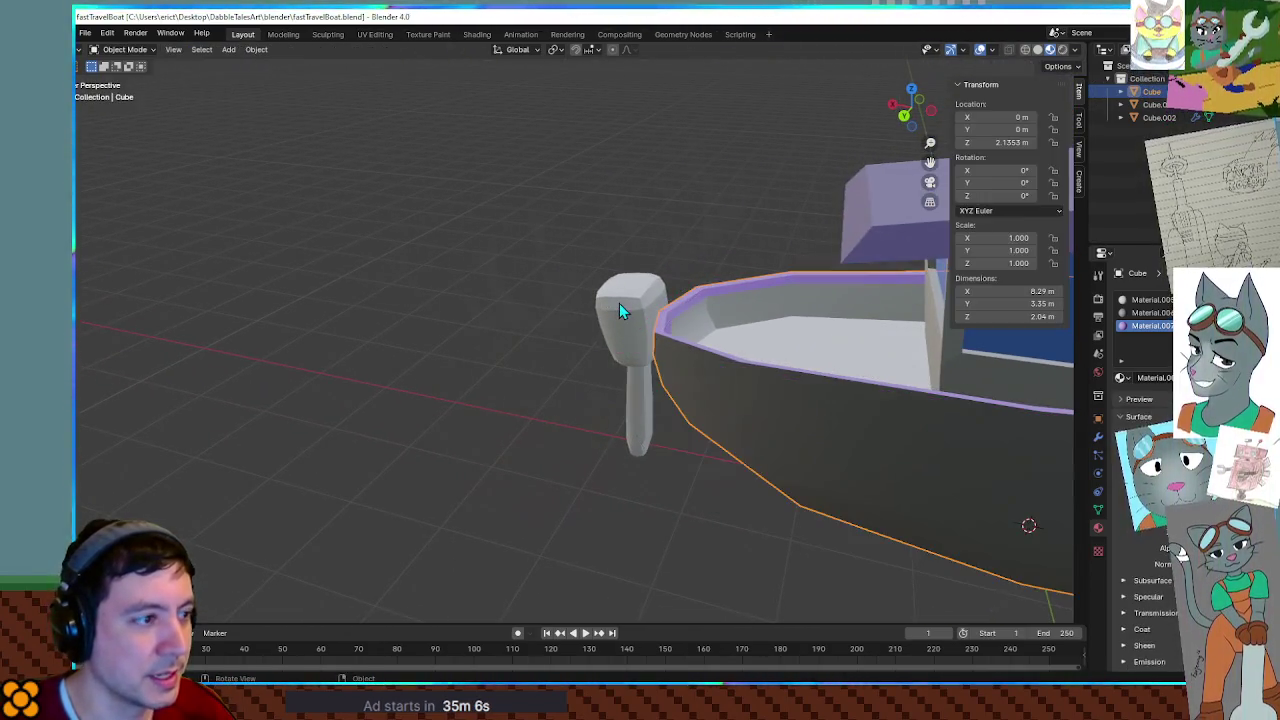
Give the outboard motor a new material with a dark grey base colour.
click(624, 315)
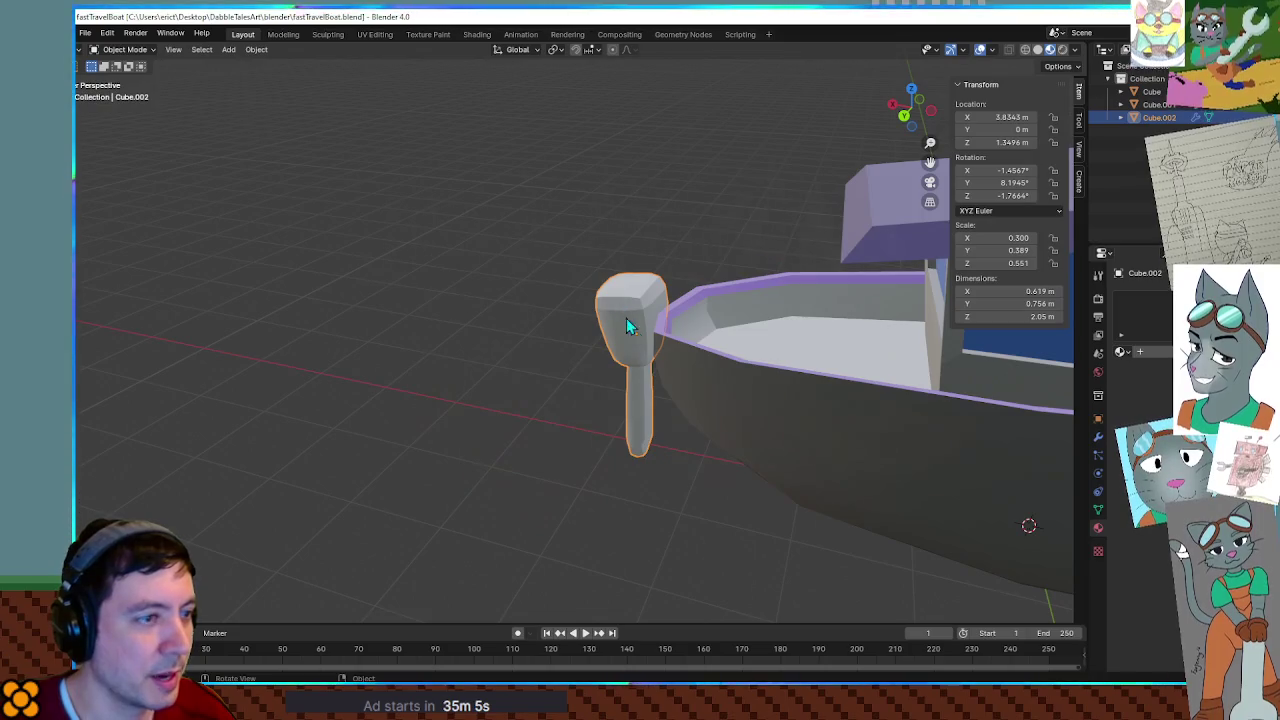
click(1150, 353)
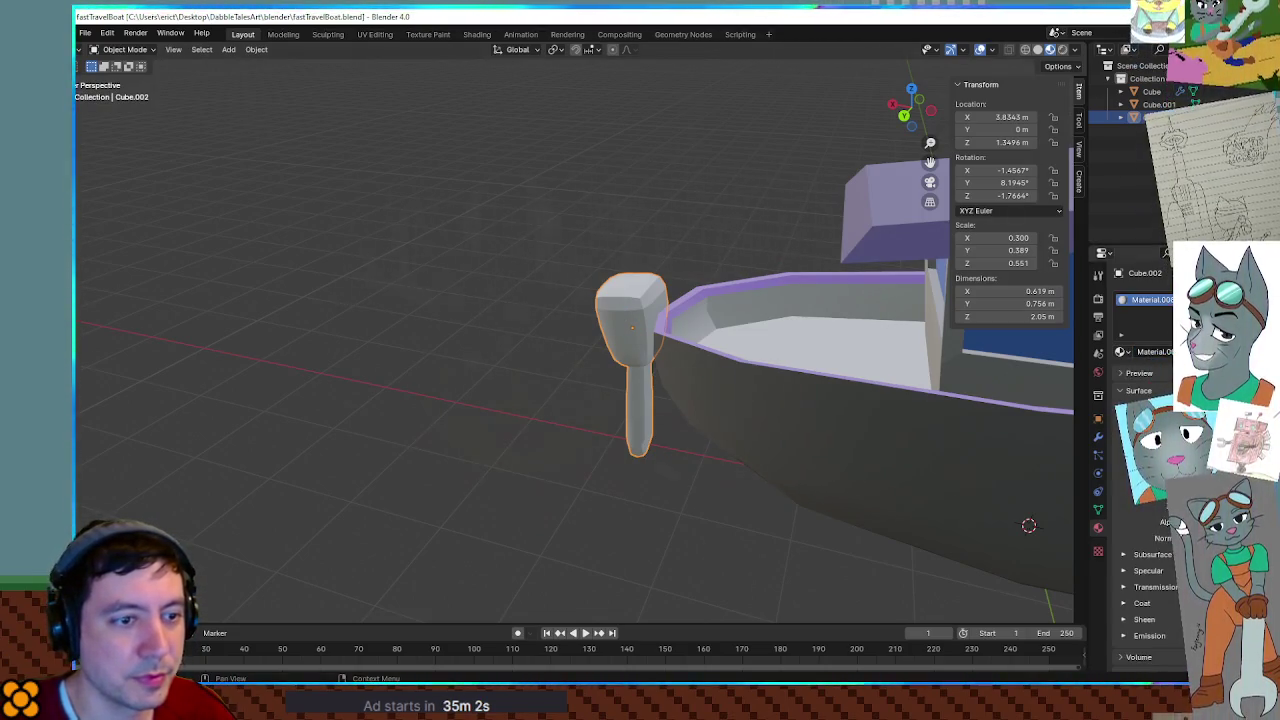
drag(1140, 425, 1128, 425)
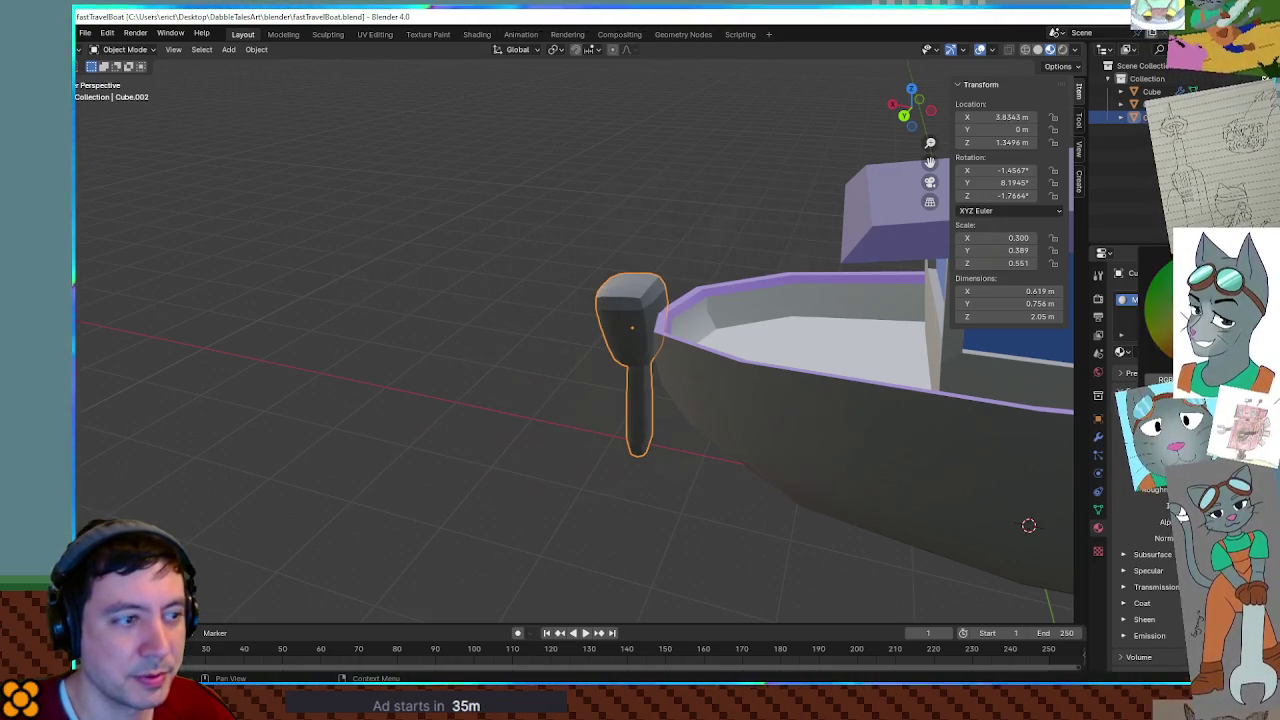
Deselect the motor mesh in Edit Mode, view the boat in three-quarter view, then return to Godot.
key(Tab)
mouse_move(583, 231)
middle_down()
mouse_move(808, 280)
mouse_move(686, 280)
mouse_move(847, 274)
middle_up()
key(alt+a)
scroll(847, 274, up, 3)
scroll(847, 274, down, 3)
mouse_move(606, 249)
middle_down()
mouse_move(734, 263)
mouse_move(634, 265)
middle_up()
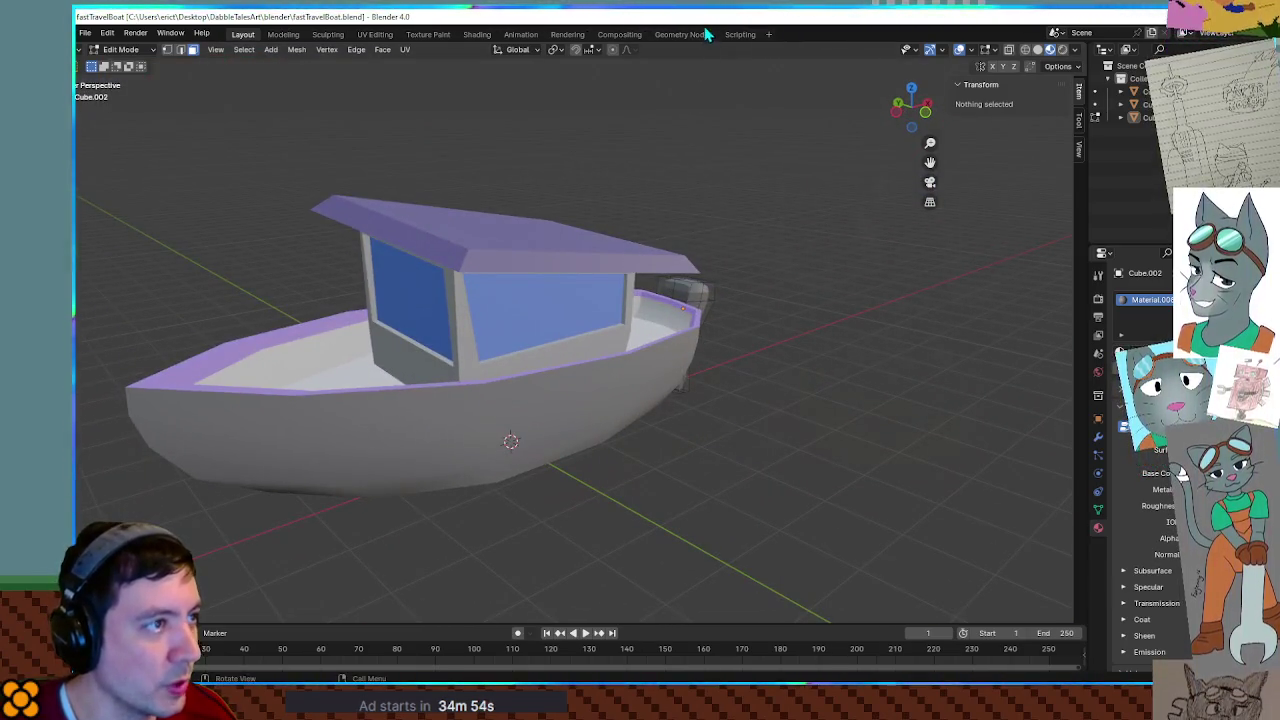
key(alt+Tab)
scroll(680, 375, up, 2)
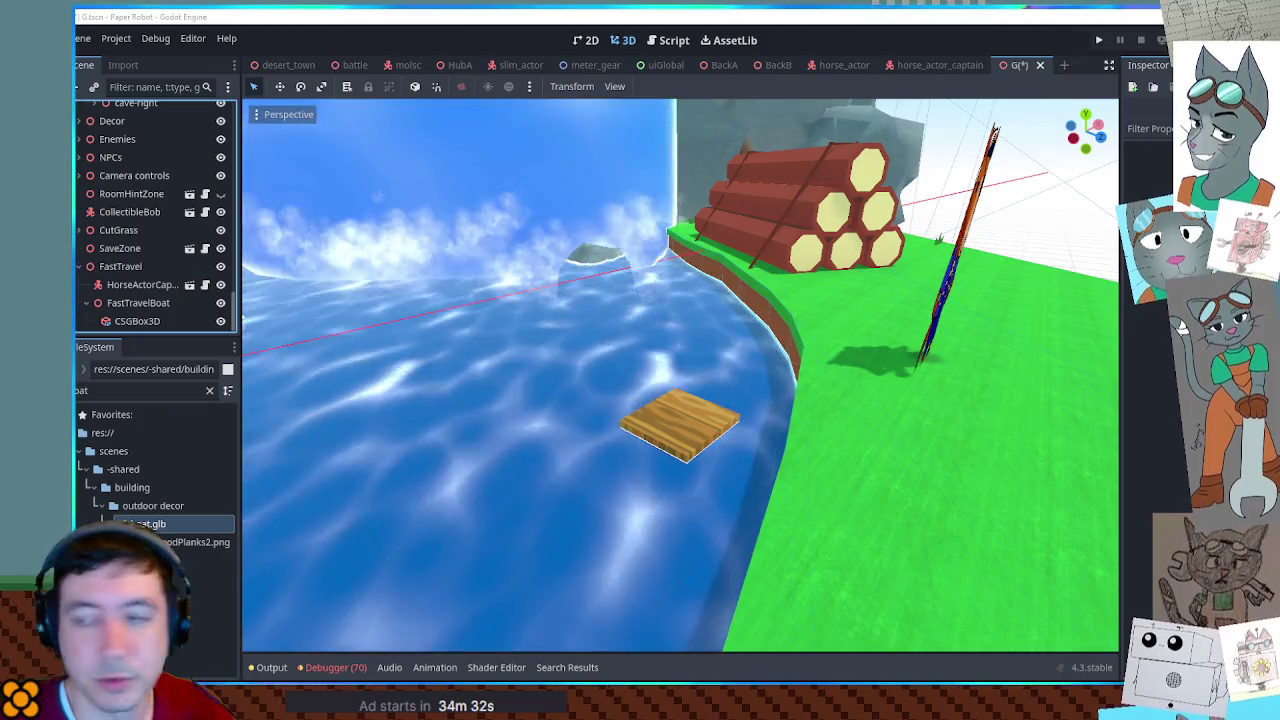
Clear the FileSystem filter, expand entities, and open the mechanisms folder's context menu.
click(209, 390)
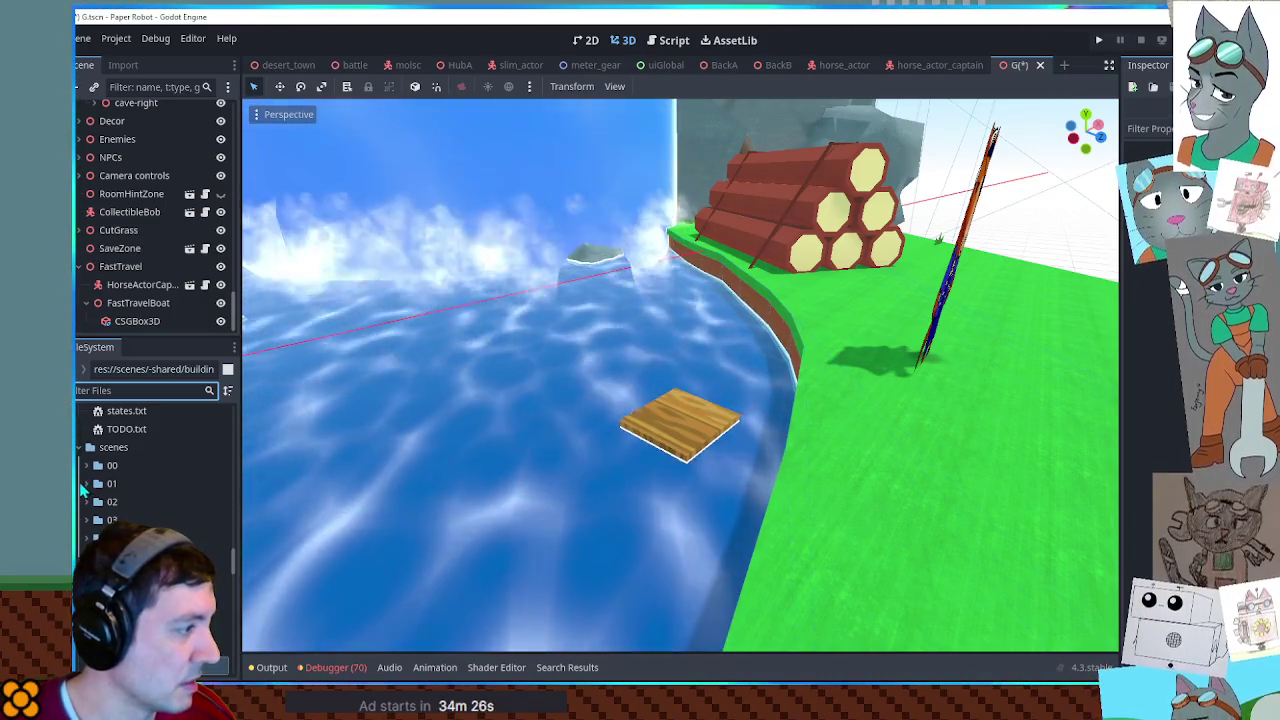
scroll(101, 490, up, 3)
scroll(101, 490, up, 3)
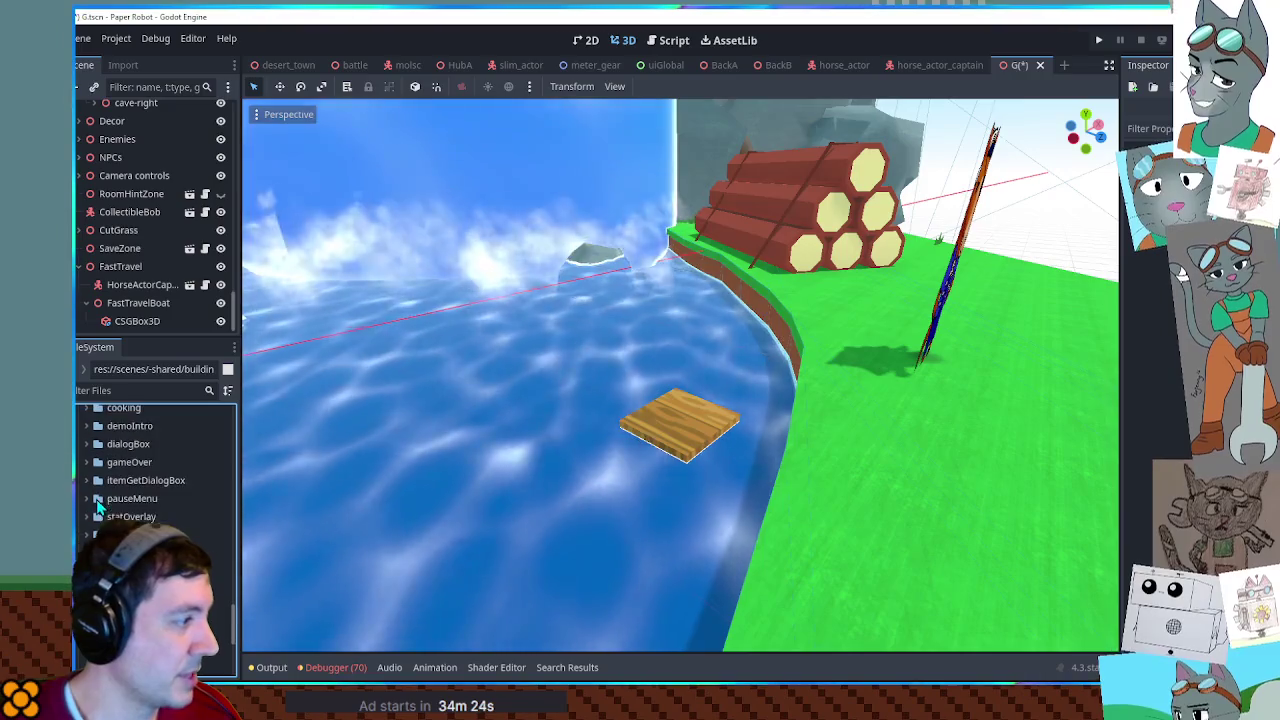
scroll(101, 490, up, 3)
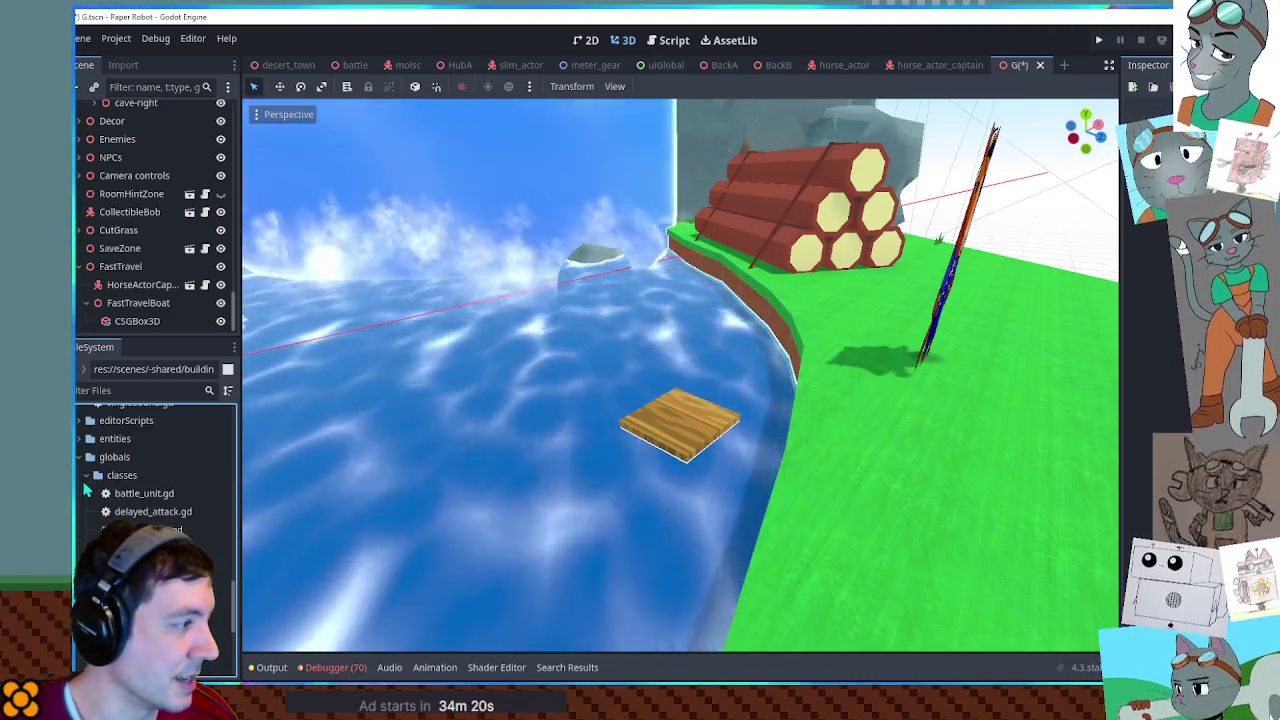
scroll(78, 500, up, 3)
click(85, 481)
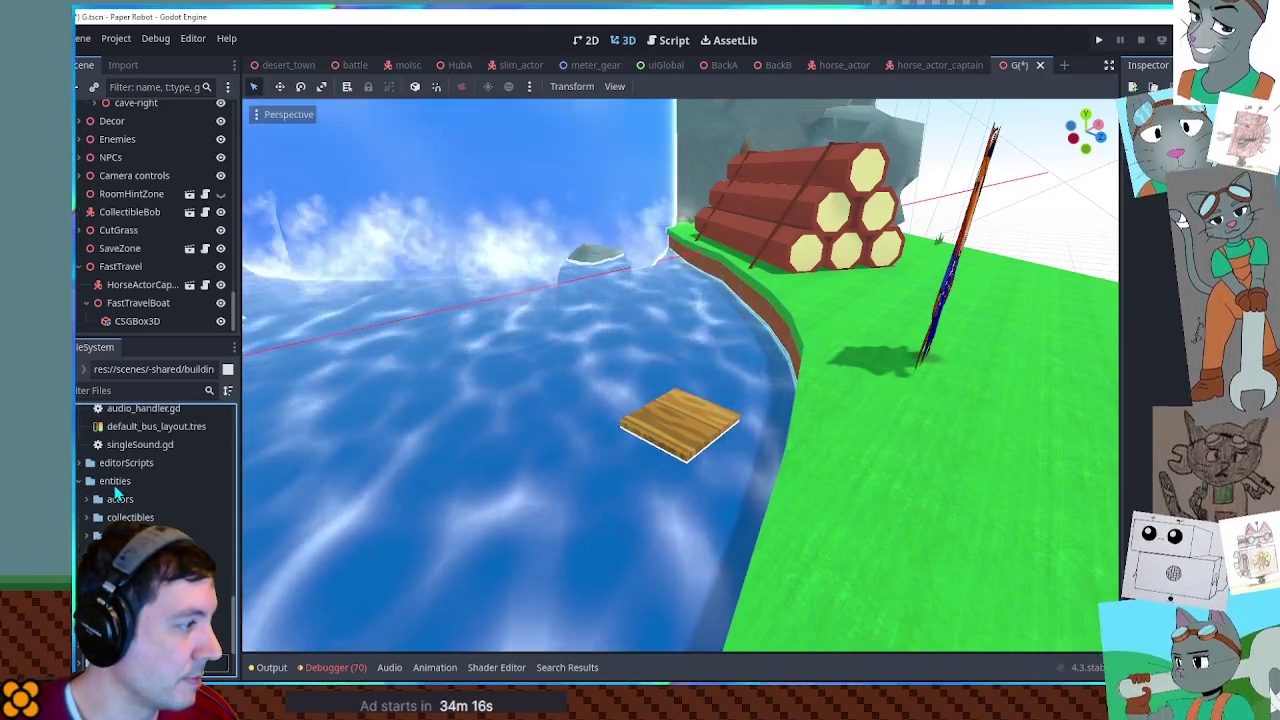
right_click(117, 479)
mouse_move(158, 410)
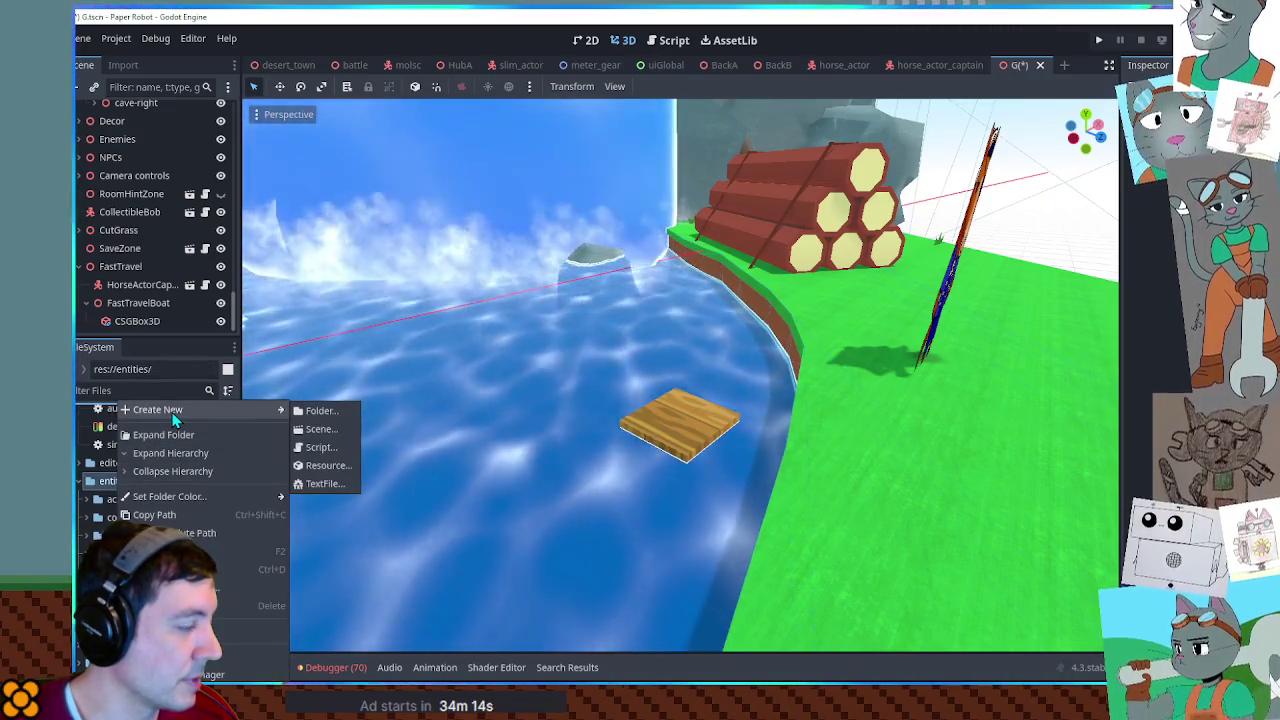
click(111, 476)
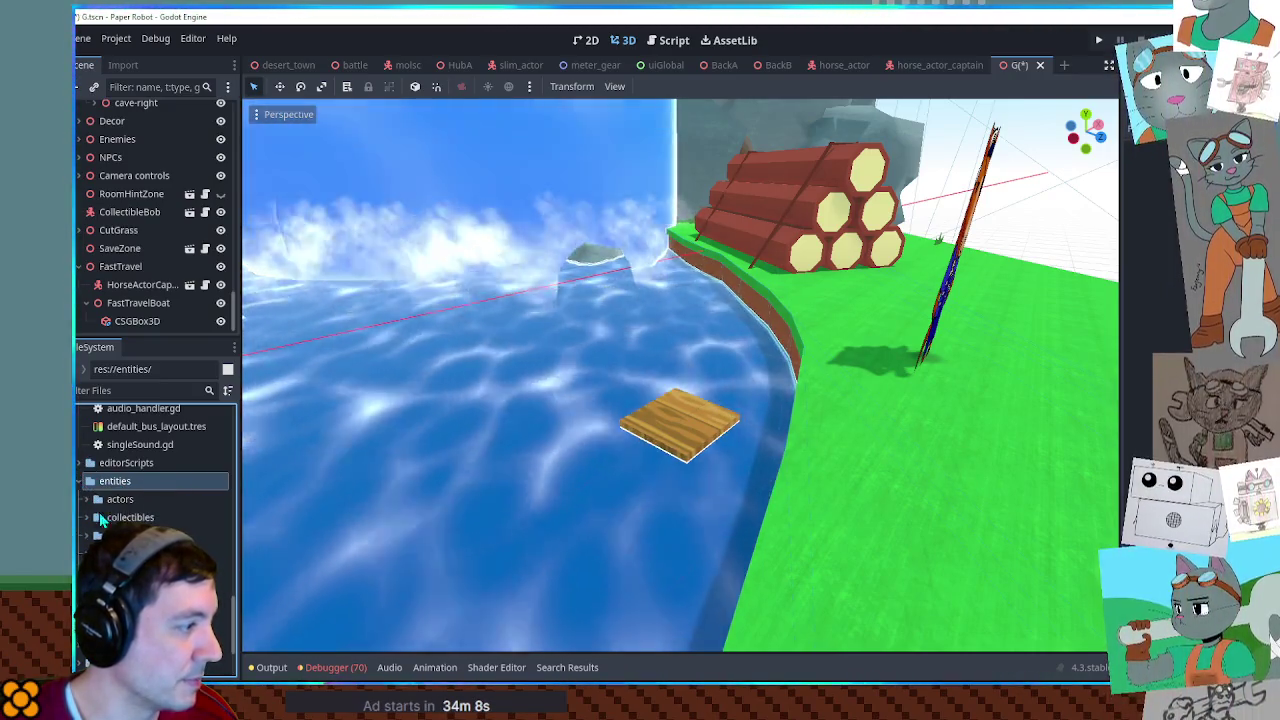
click(78, 556)
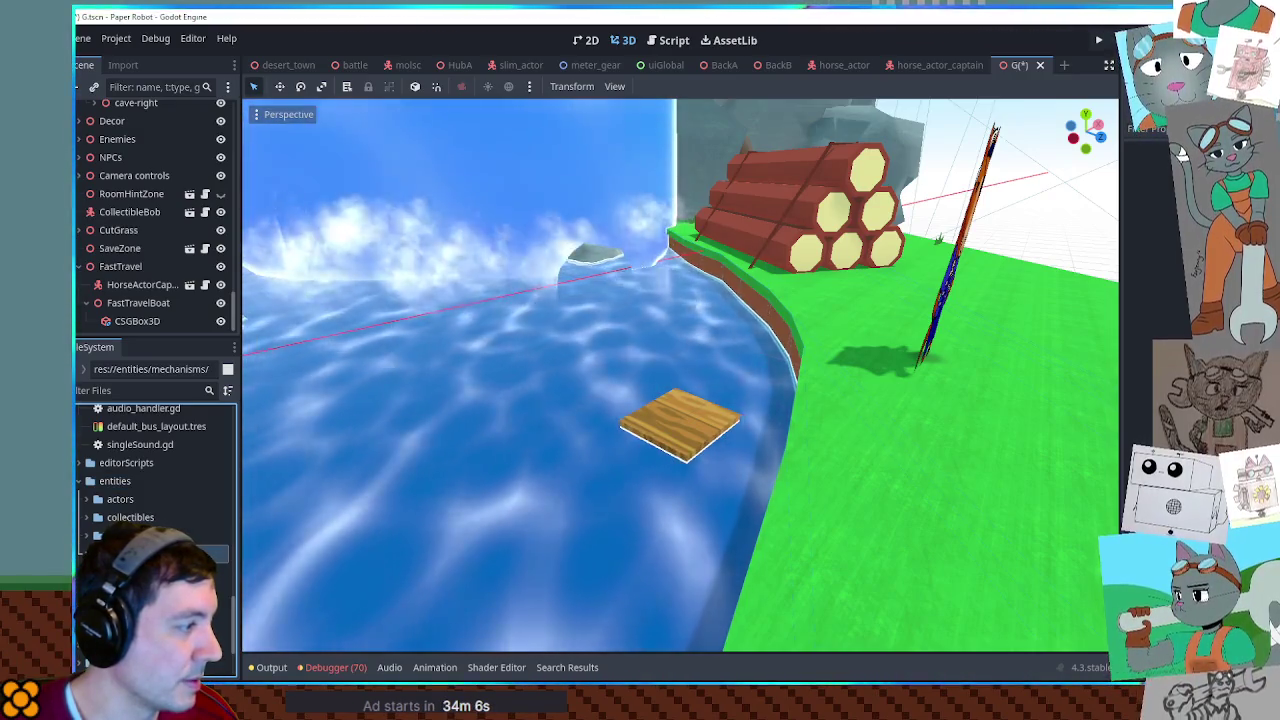
right_click(148, 553)
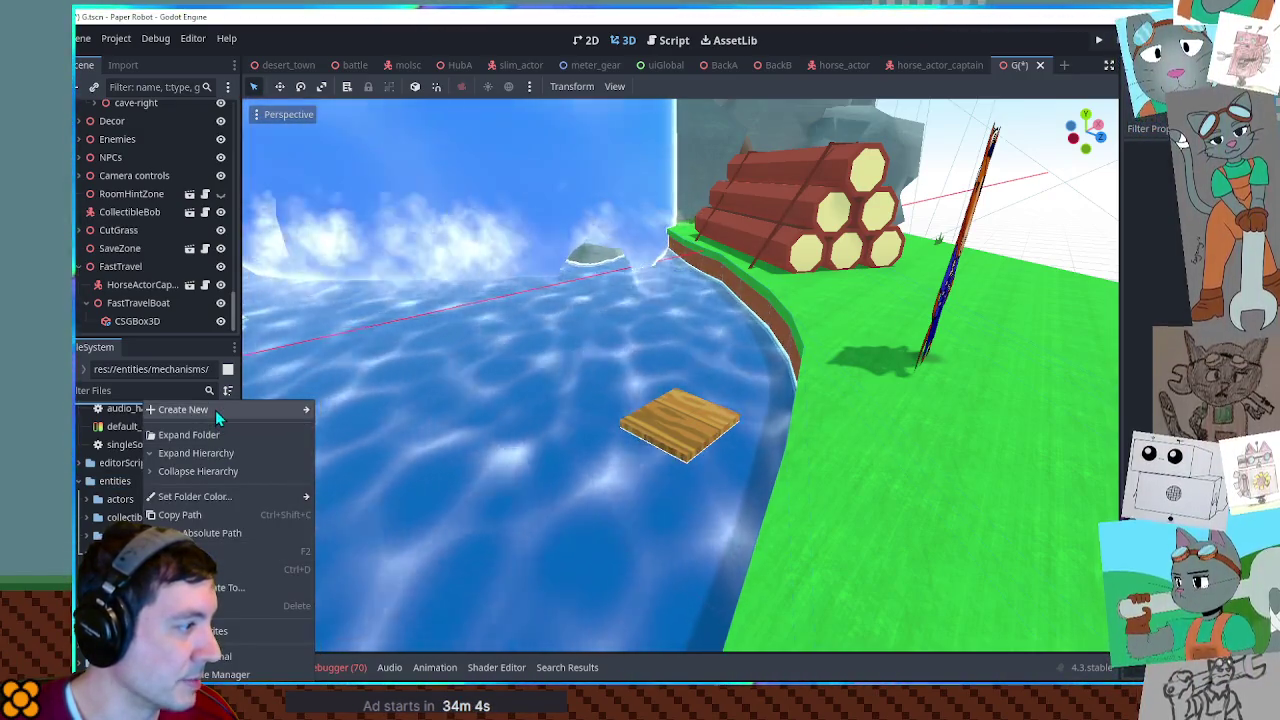
Create a 'fastTravel' folder in res://entities/mechanisms/, then select it and the placeholder boat.
click(350, 416)
text(fast)
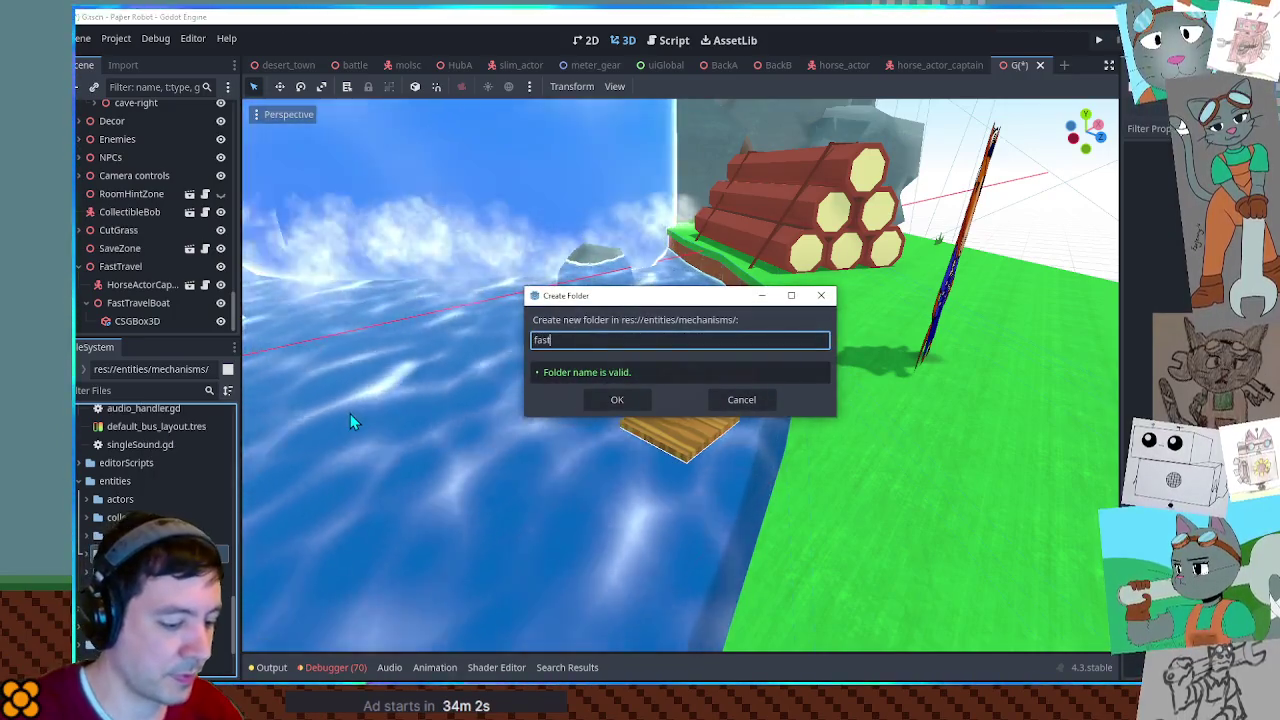
text(Travel)
key(Return)
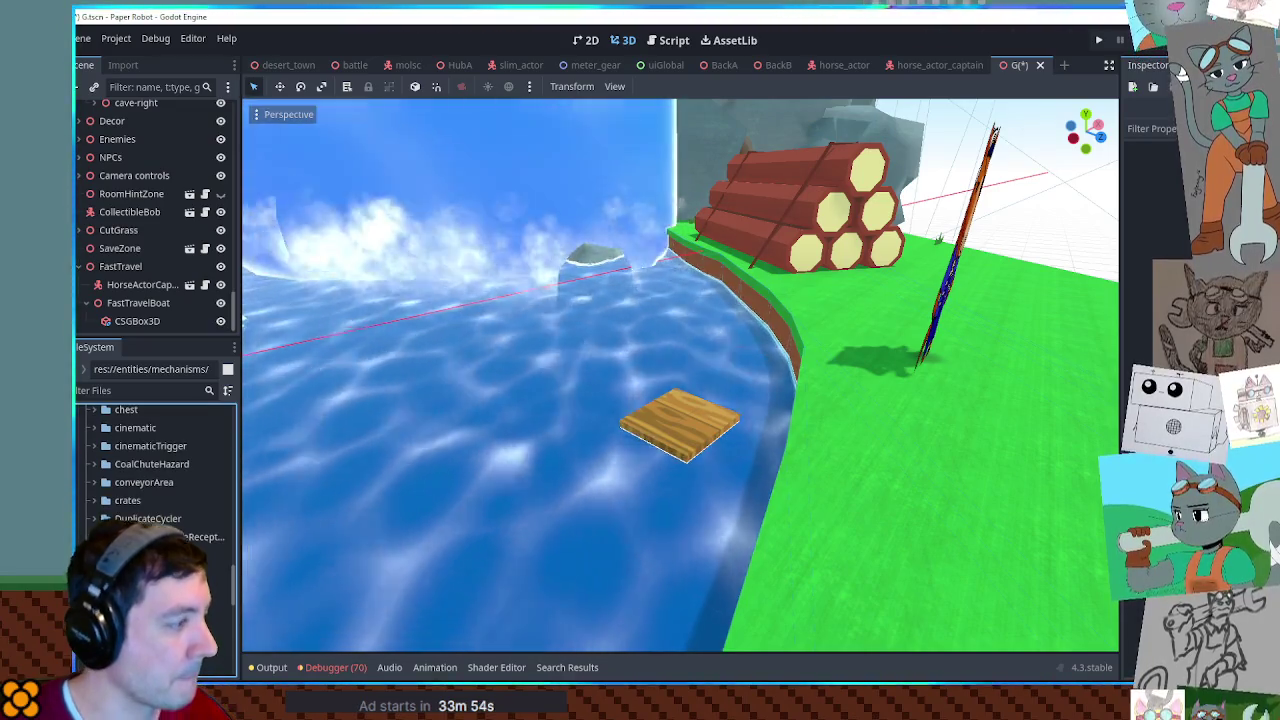
click(205, 591)
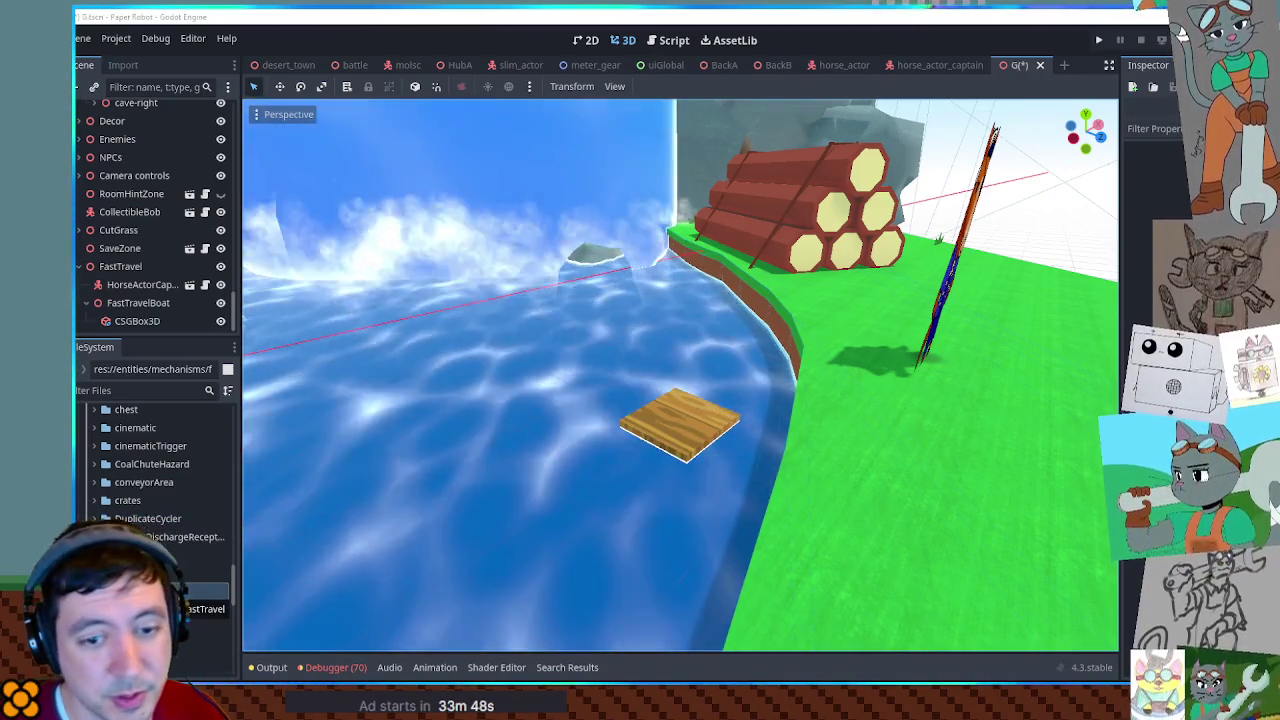
click(676, 425)
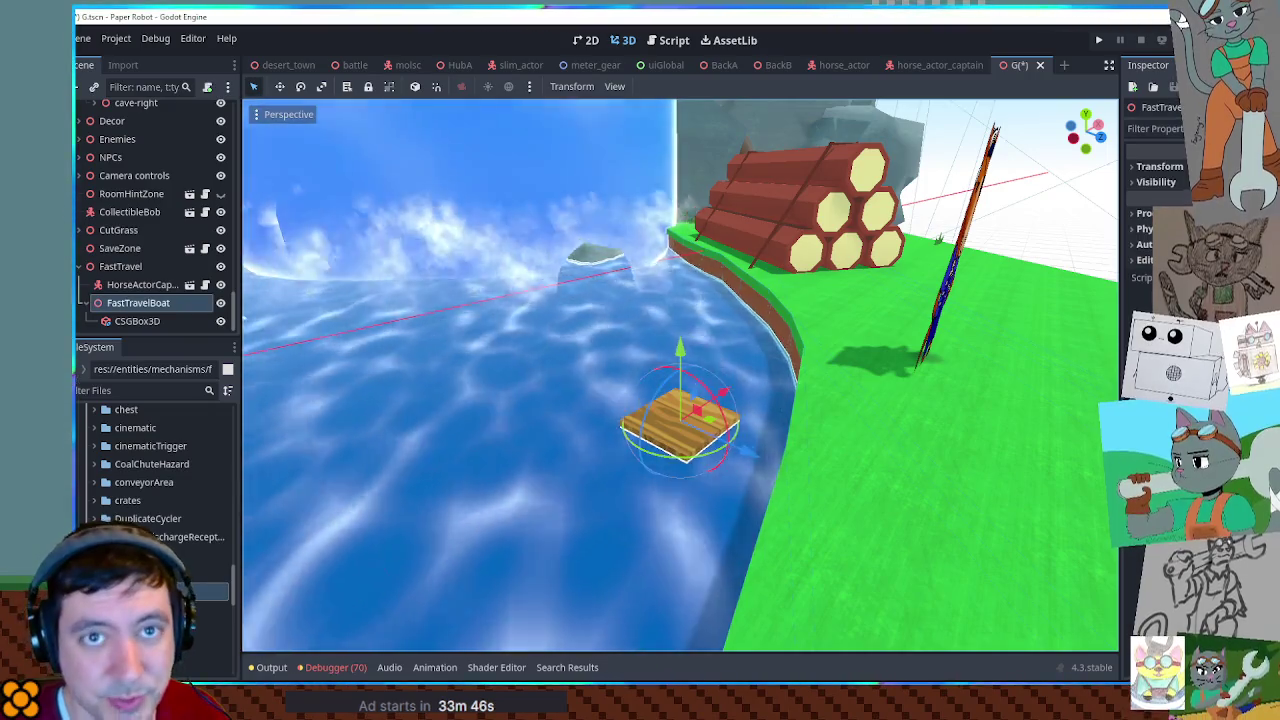
Put fastTravelBoat.glb under FastTravelBoat and delete the placeholder CSGBox3D.
middle_drag(545, 428, 480, 400)
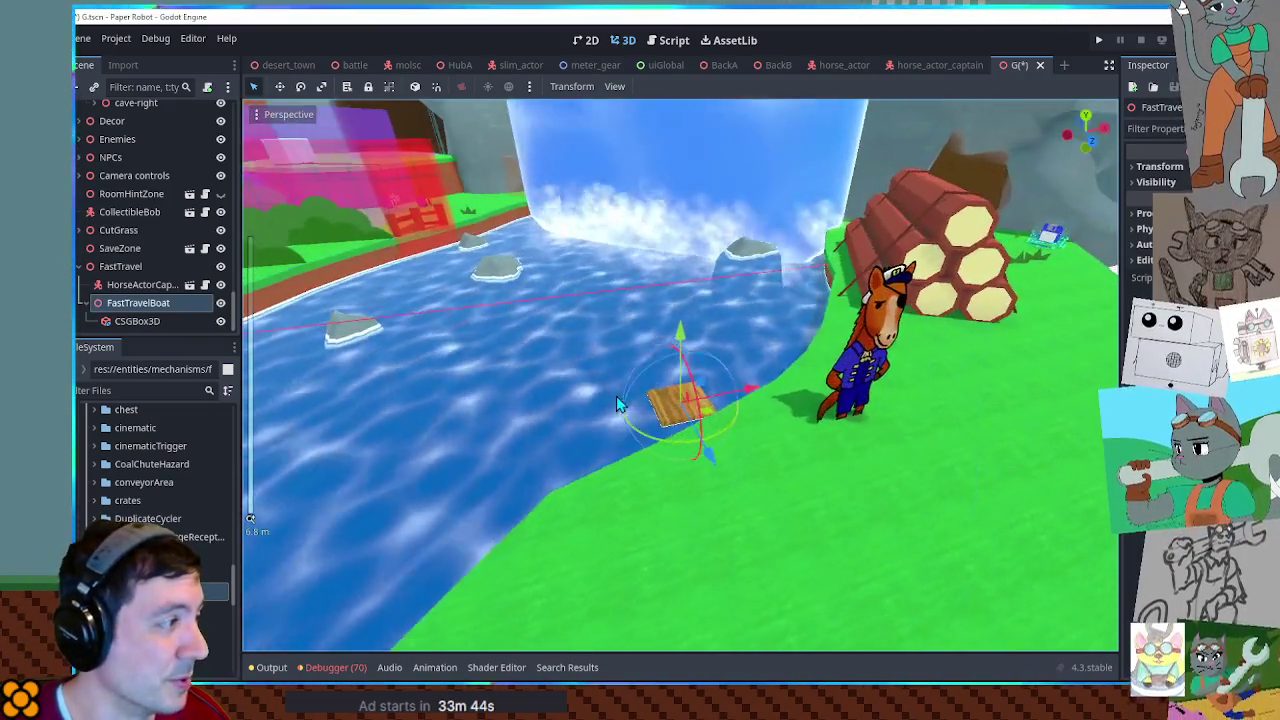
drag(200, 590, 142, 328)
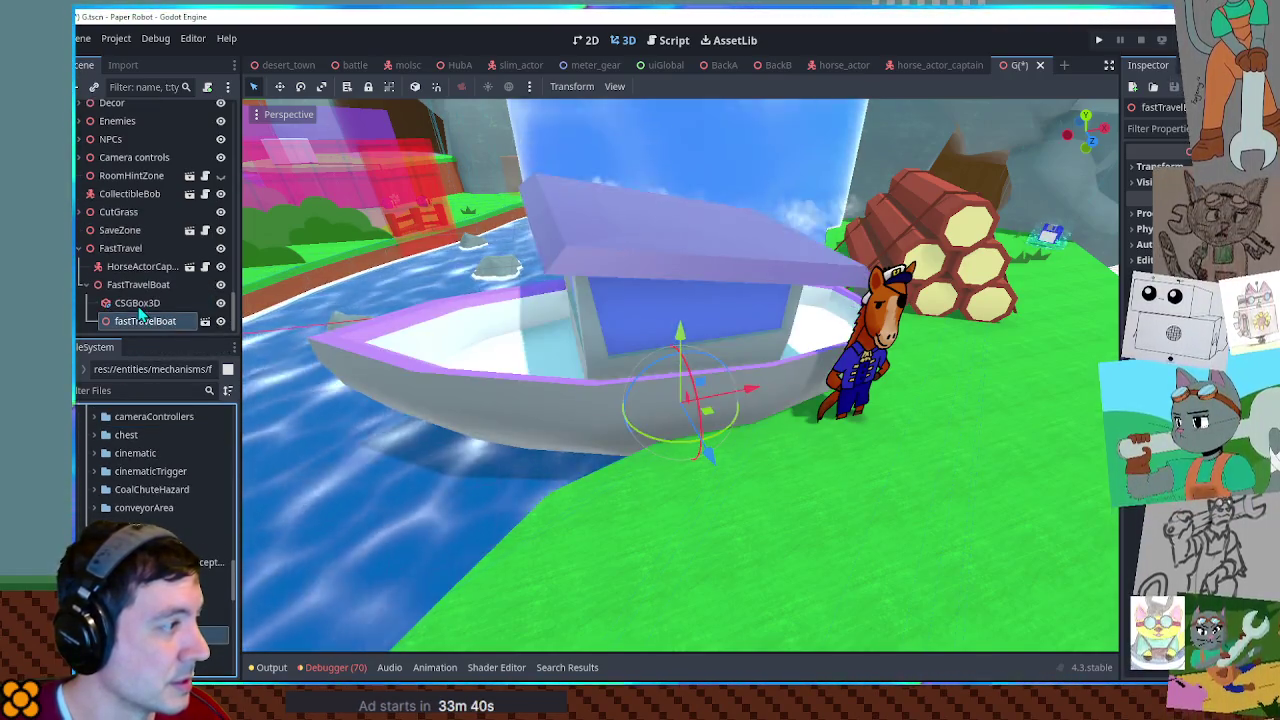
mouse_move(519, 396)
middle_down()
mouse_move(500, 398)
mouse_move(712, 418)
middle_up()
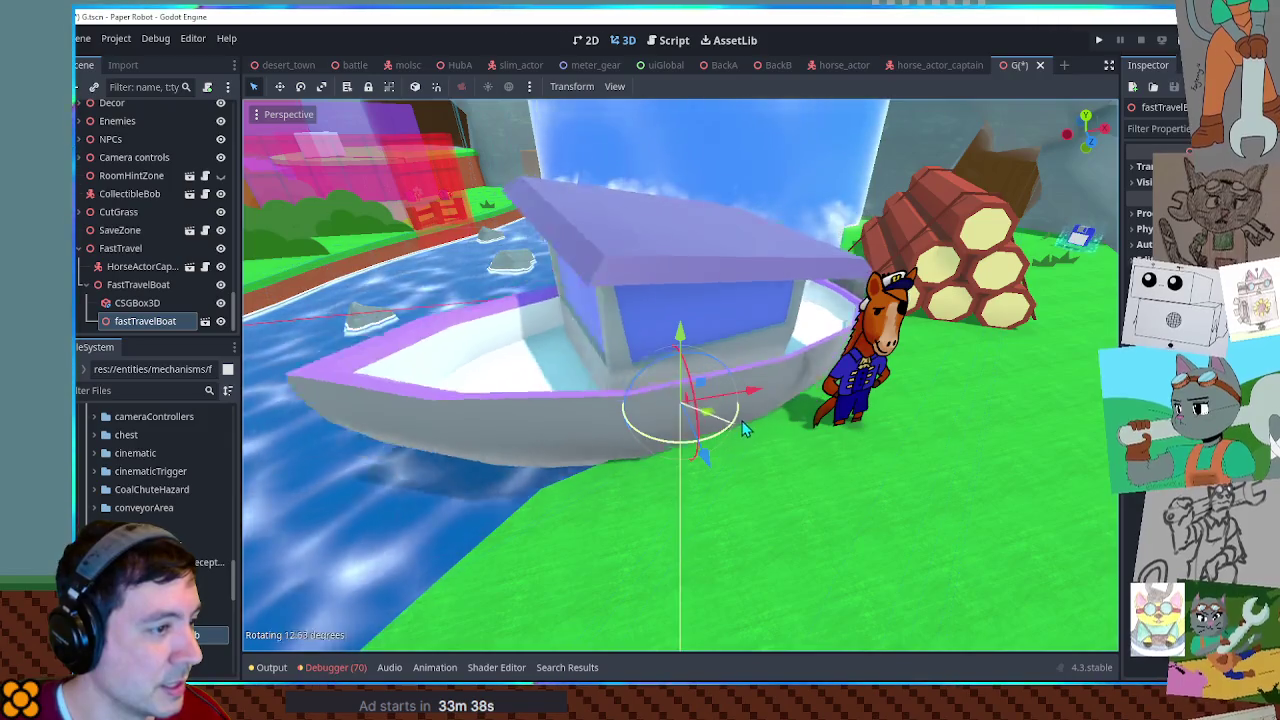
drag(712, 418, 143, 318)
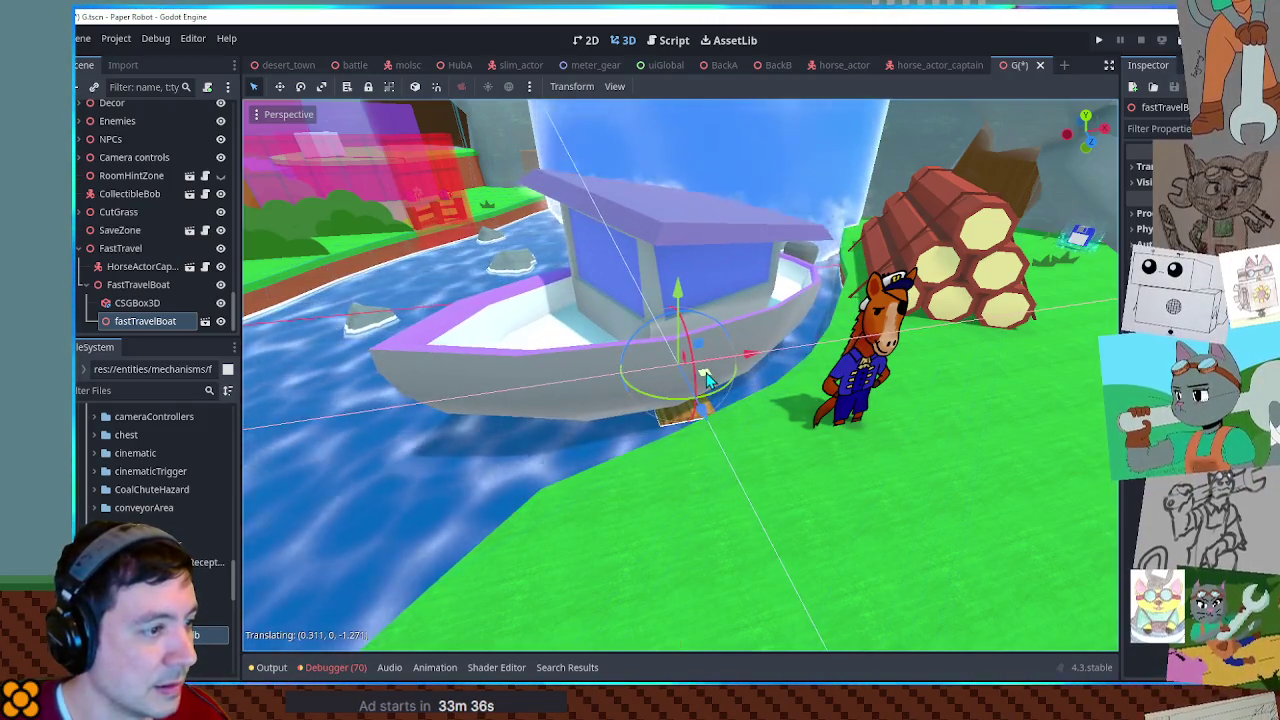
key(Delete)
click(145, 321)
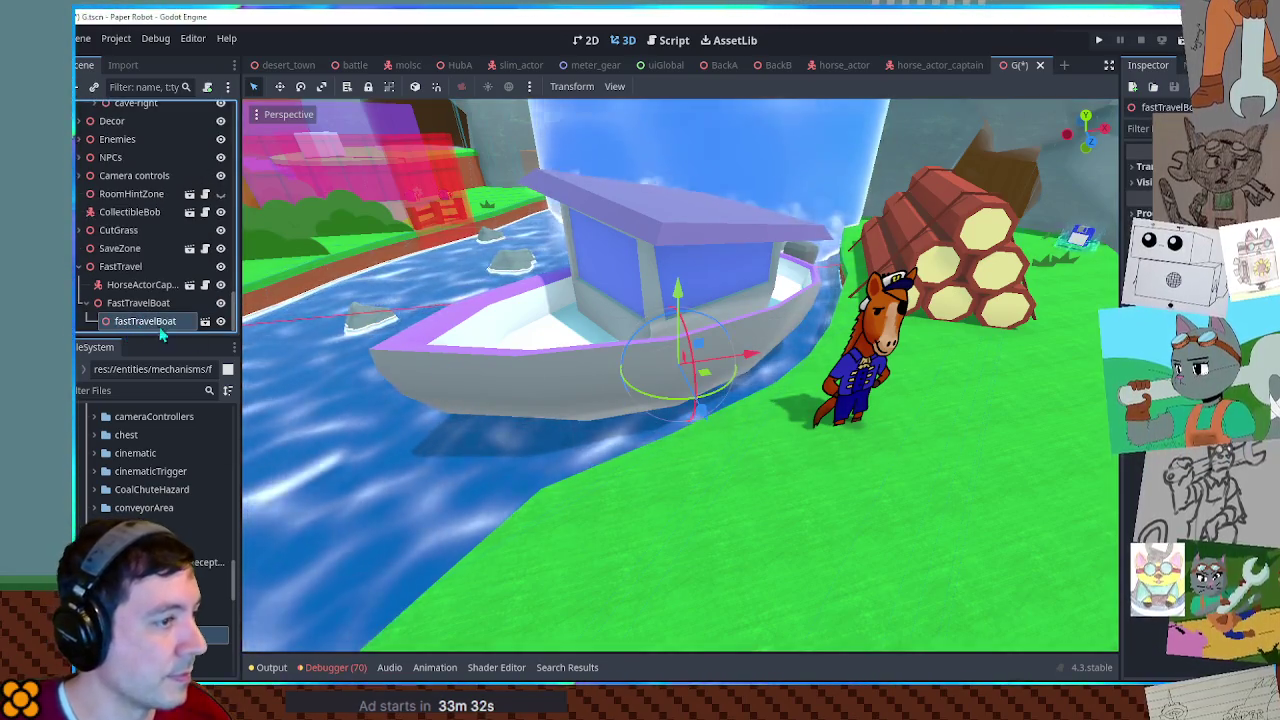
Lower the boat model into the water and shift it sideways along X.
mouse_move(678, 292)
mouse_down()
mouse_move(685, 348)
mouse_move(685, 336)
mouse_up()
mouse_move(685, 336)
middle_down()
mouse_move(342, 328)
mouse_move(580, 490)
middle_up()
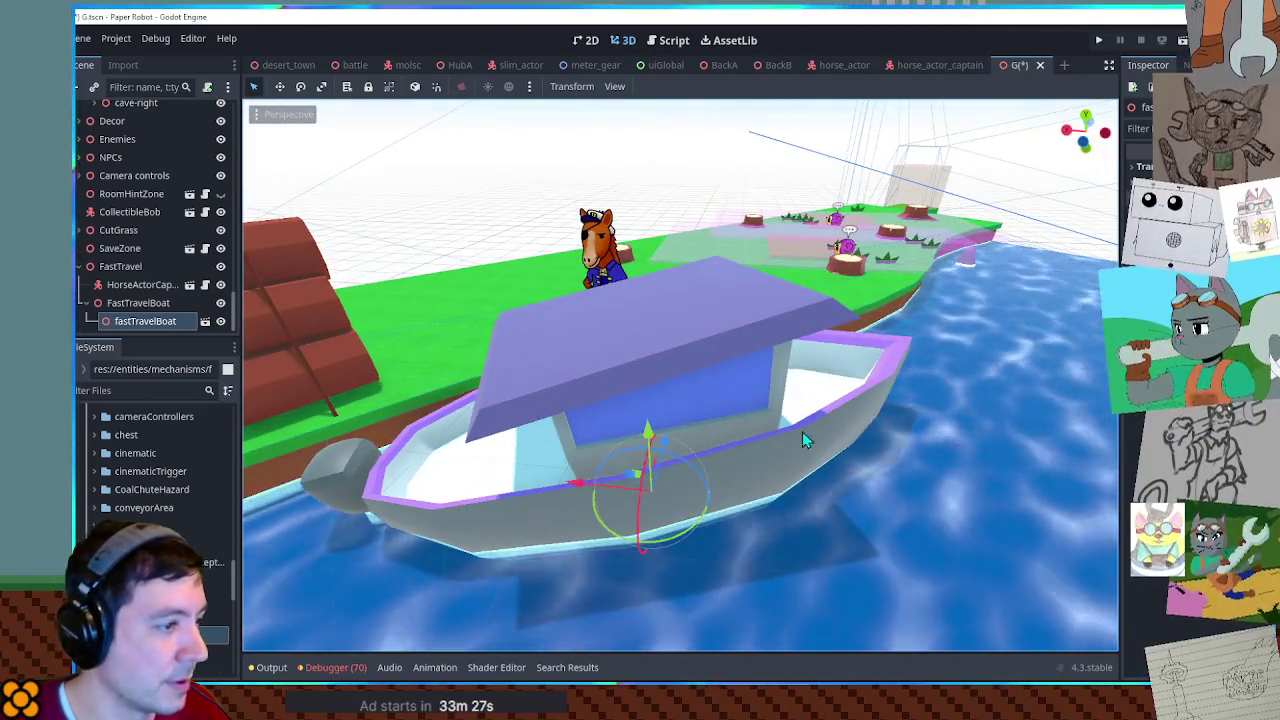
mouse_move(580, 490)
mouse_down()
mouse_move(623, 492)
mouse_move(717, 454)
mouse_up()
middle_drag(717, 454, 731, 452)
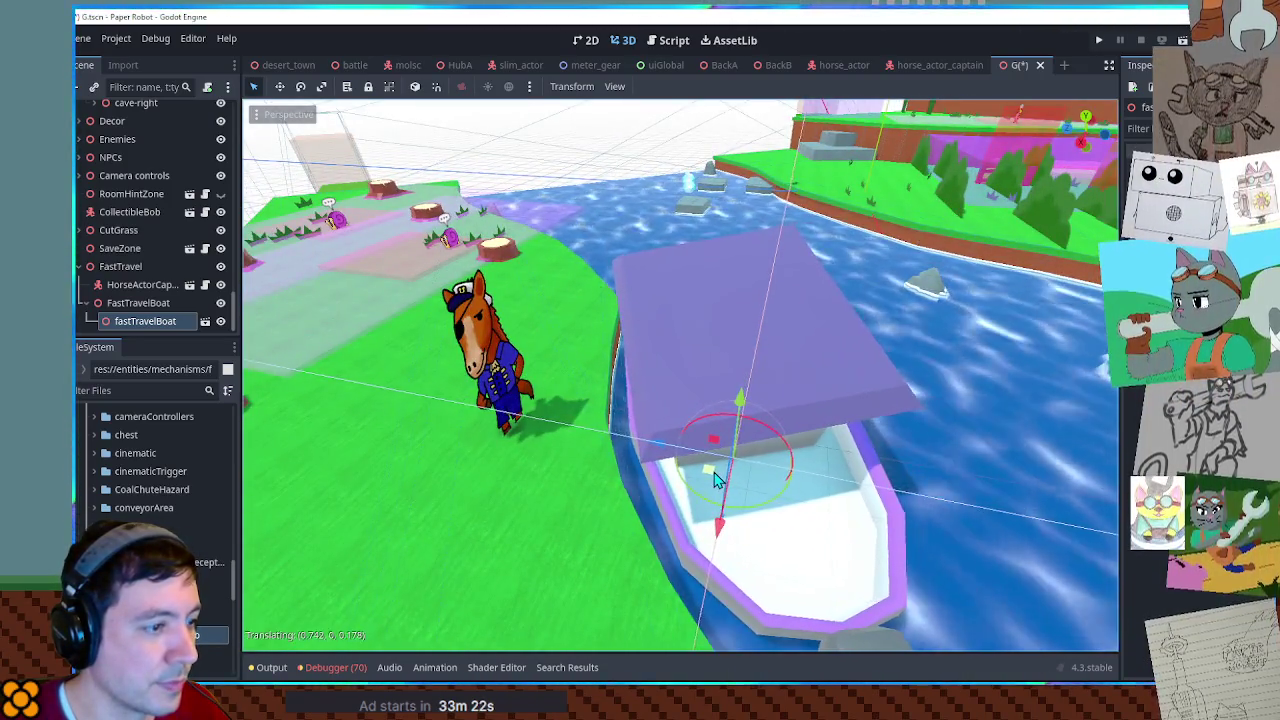
mouse_move(731, 452)
middle_down()
mouse_move(1008, 453)
mouse_move(268, 416)
mouse_move(276, 432)
middle_up()
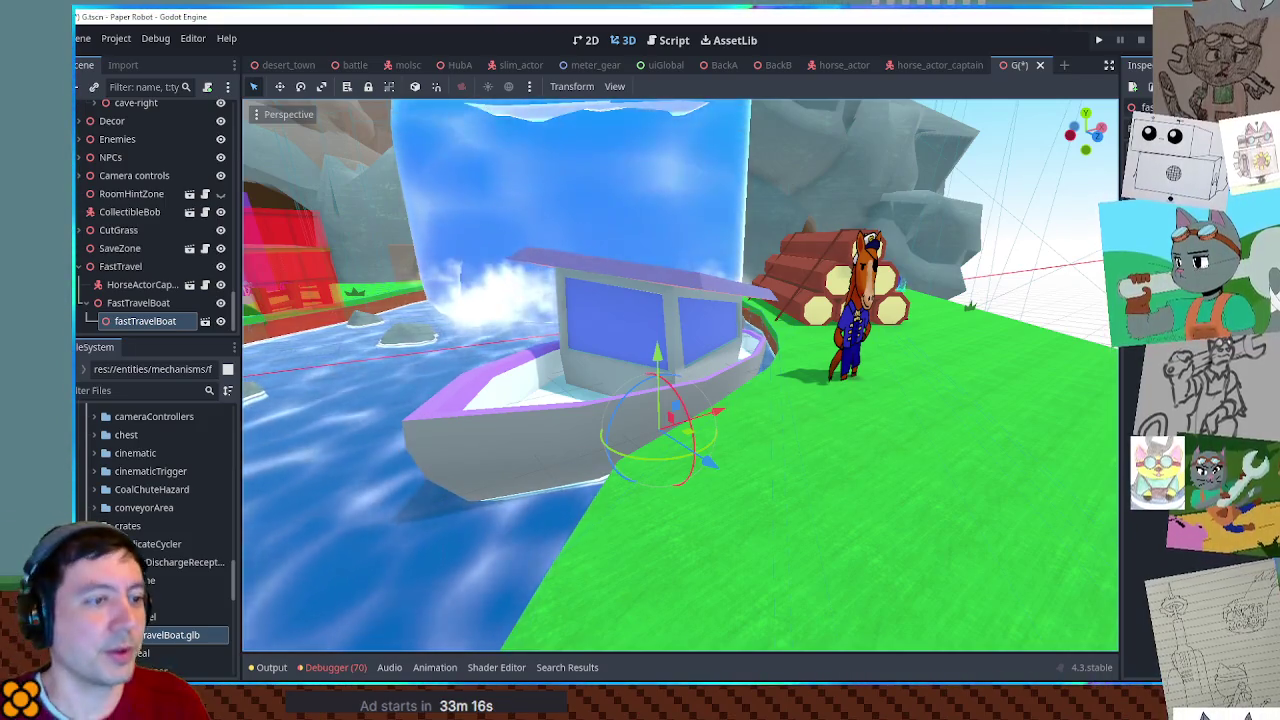
click(160, 302)
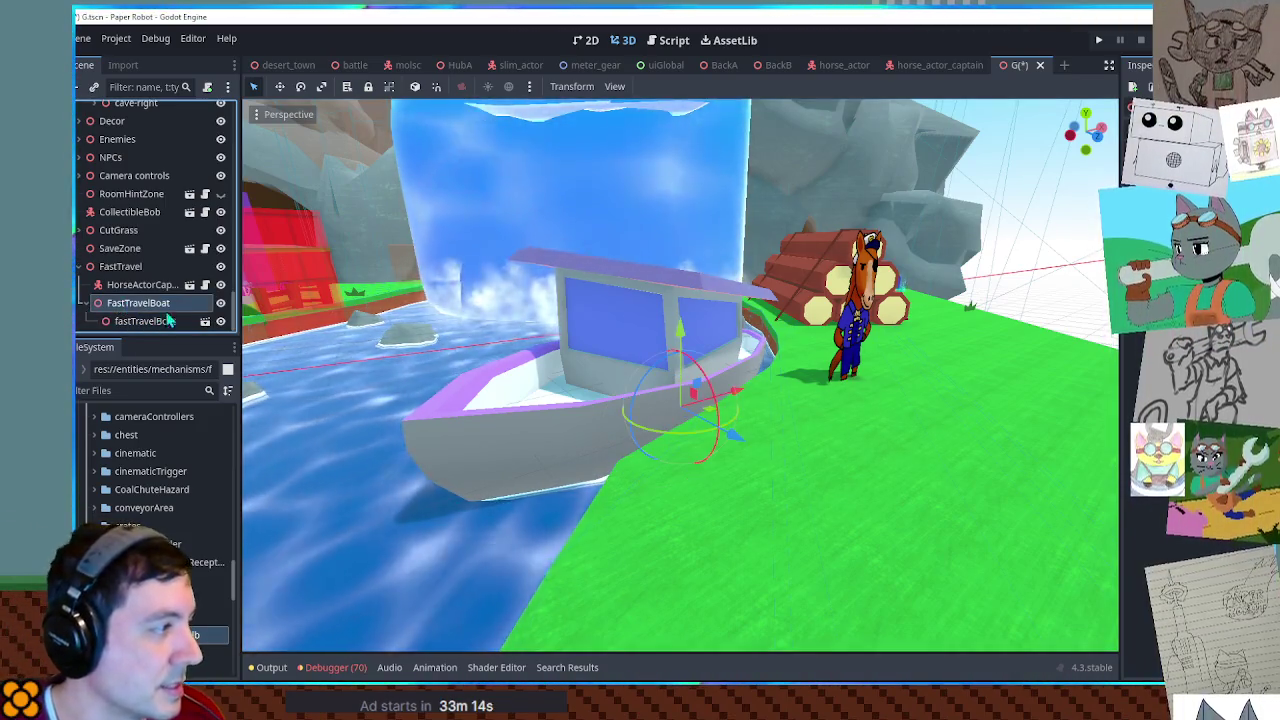
key(ctrl+a)
Add an AnimationPlayer under FastTravelBoat and create a new animation named 'bob'.
text(animationplayer)
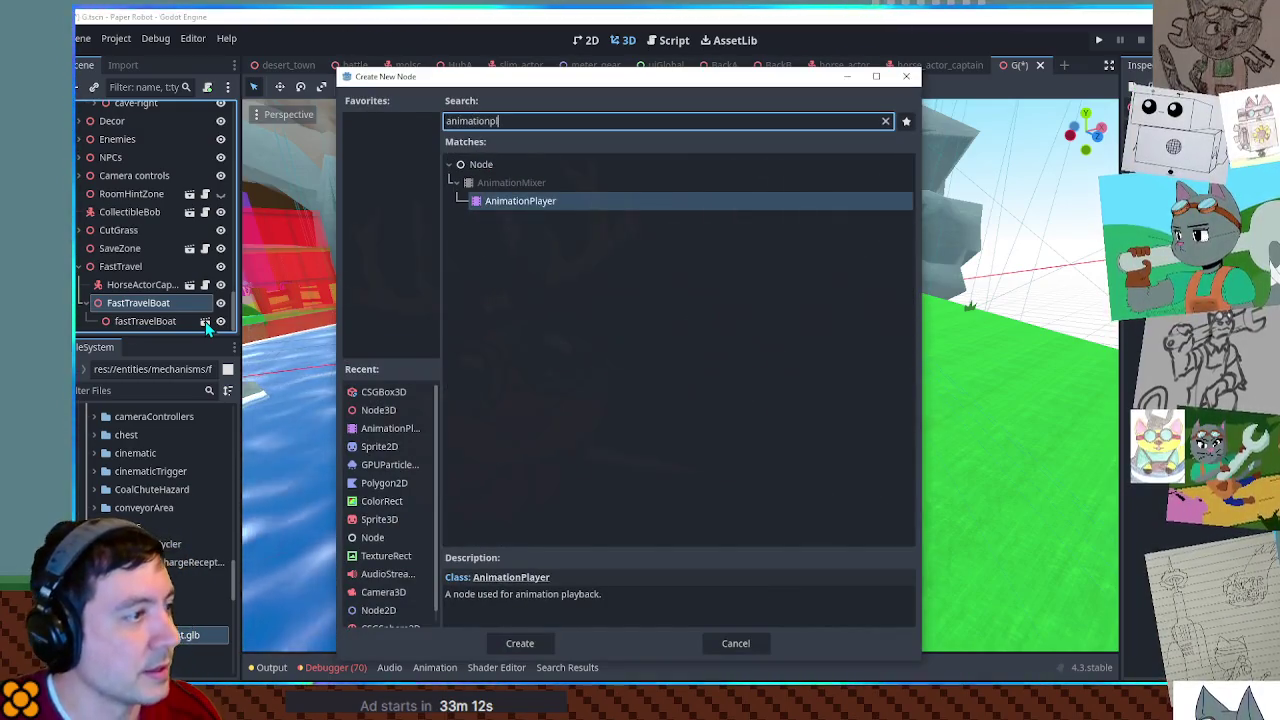
key(Return)
click(434, 475)
click(443, 502)
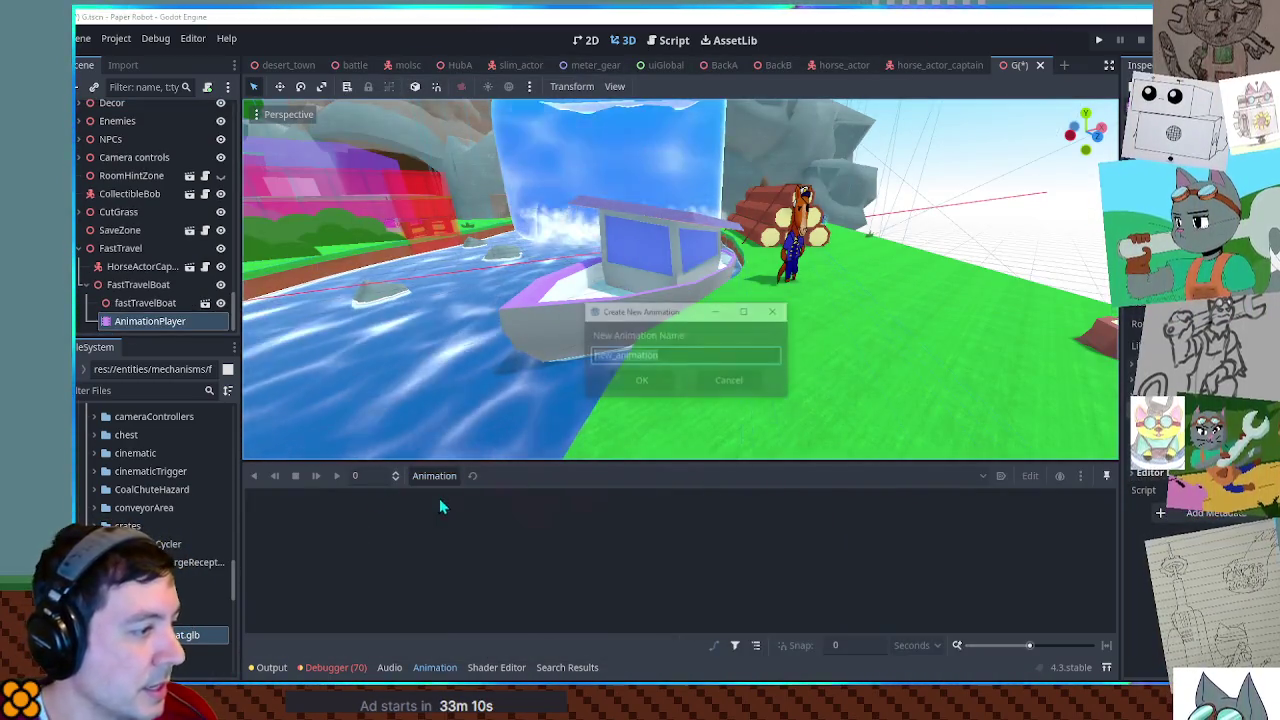
text(bob)
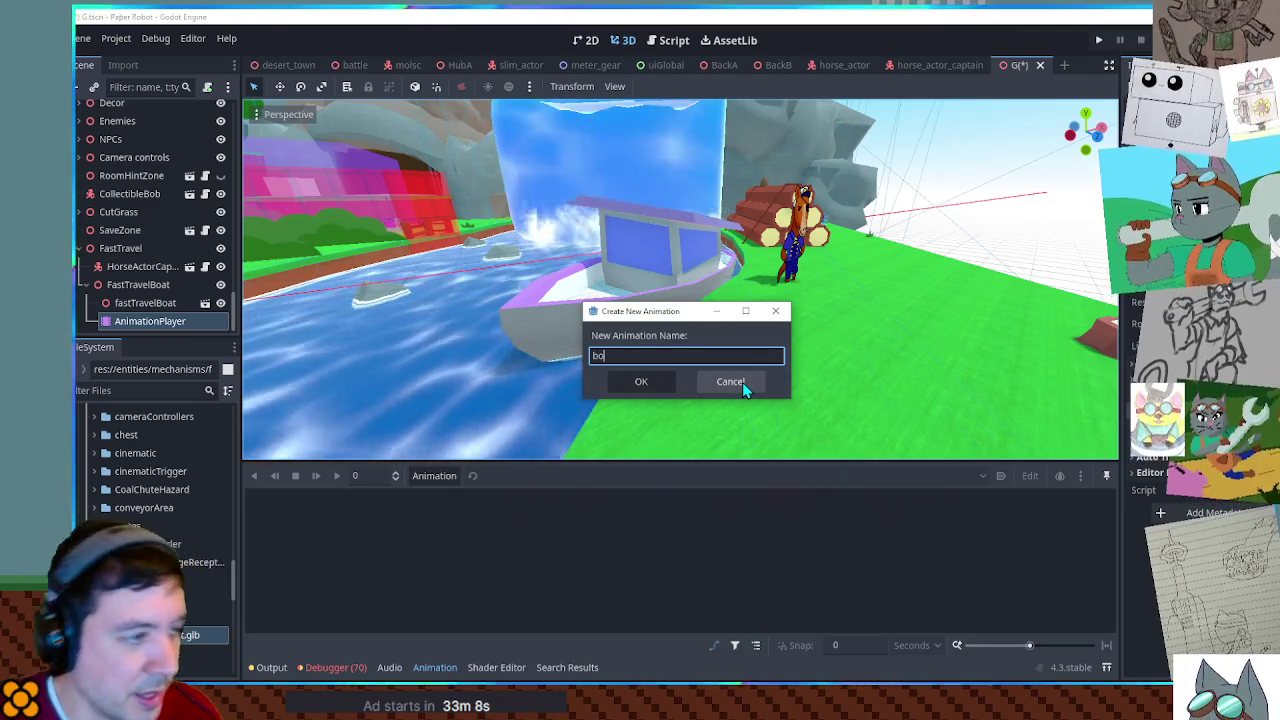
key(Return)
Start a property track on fastTravelBoat, then cancel without choosing a property.
click(284, 502)
click(287, 516)
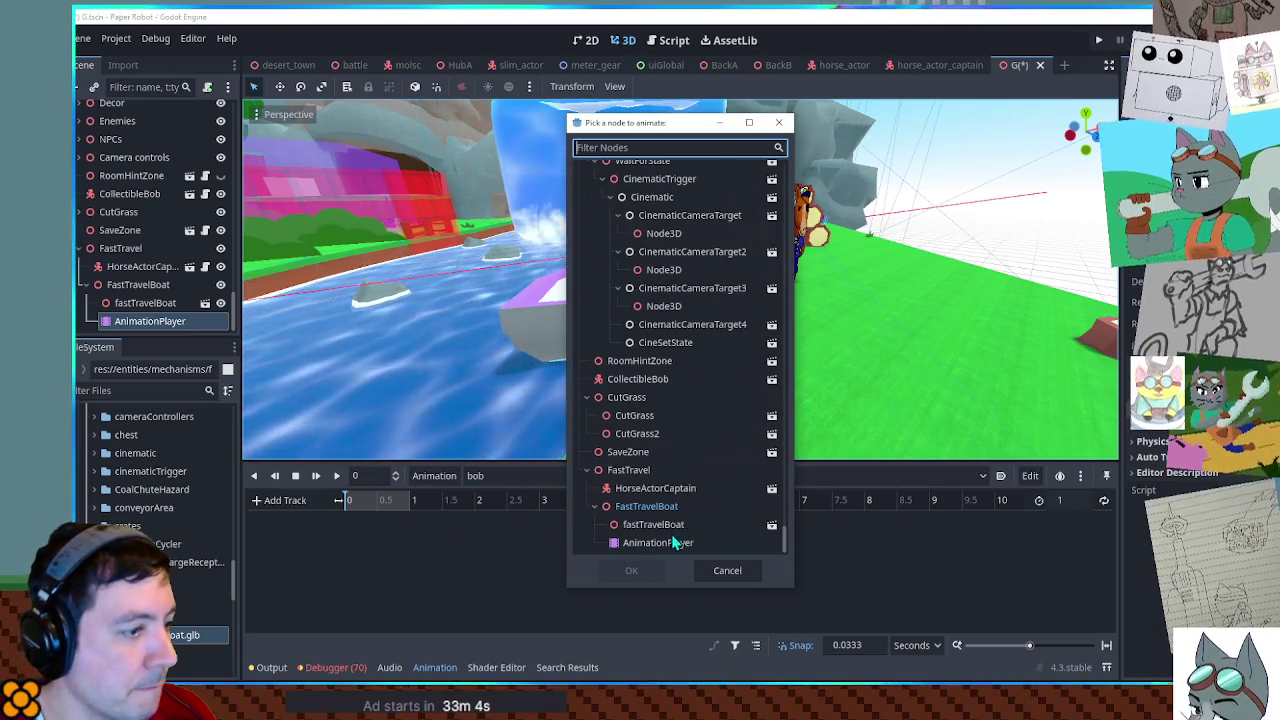
double_click(664, 526)
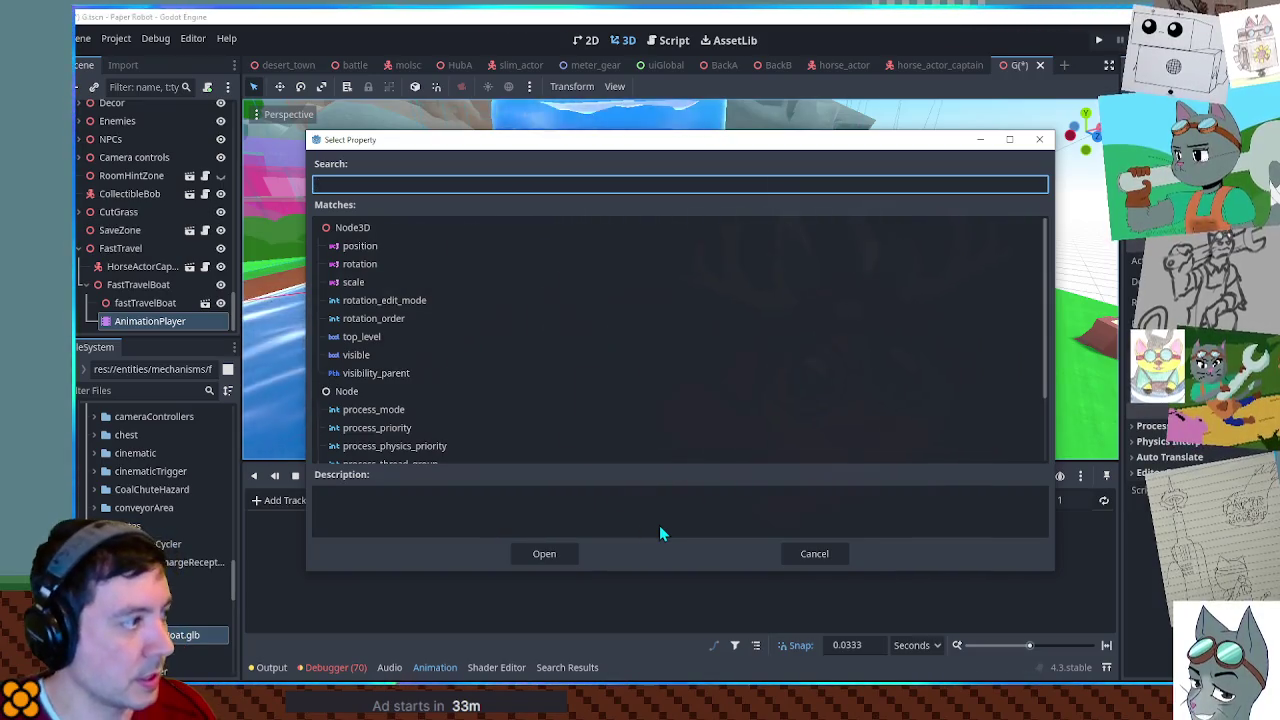
key(Escape)
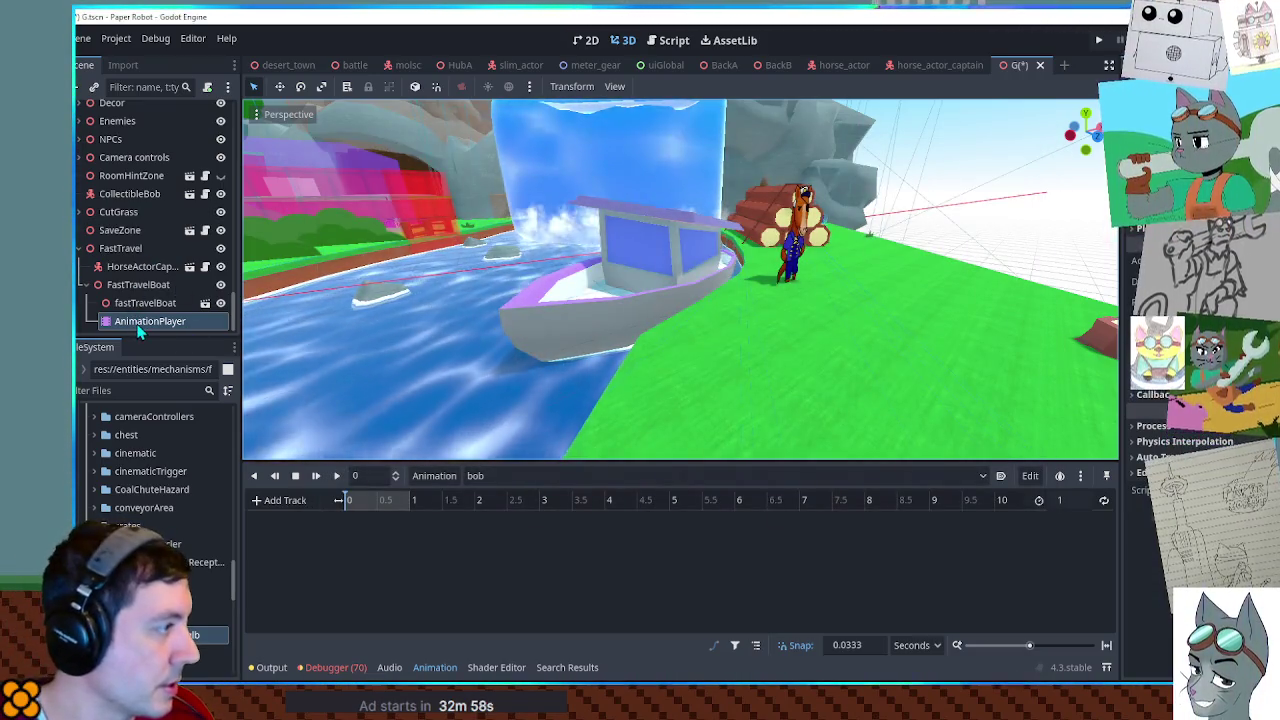
click(144, 305)
Open the fastTravelBoat model as its own scene from its node options.
click(145, 322)
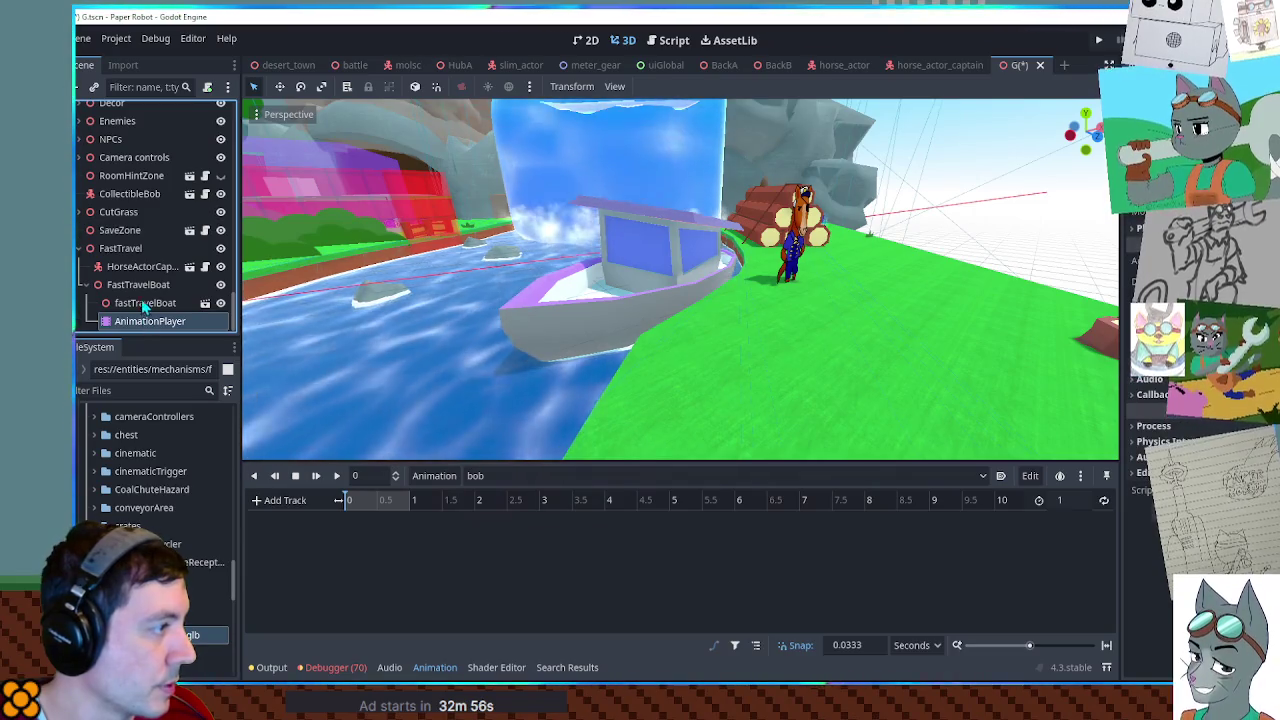
right_click(148, 320)
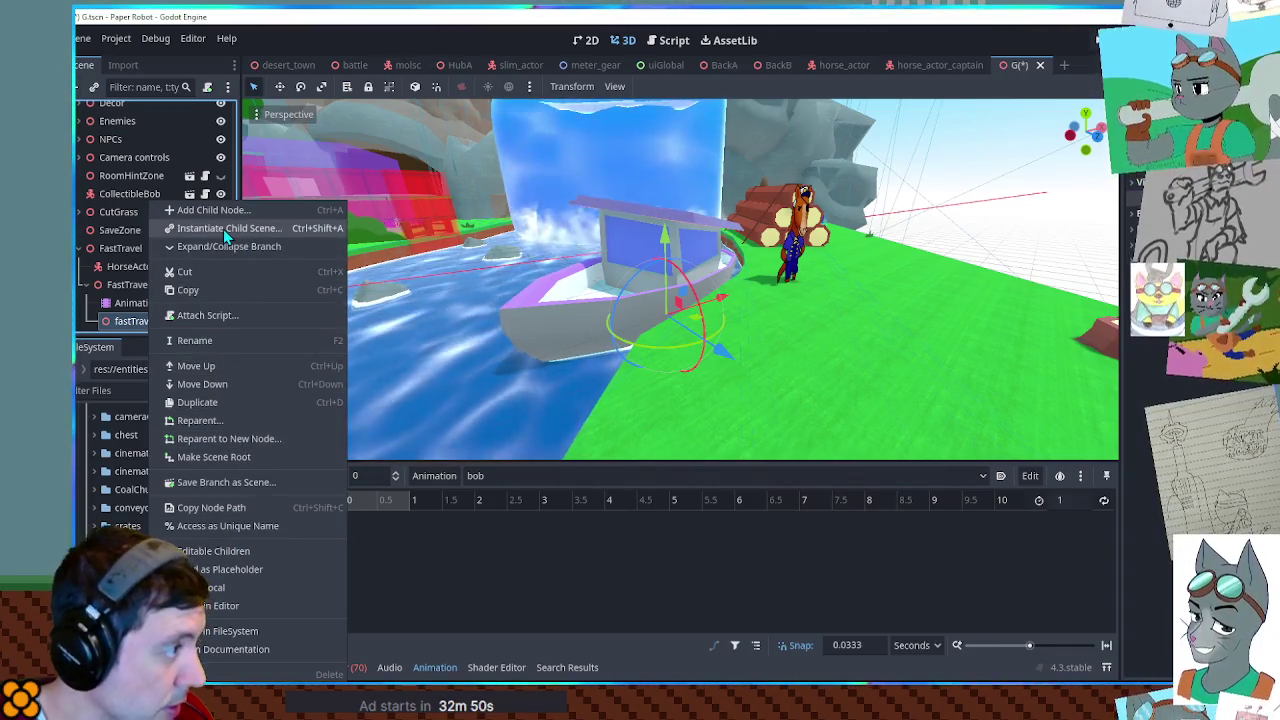
click(223, 229)
key(Escape)
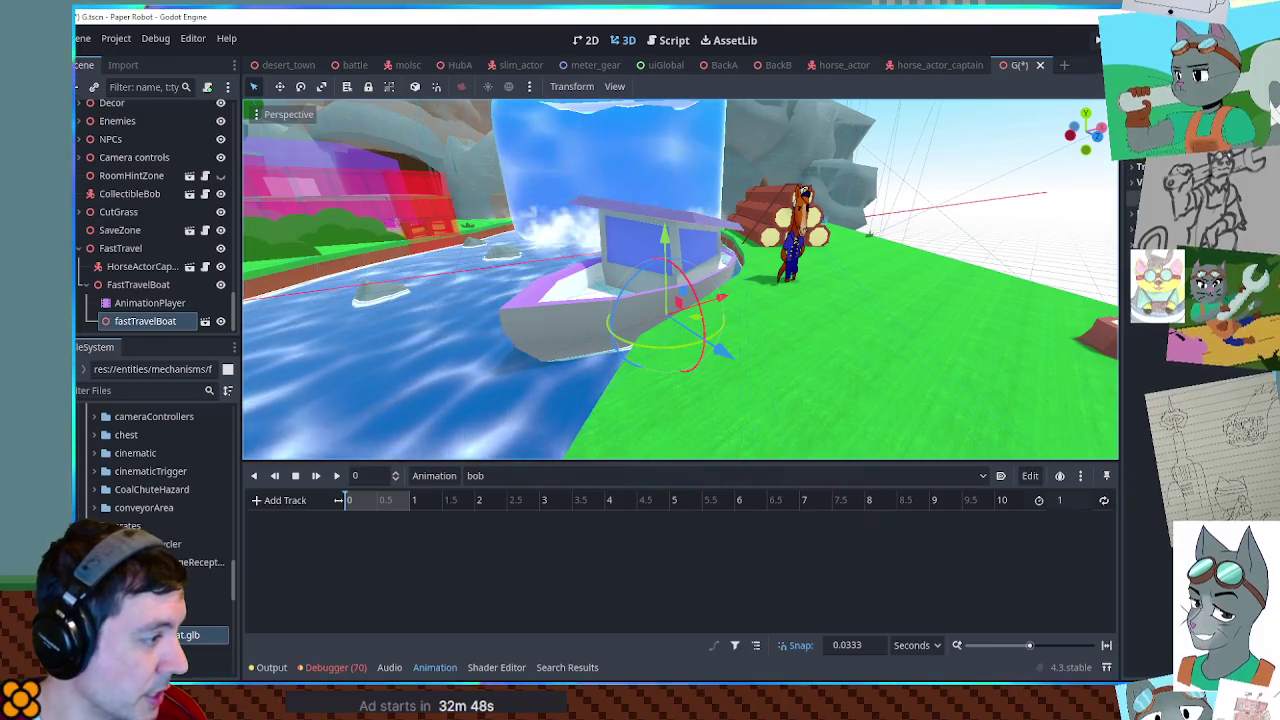
right_click(145, 320)
key(Escape)
click(204, 322)
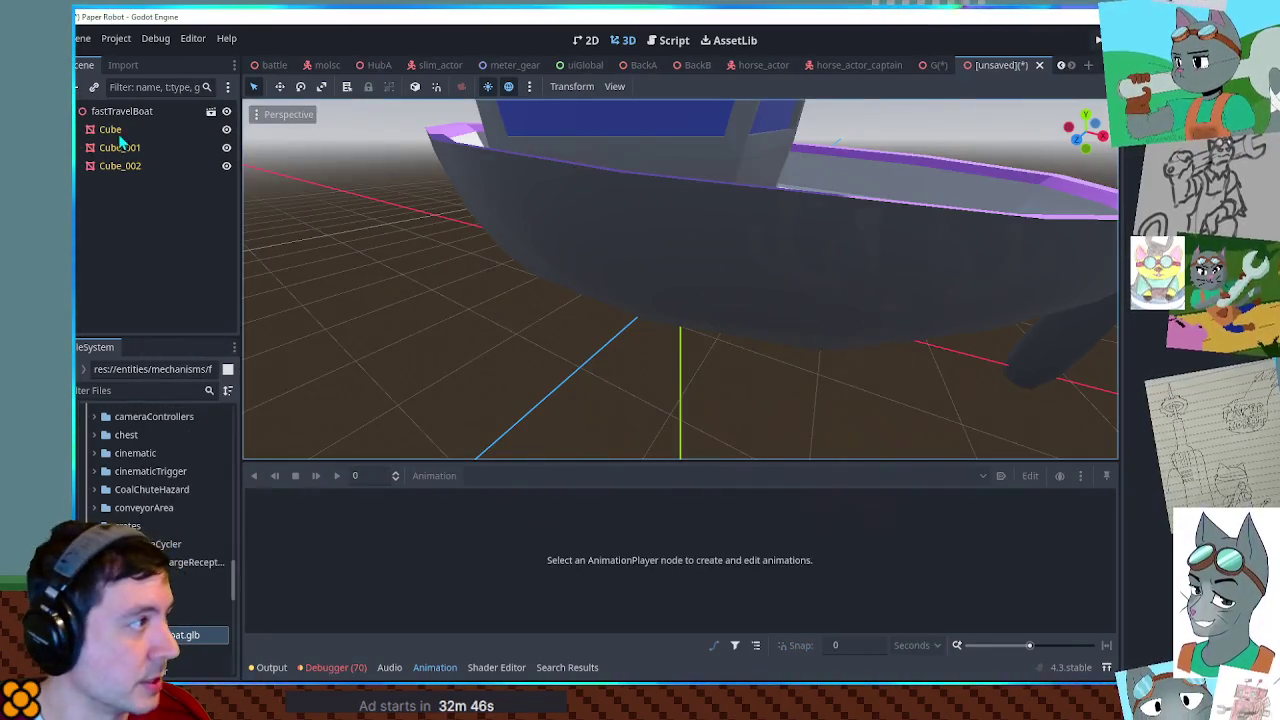
Paste the boat meshes under FastTravelBoat and close the unsaved scratch scene without saving.
click(940, 66)
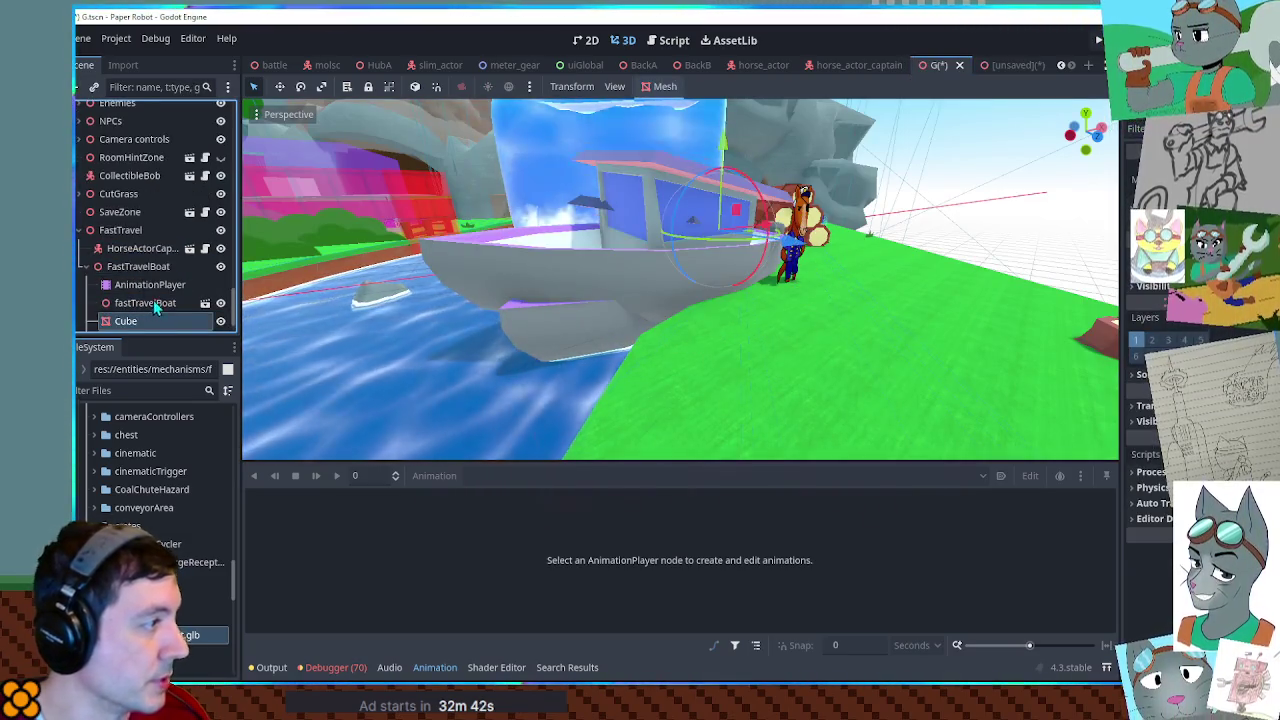
key(ctrl+v)
click(140, 267)
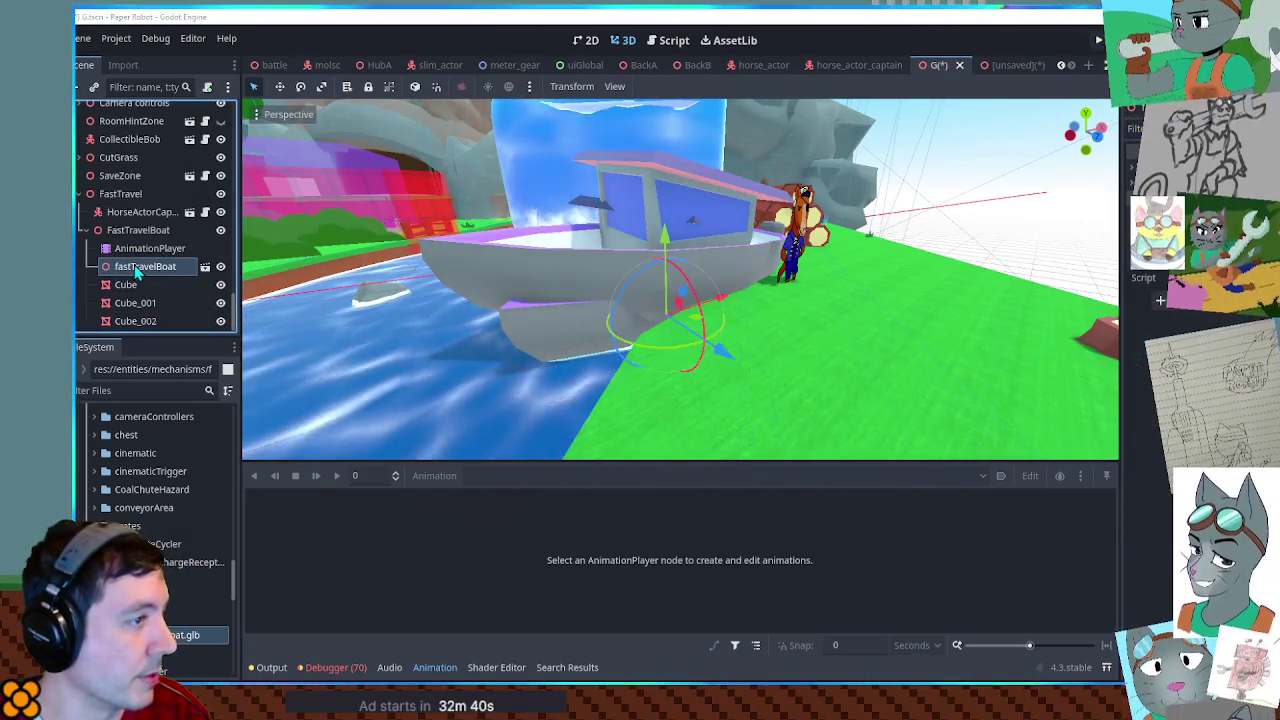
middle_click(998, 66)
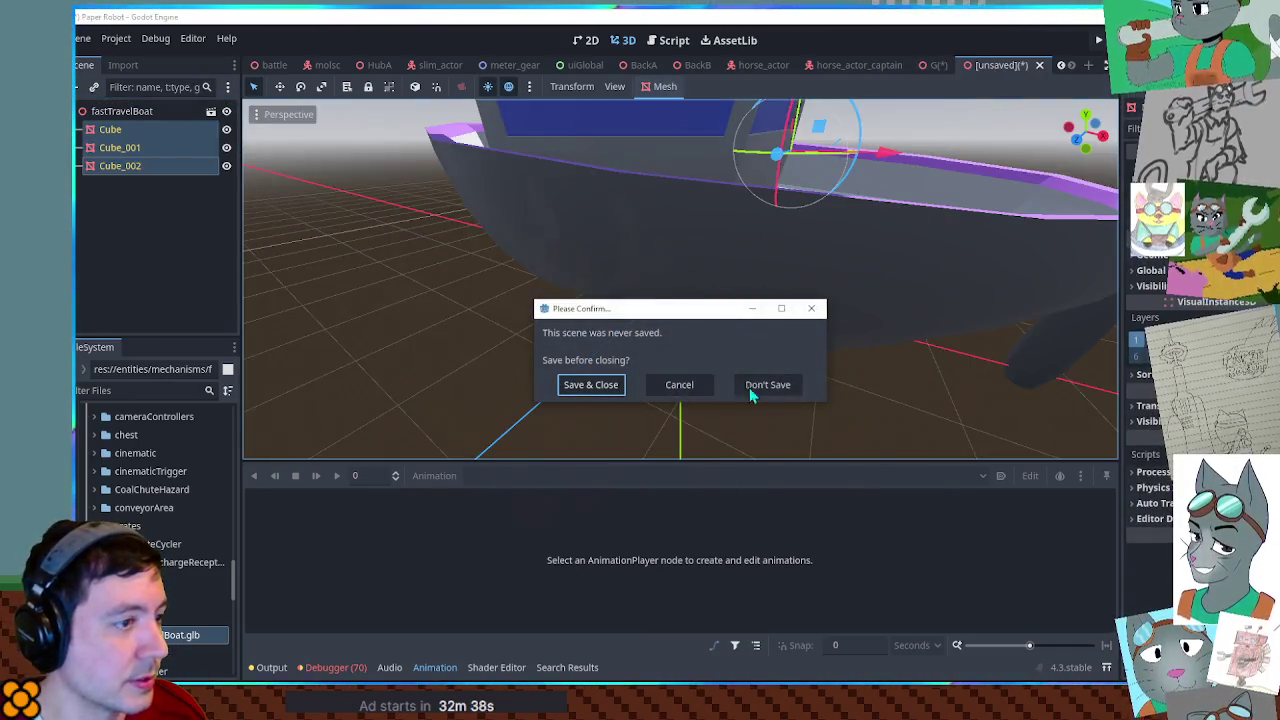
click(767, 385)
Move FastTravelBoat onto the river beside the horse and waterfall.
middle_drag(767, 385, 787, 300)
mouse_move(787, 300)
mouse_down()
mouse_move(757, 237)
mouse_move(700, 290)
mouse_move(711, 257)
mouse_up()
click(697, 295)
mouse_move(711, 251)
middle_down()
mouse_move(681, 197)
mouse_move(810, 228)
middle_up()
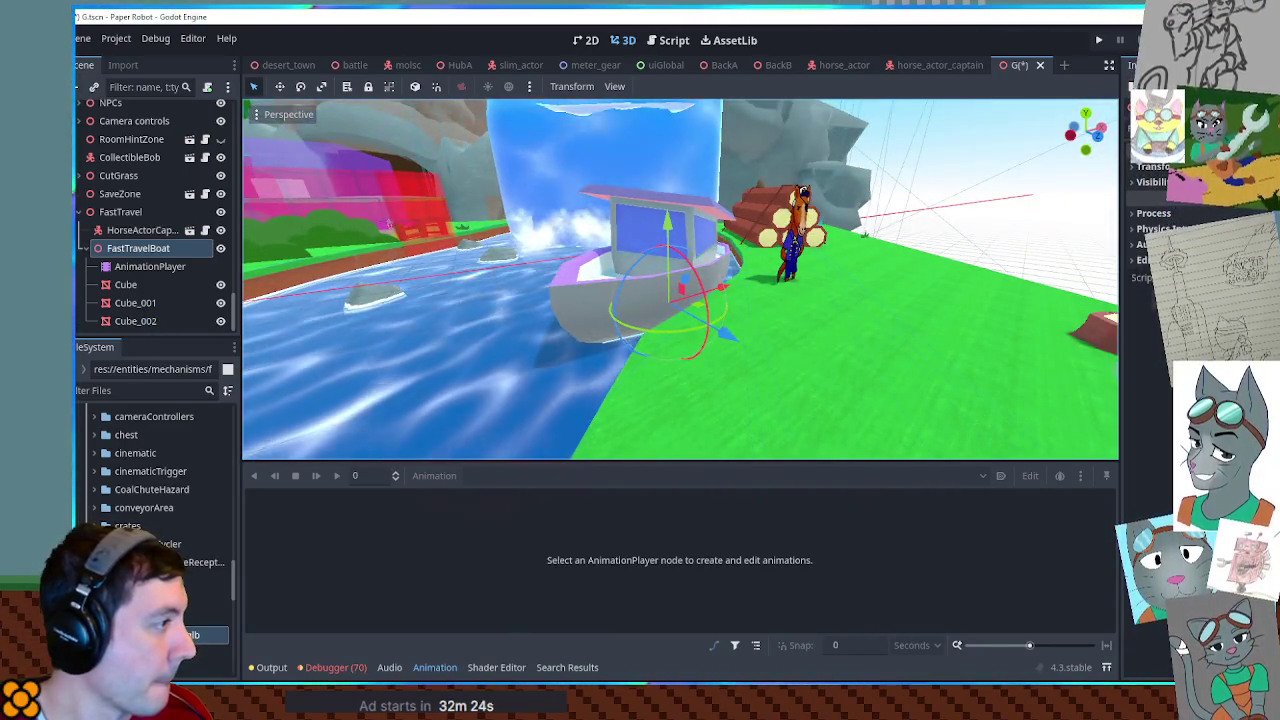
Create a new Node3D node to group the boat meshes.
click(135, 270)
key(ctrl+a)
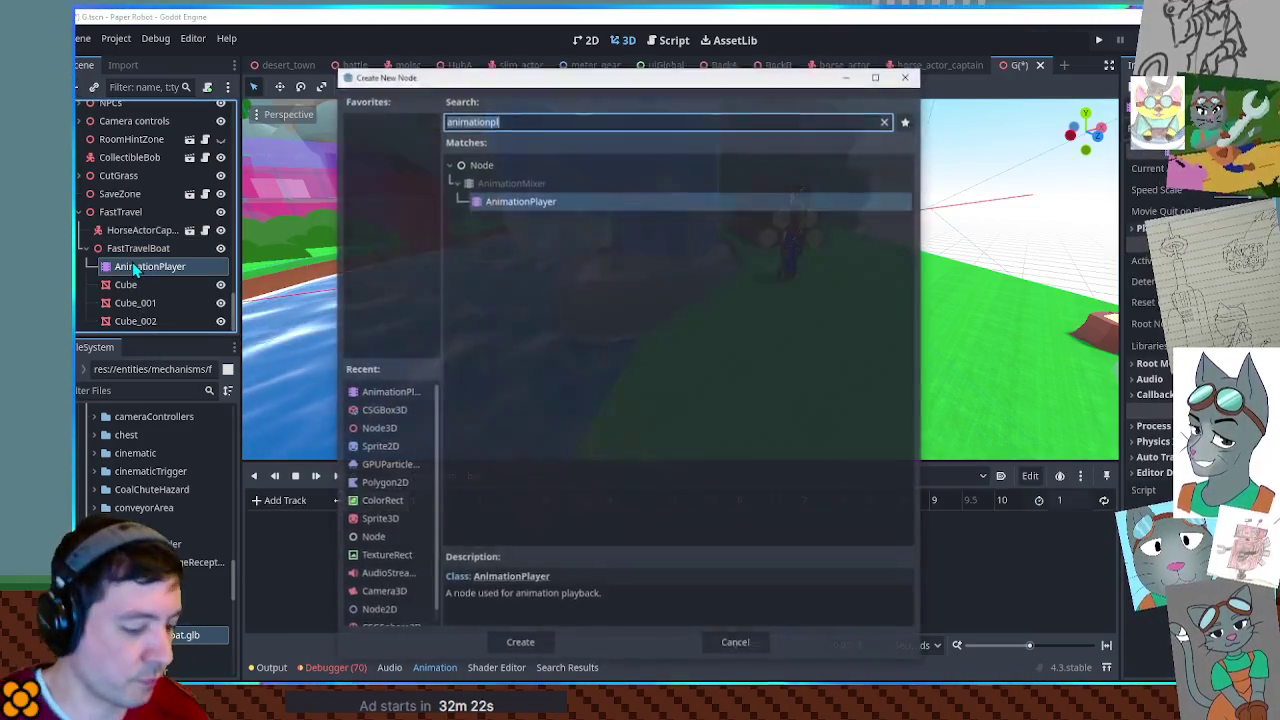
text(node3d)
key(Return)
text(Model)
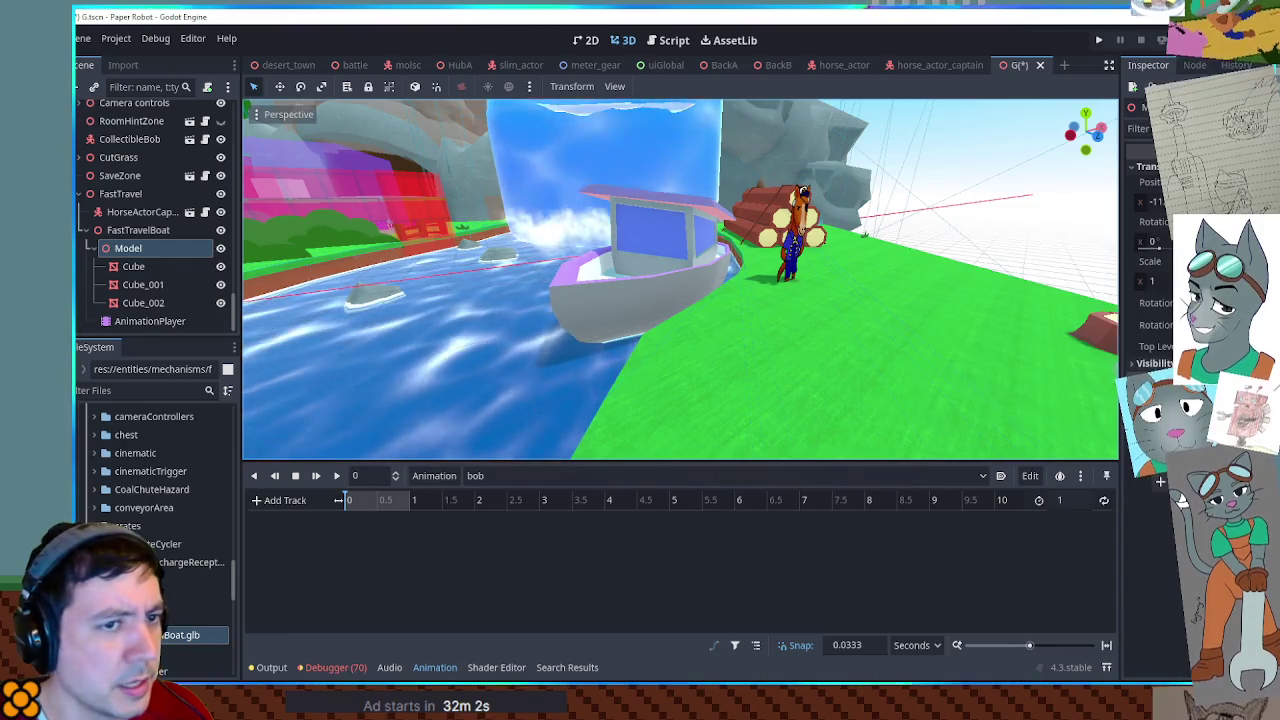
Reset the Model node's position to zero and select Cube, Cube_001 and Cube_002.
key(ctrl+z)
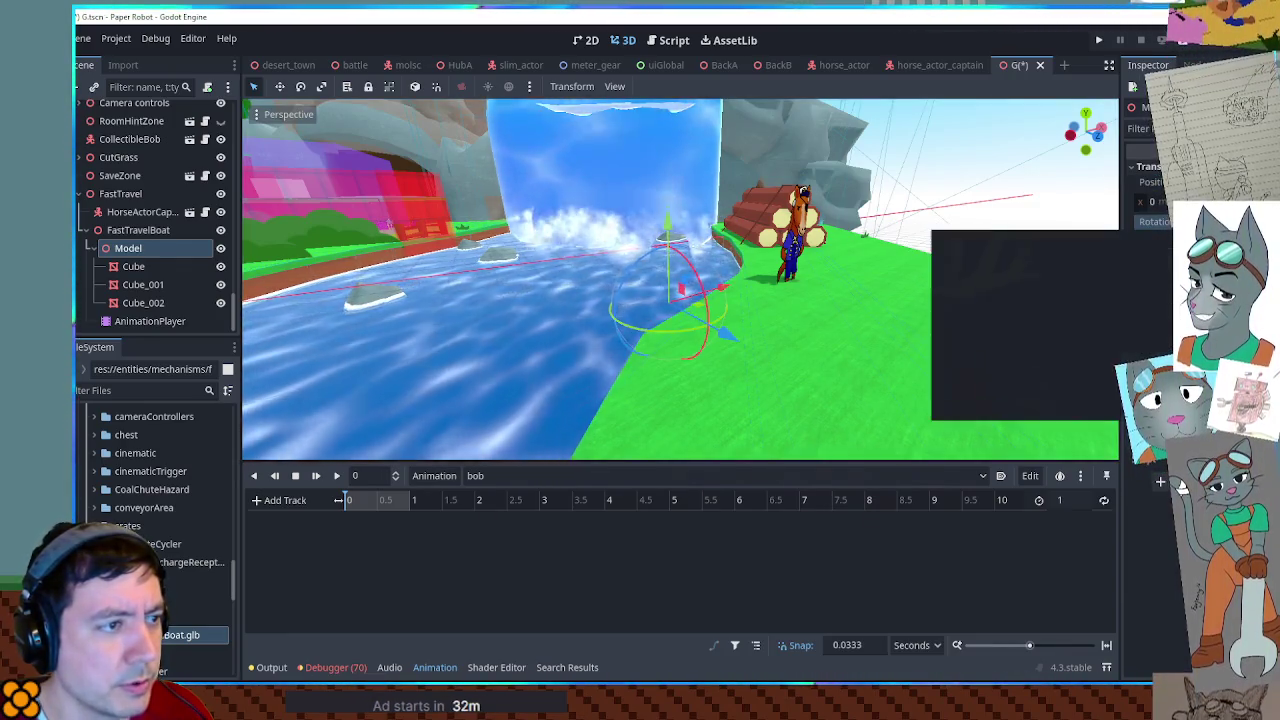
scroll(647, 268, down, 2)
scroll(650, 267, down, 3)
scroll(660, 267, down, 2)
scroll(666, 272, down, 2)
middle_drag(668, 276, 699, 300)
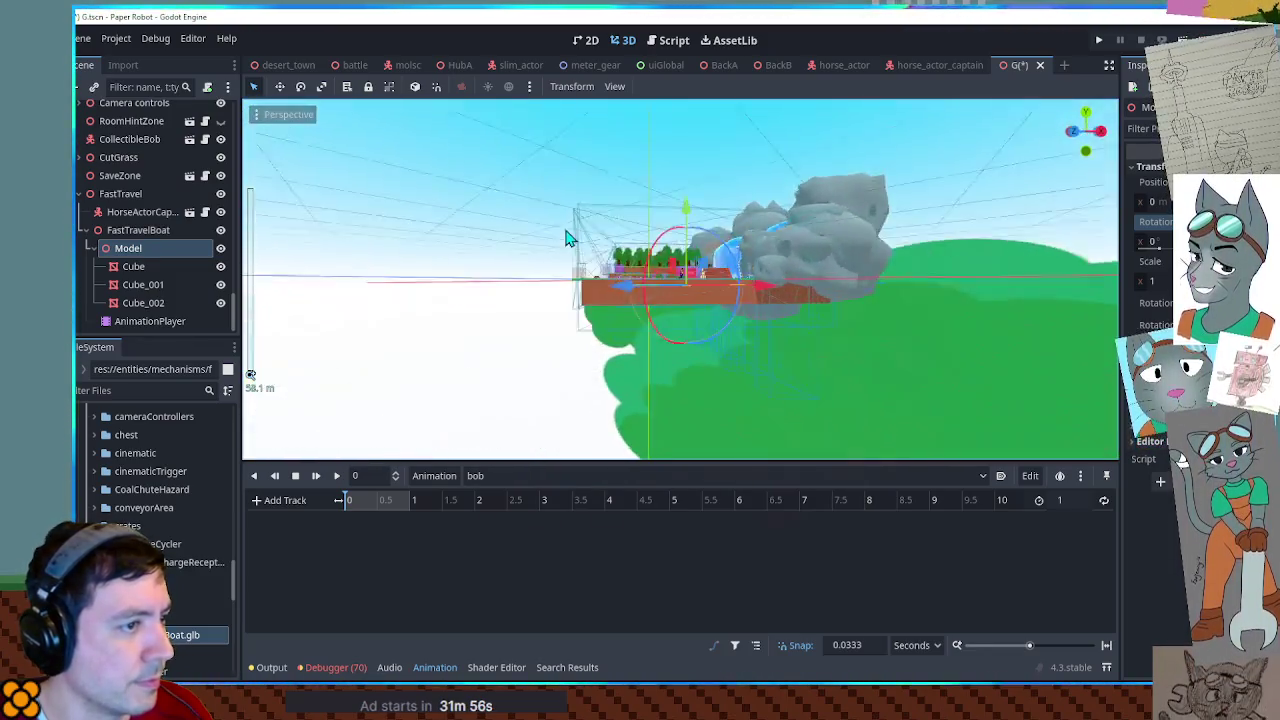
scroll(715, 295, up, 3)
scroll(715, 255, up, 3)
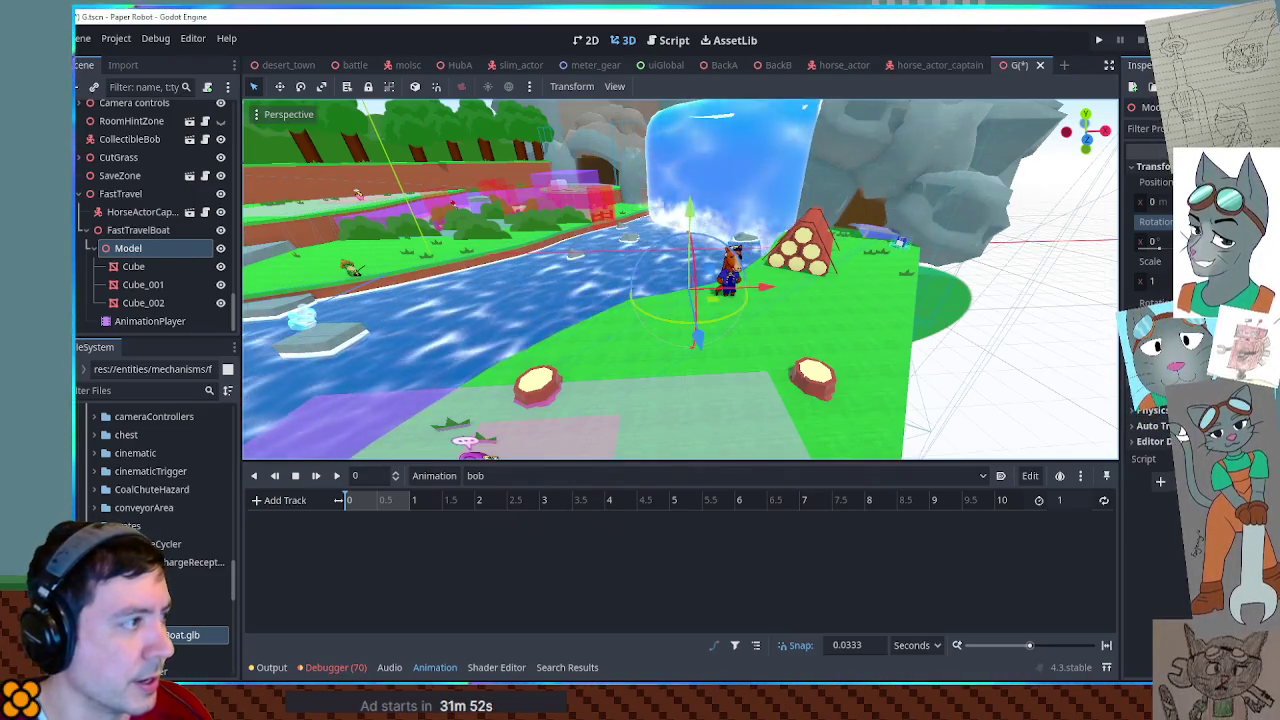
click(130, 266)
shift+click(143, 303)
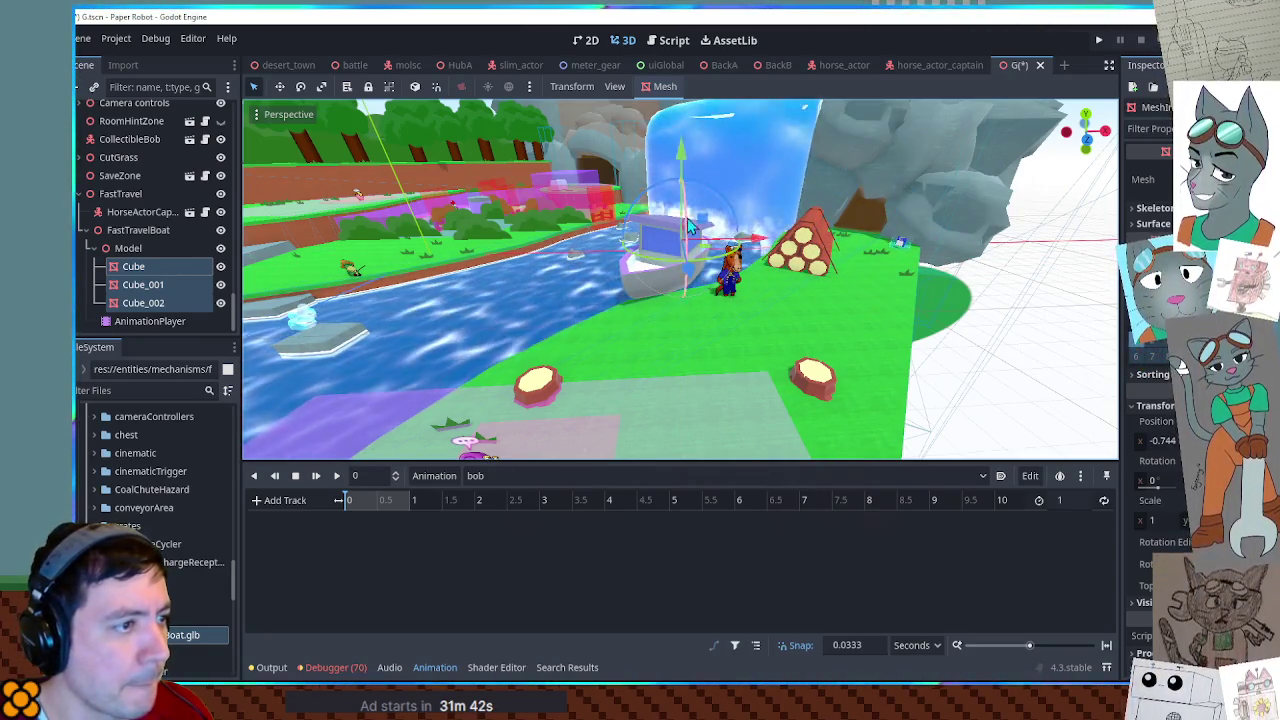
Rotate the boat so its bow swings left on the river.
mouse_move(688, 220)
middle_down()
mouse_move(891, 200)
mouse_move(680, 215)
middle_up()
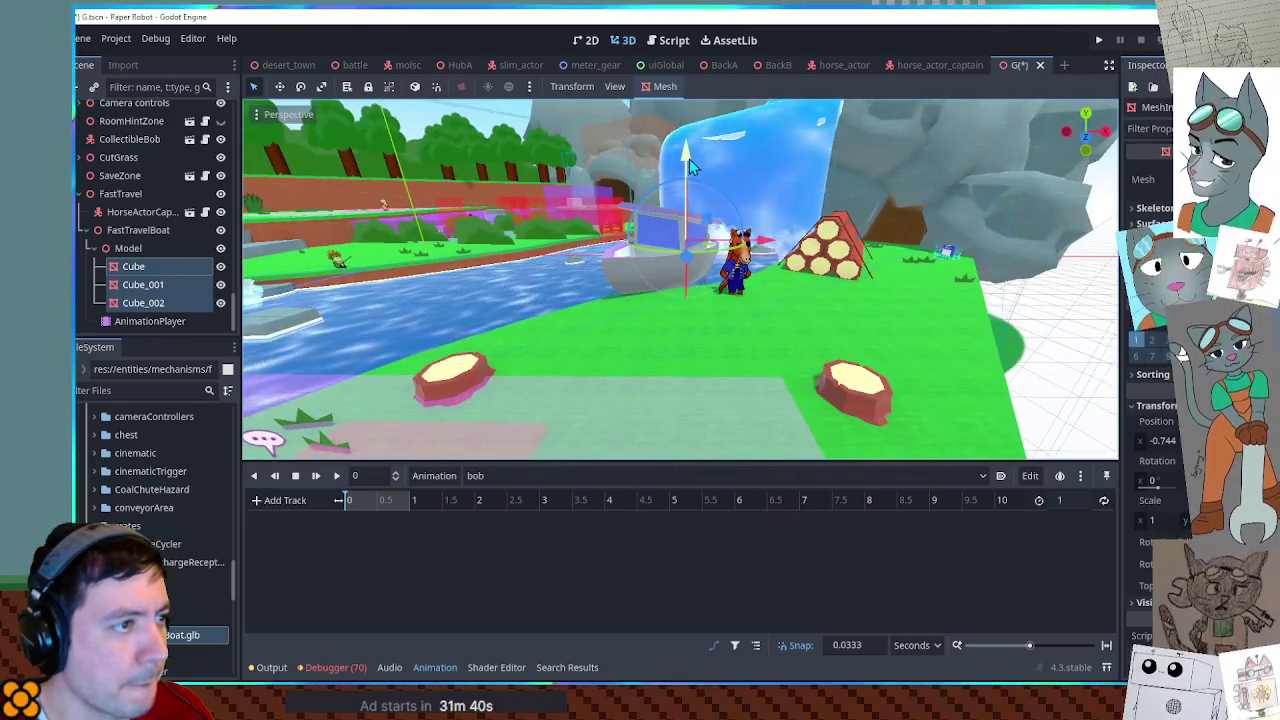
mouse_move(698, 184)
middle_down()
mouse_move(716, 306)
mouse_move(722, 275)
middle_up()
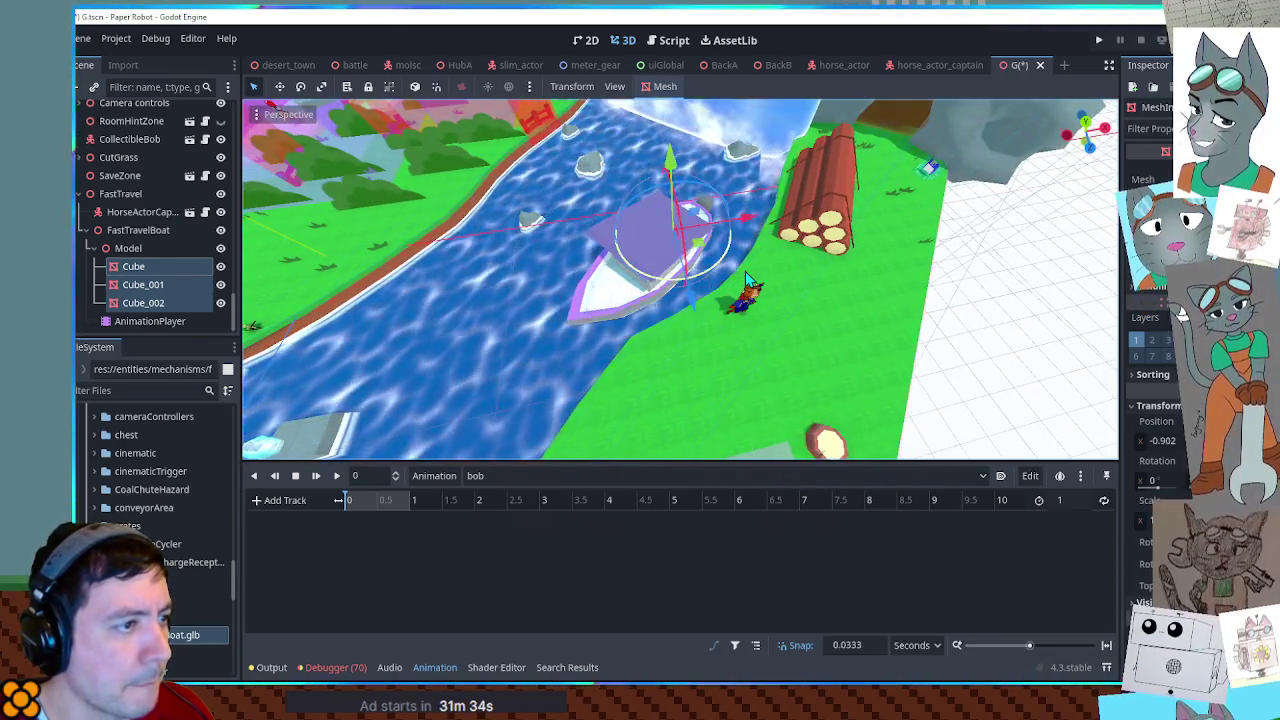
middle_drag(710, 285, 705, 330)
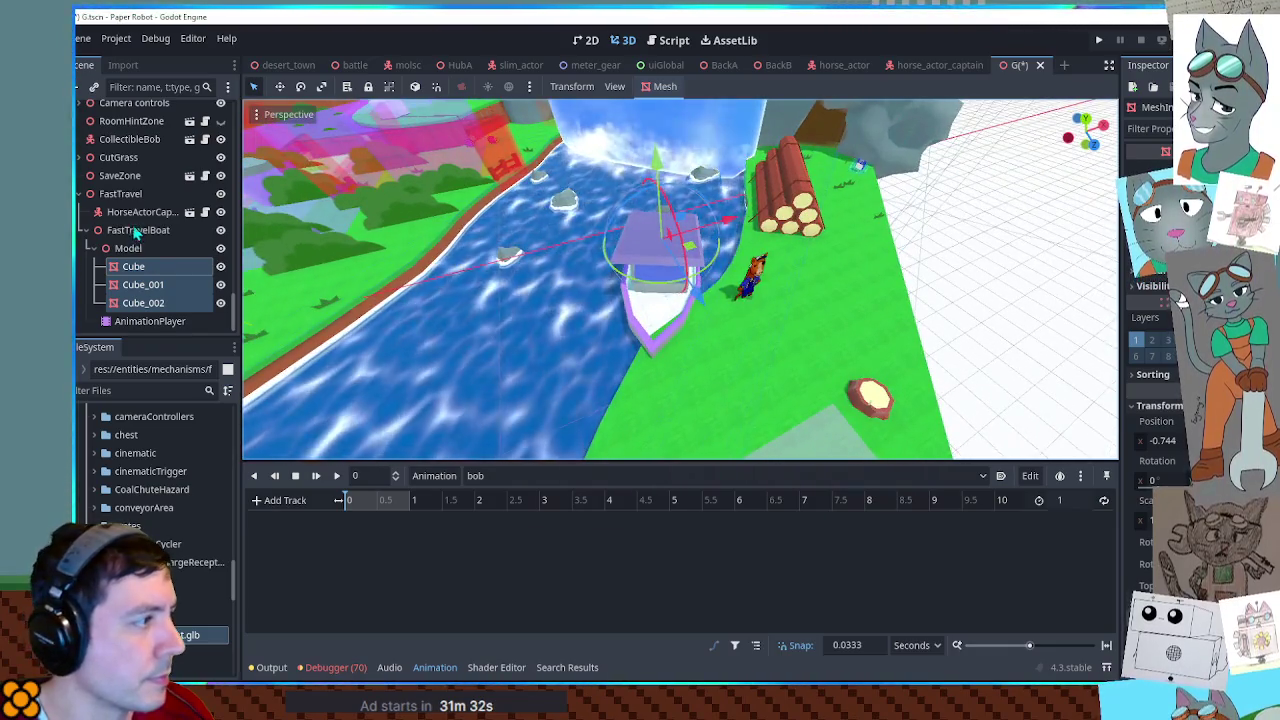
click(131, 250)
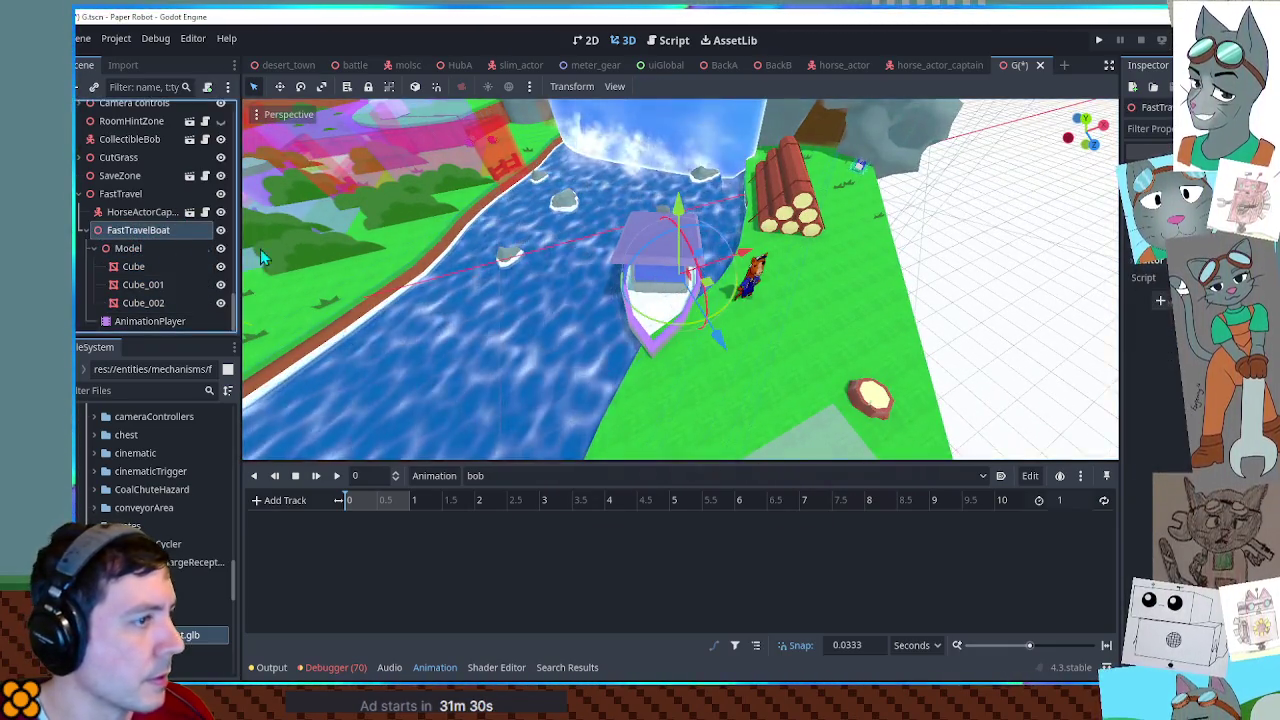
drag(729, 290, 716, 288)
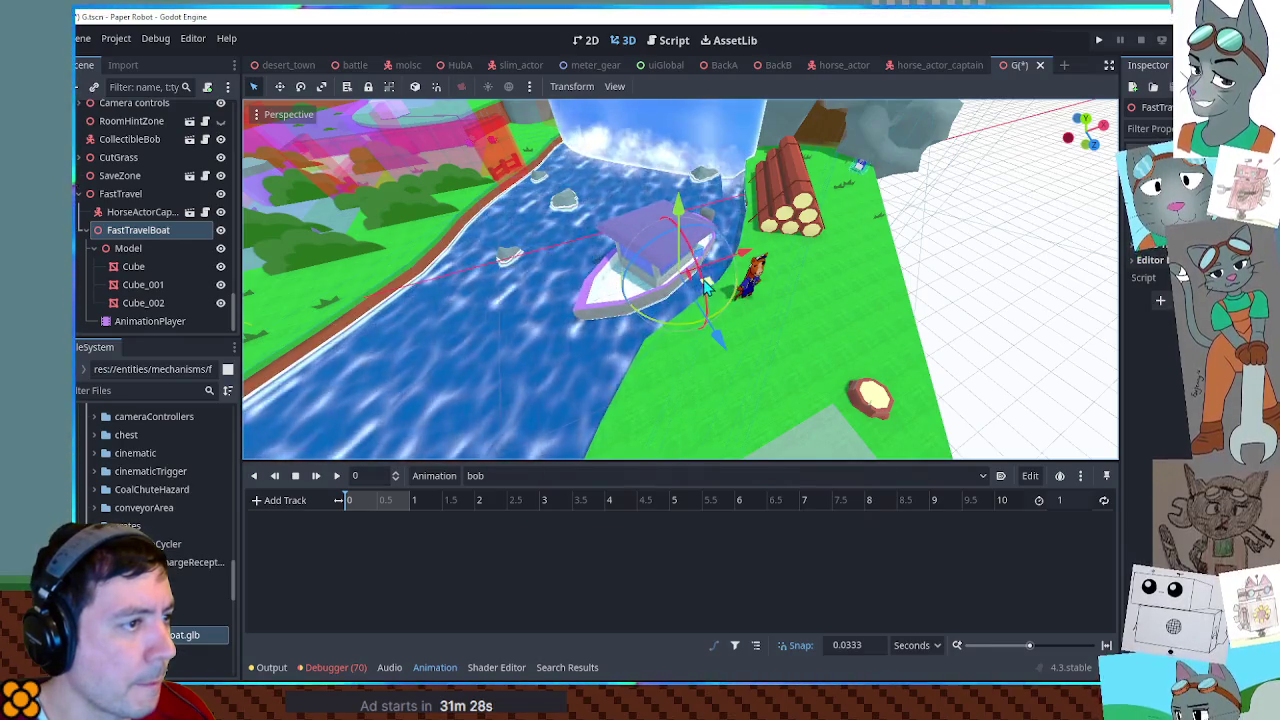
click(128, 248)
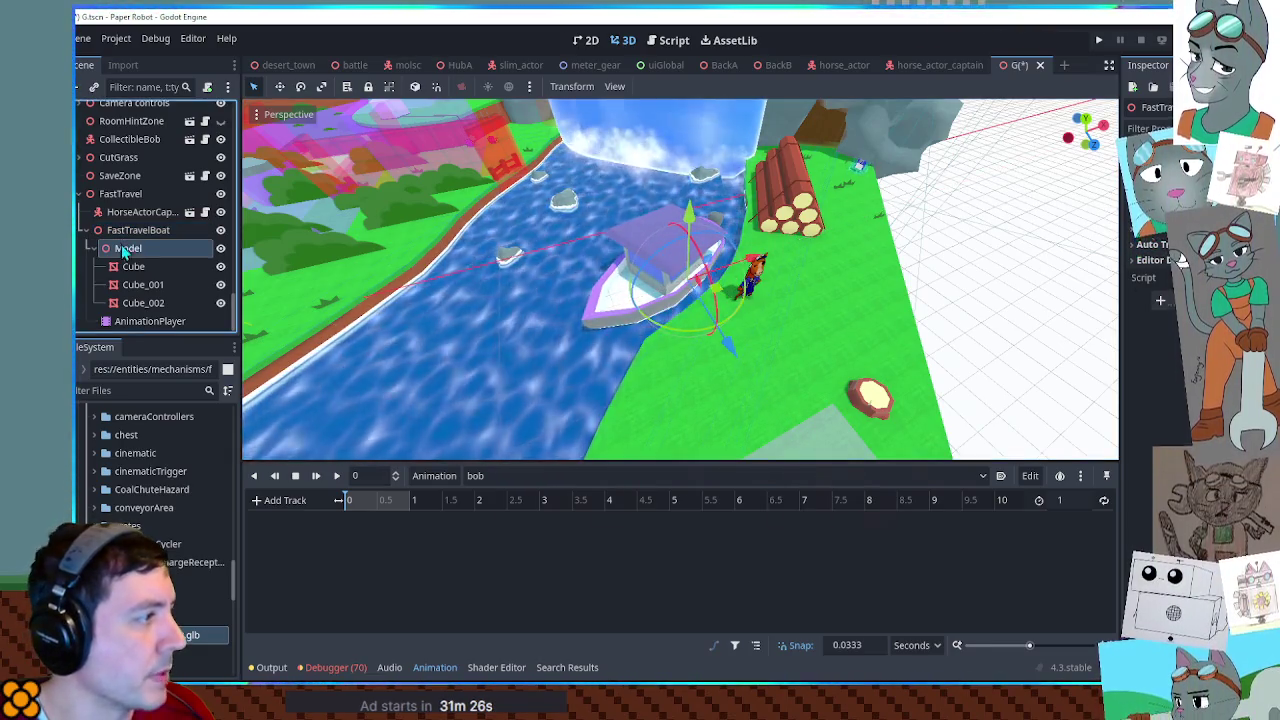
Key Model's position at 0 and 0.5 s with Cubic interpolation and looping on.
key(k)
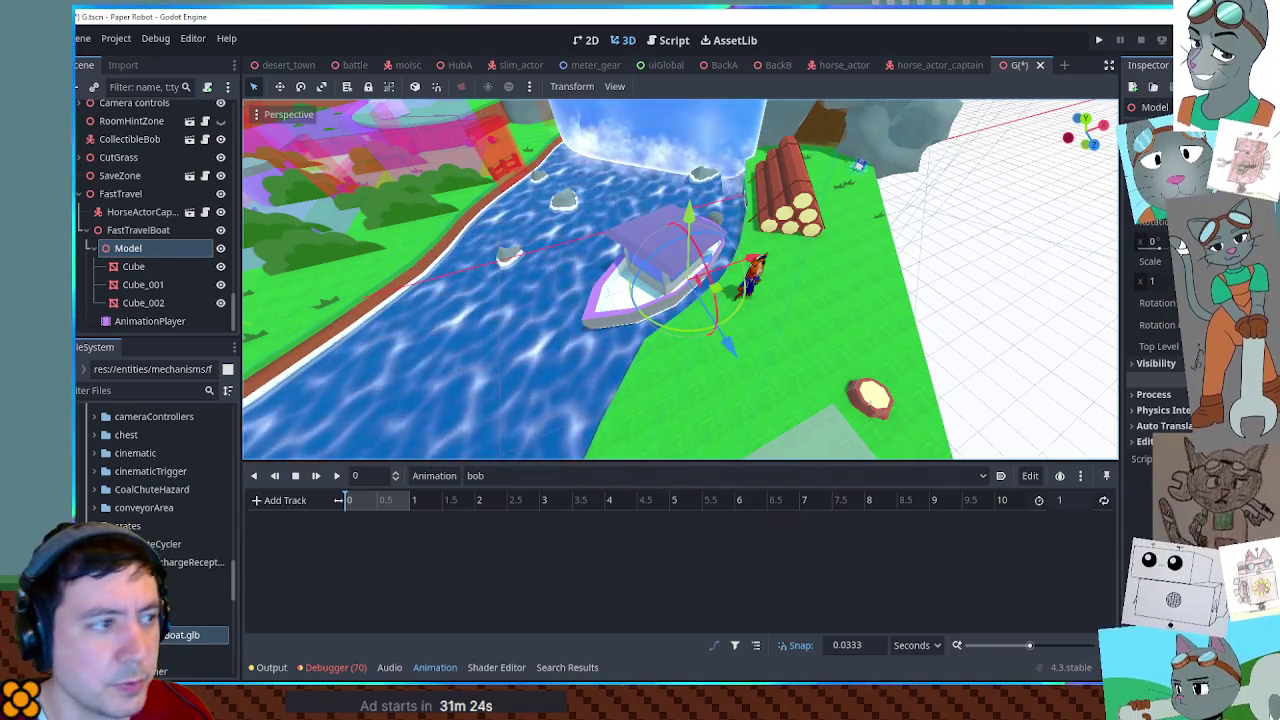
click(345, 539)
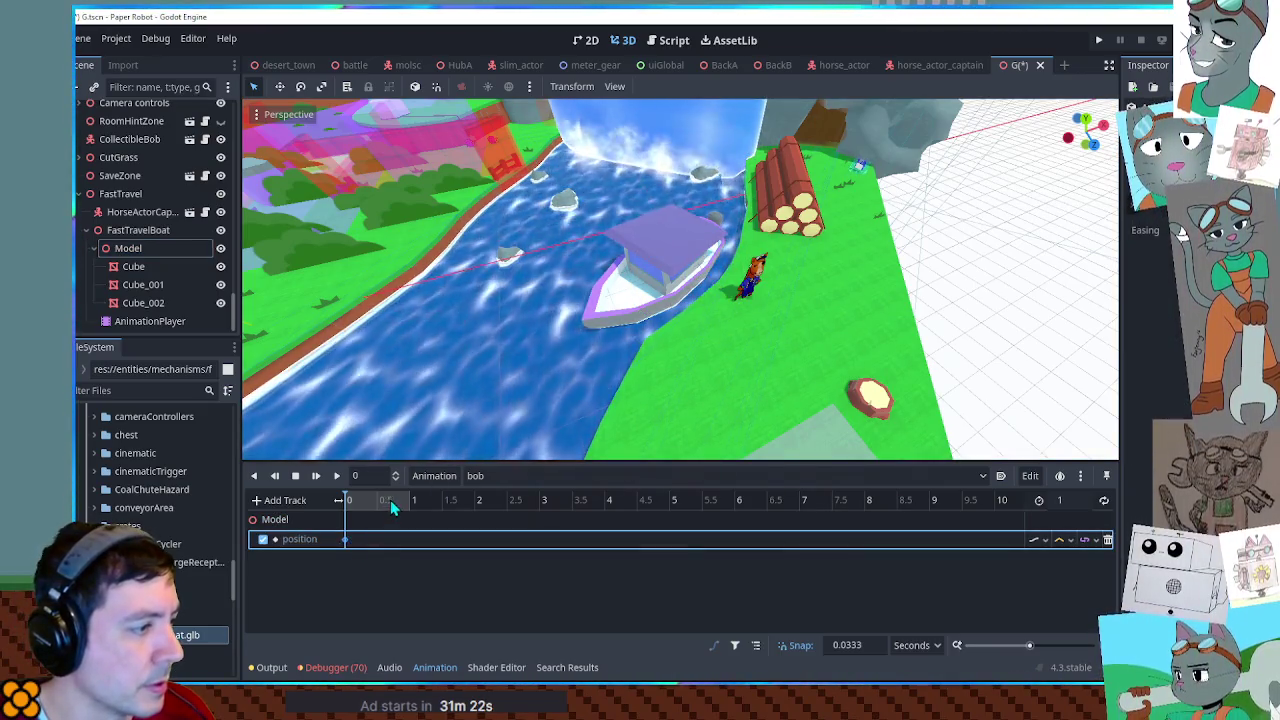
click(378, 500)
key(k)
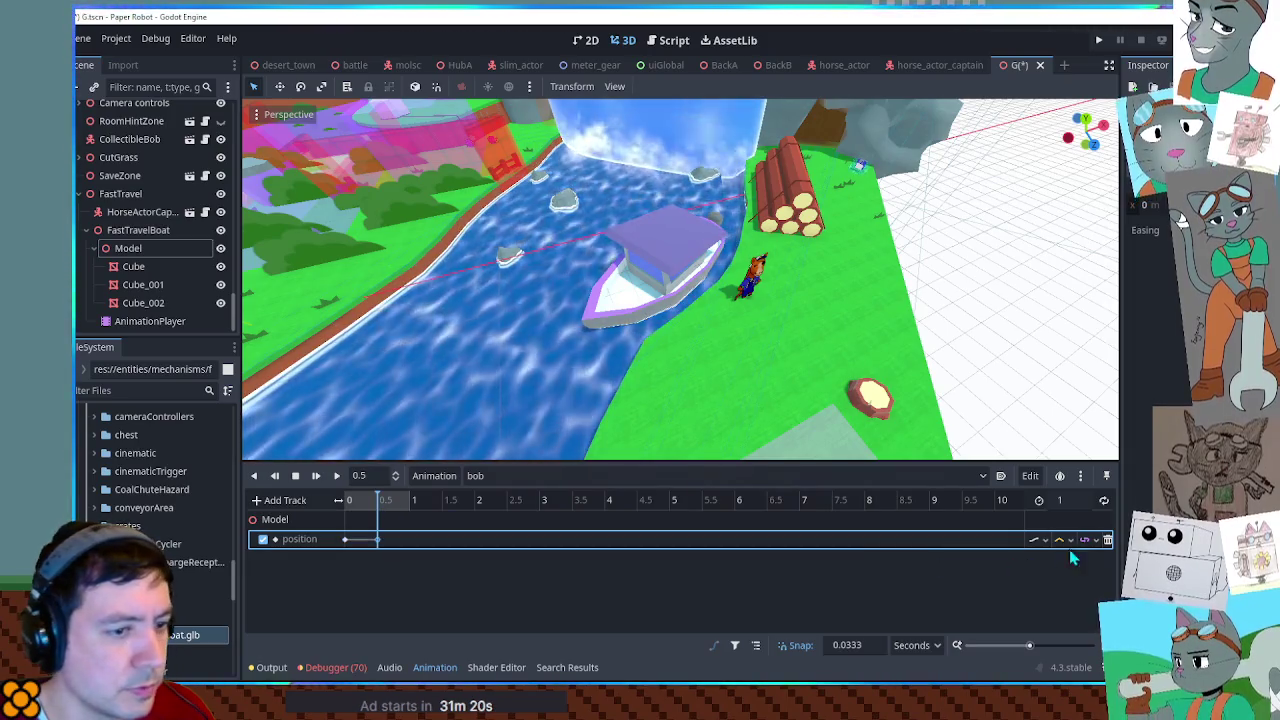
click(1074, 601)
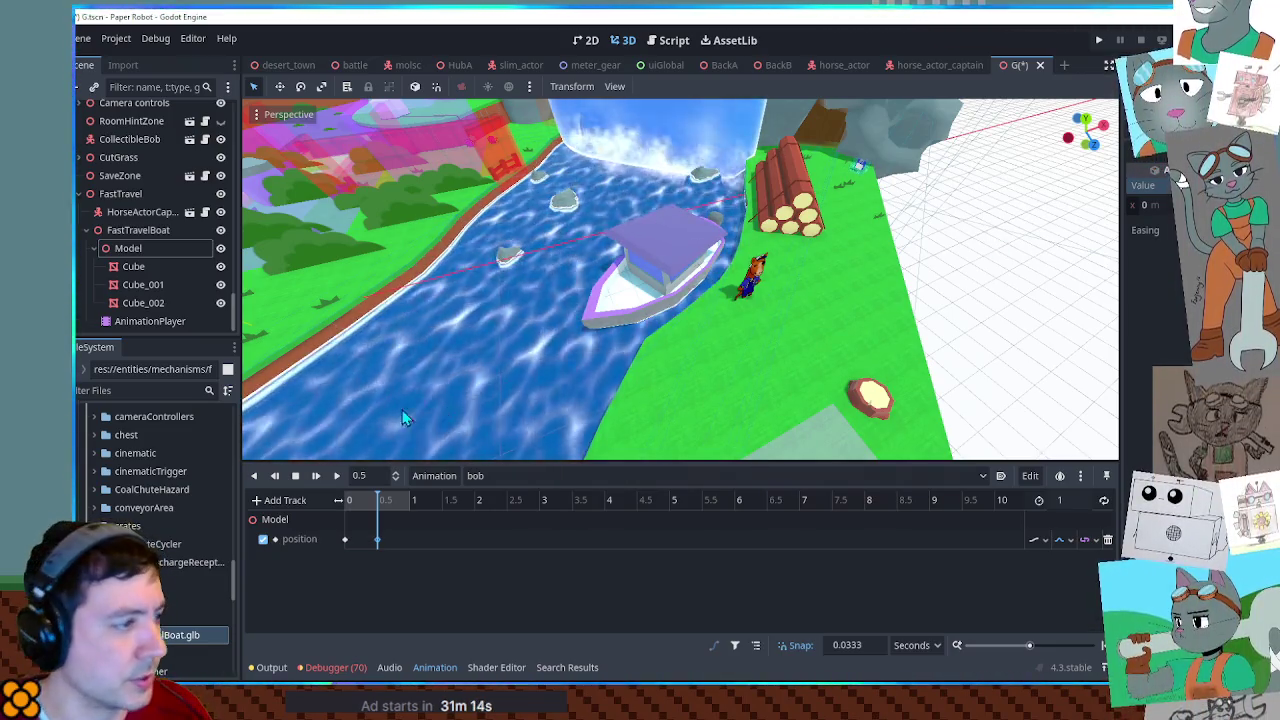
click(336, 476)
click(1103, 501)
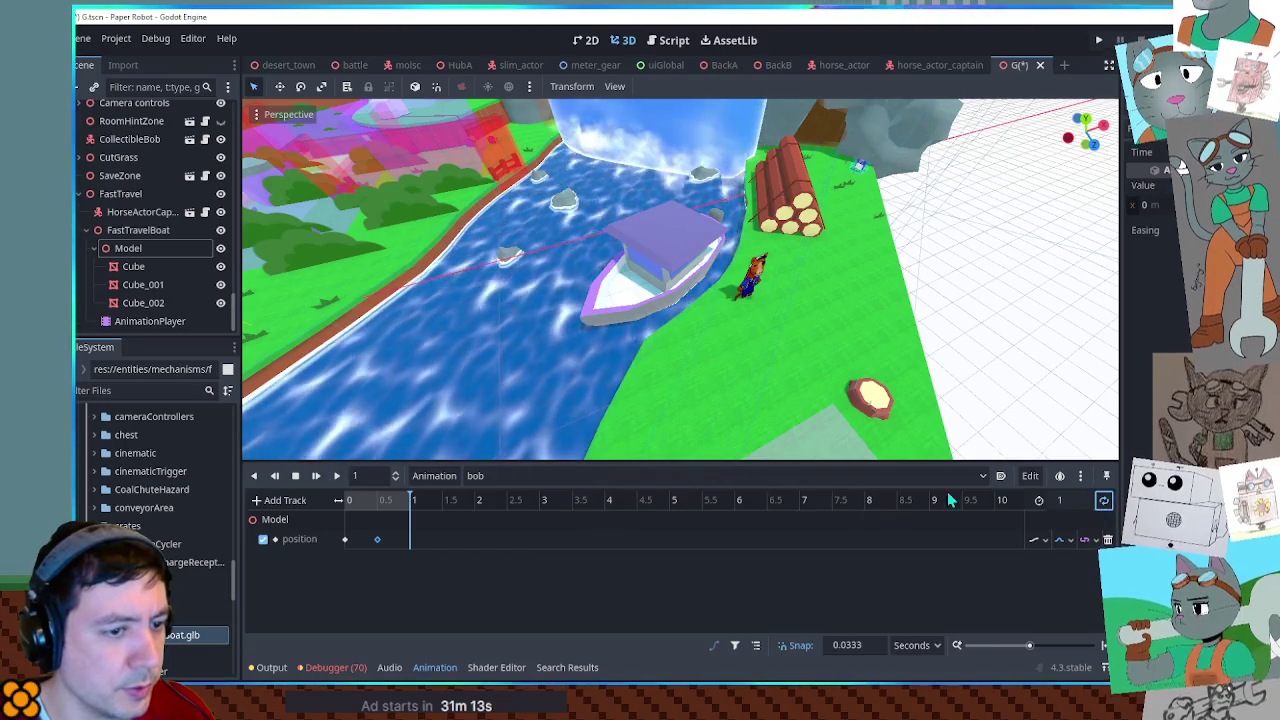
click(336, 476)
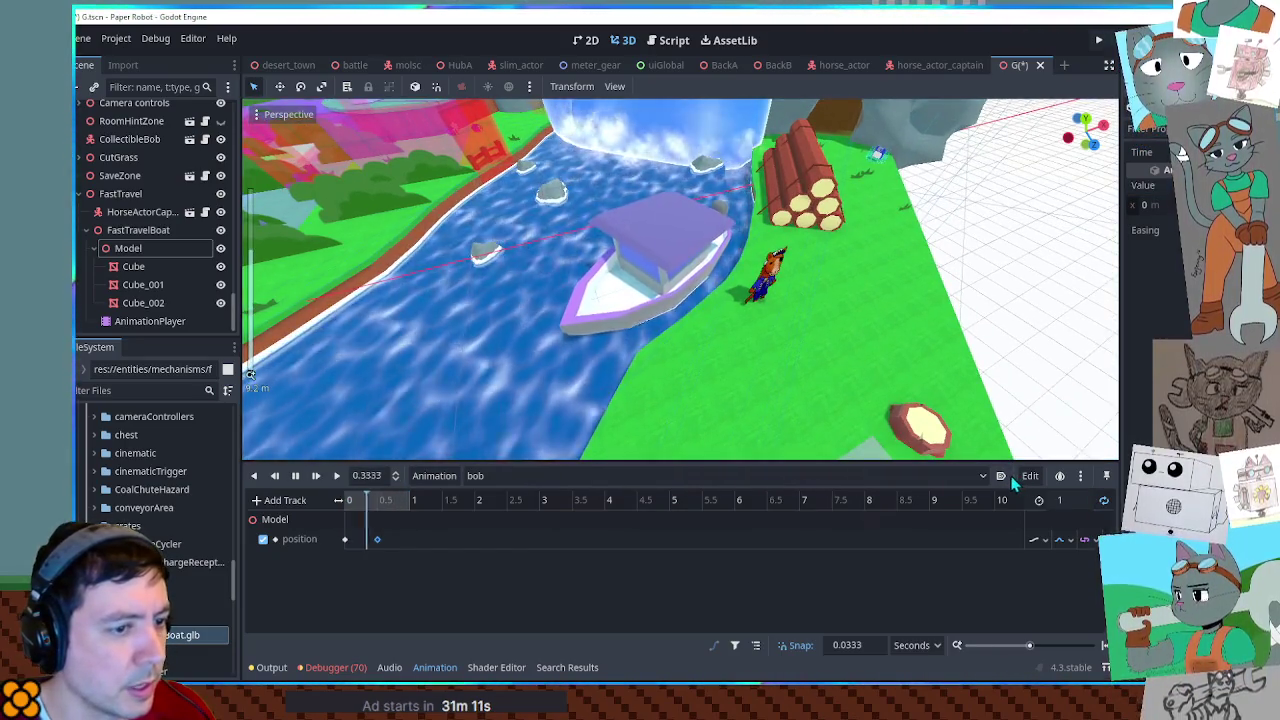
Set the bob animation length to 5 seconds and move the second key to about 2.5 s.
click(1062, 501)
scroll(860, 337, up, 3)
middle_drag(860, 337, 824, 292)
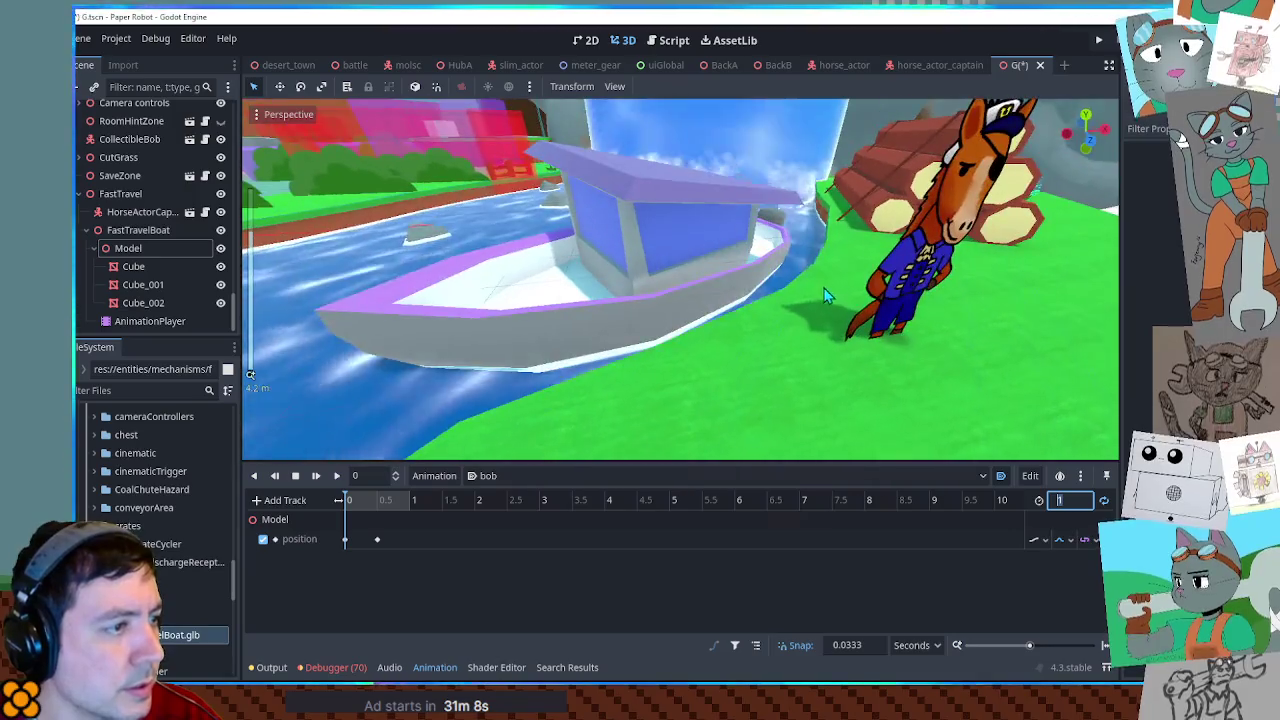
click(336, 476)
text(3)
key(Return)
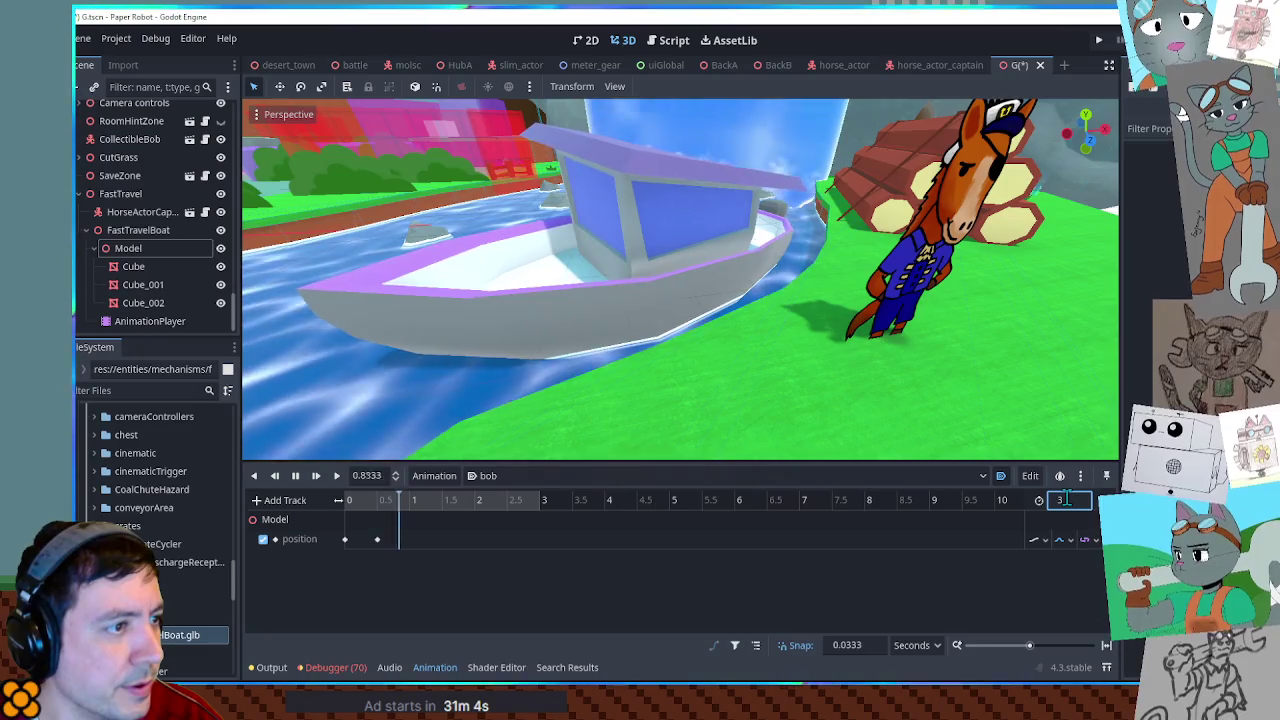
text(5)
key(Return)
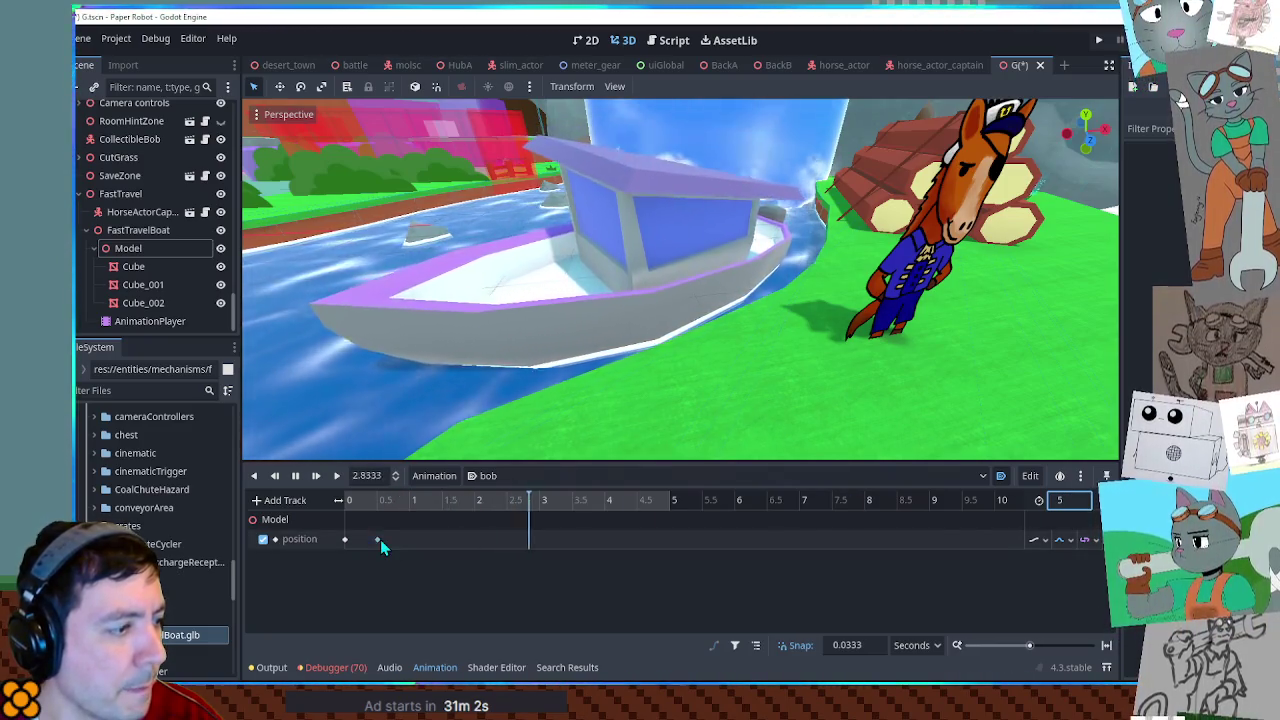
drag(378, 540, 505, 541)
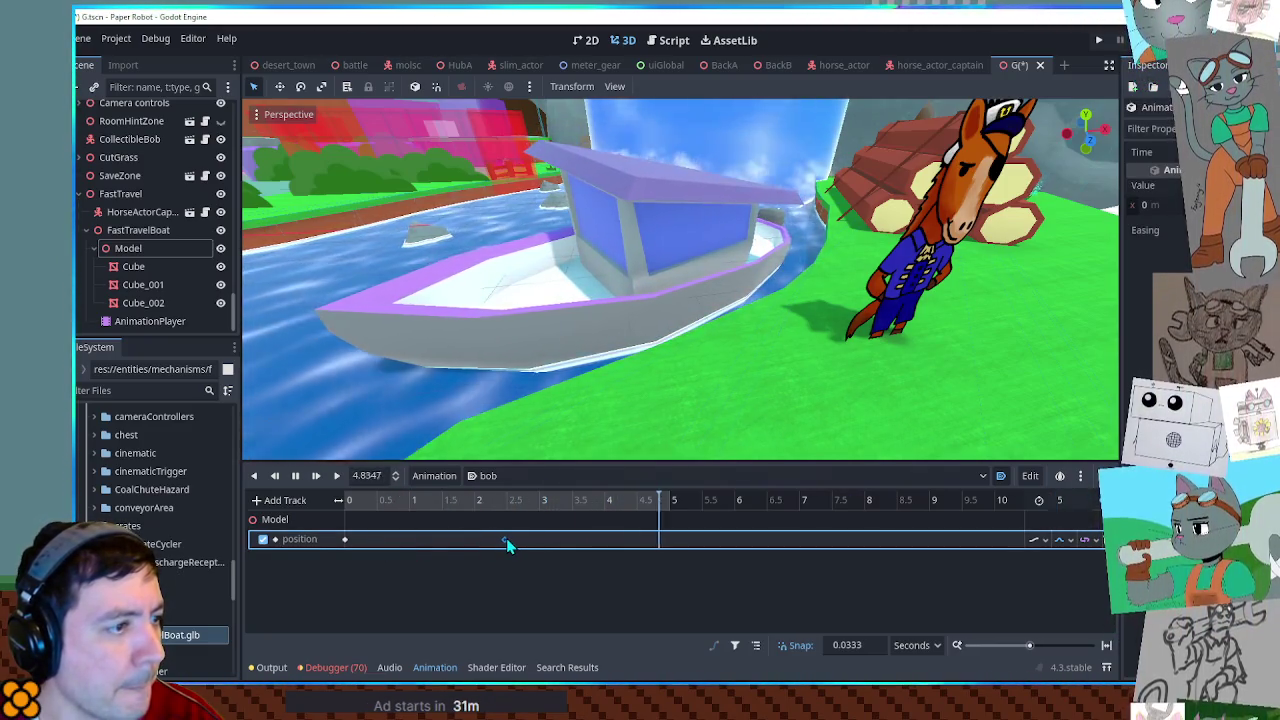
Collapse the bottom panel and view the boat and horse from a wider angle.
middle_drag(551, 390, 675, 331)
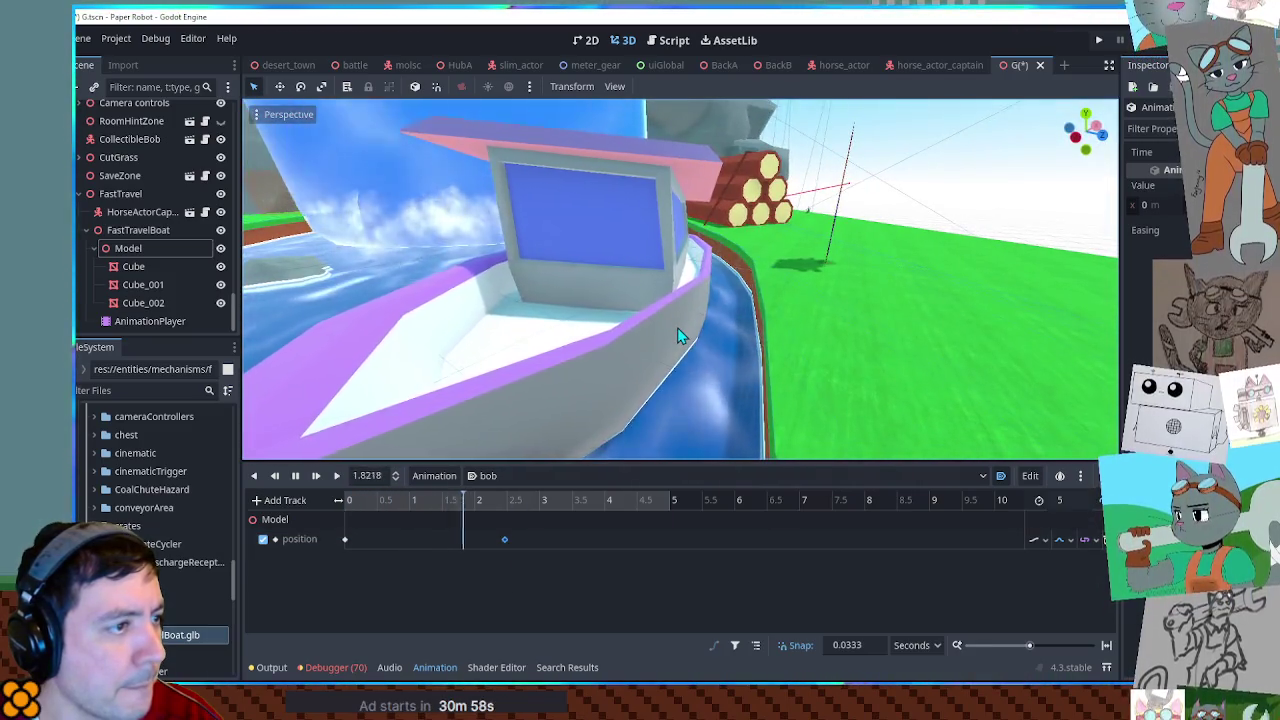
mouse_move(773, 305)
middle_down()
mouse_move(609, 281)
mouse_move(1060, 567)
middle_up()
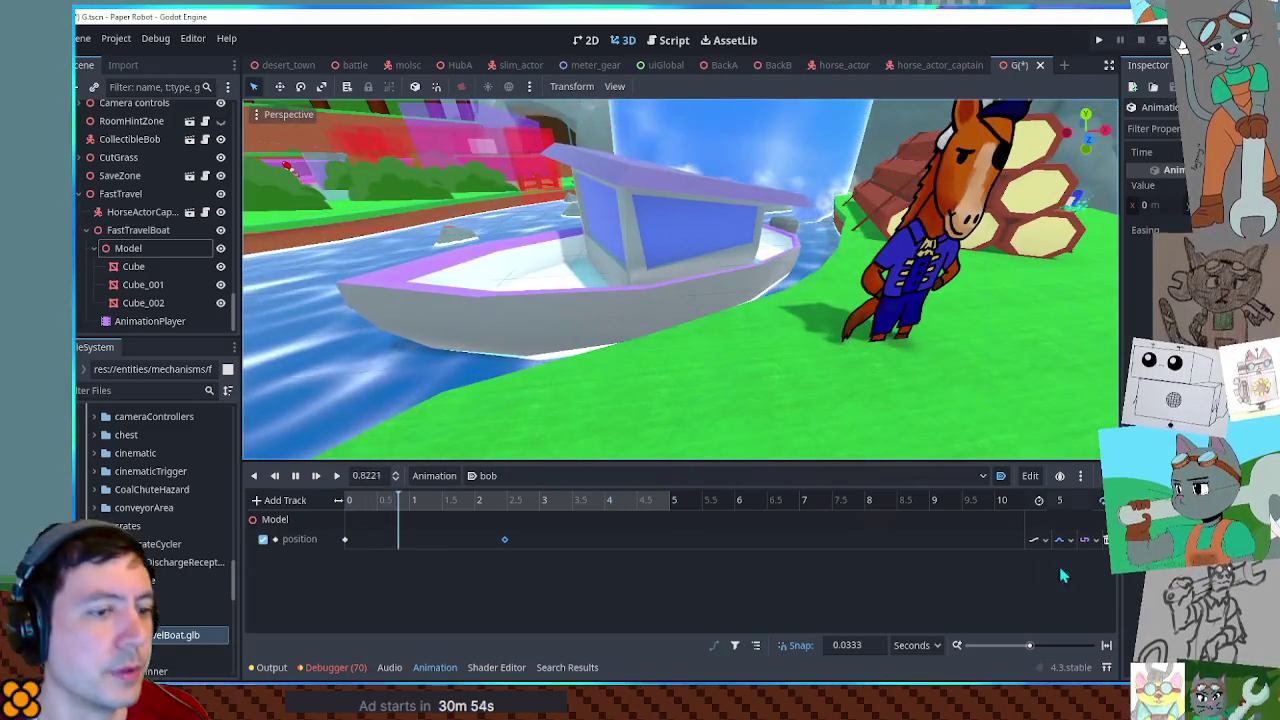
click(335, 667)
click(335, 667)
mouse_move(363, 623)
middle_down()
mouse_move(617, 319)
mouse_move(762, 350)
mouse_move(1100, 303)
middle_up()
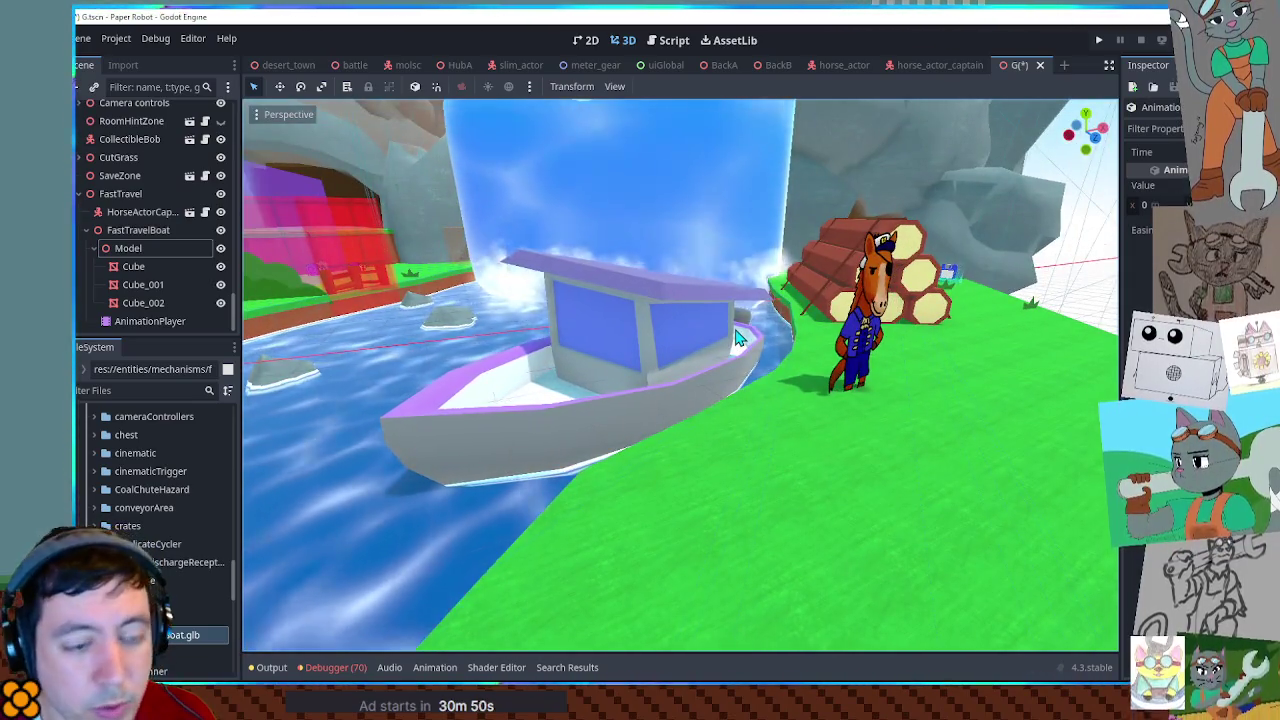
Save the scene, then orbit around the fastTravelBoat and the horse captain on the riverbank.
key(ctrl+s)
middle_drag(1100, 303, 897, 298)
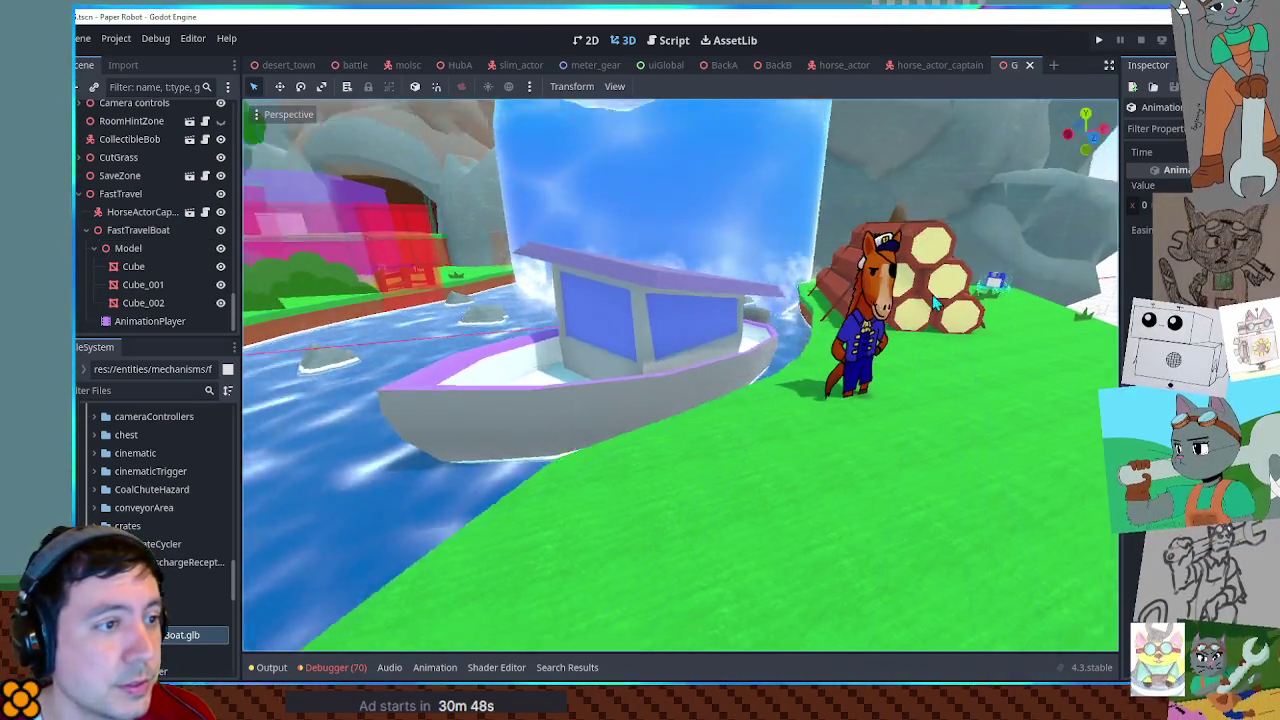
mouse_move(884, 292)
middle_down()
mouse_move(829, 351)
mouse_move(940, 334)
mouse_move(738, 319)
mouse_move(768, 327)
middle_up()
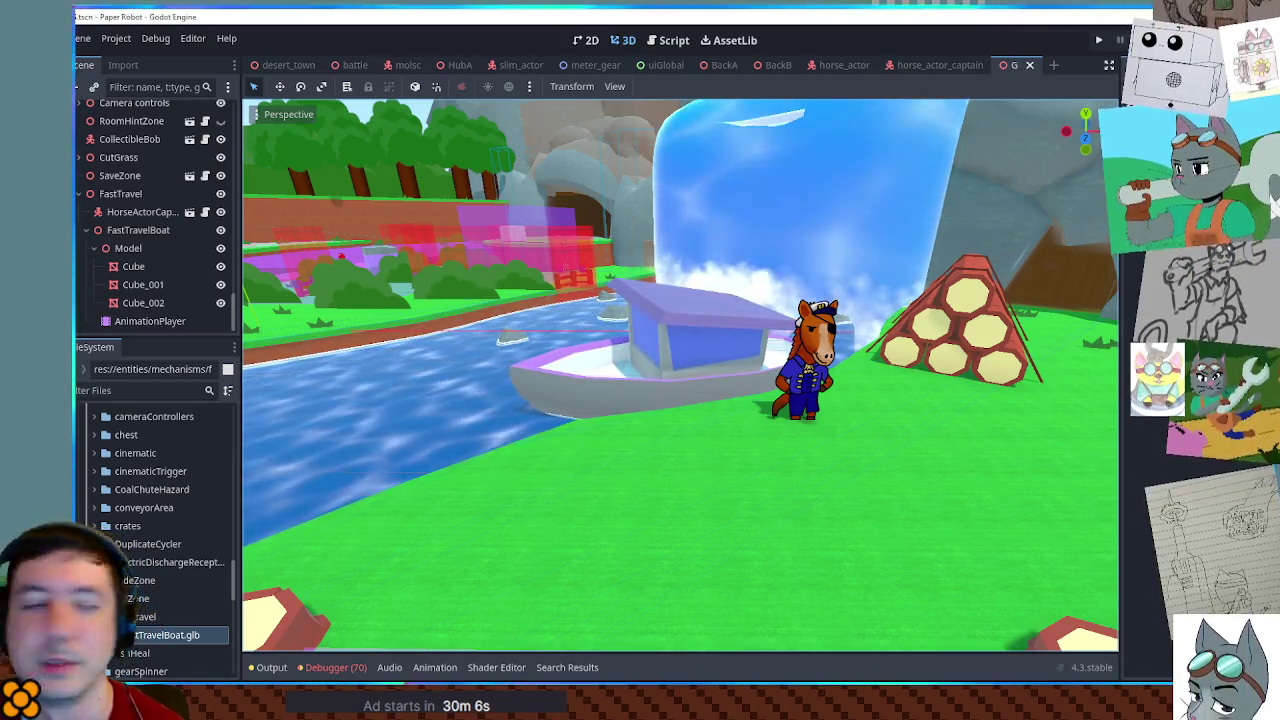
mouse_move(721, 326)
middle_down()
mouse_move(972, 292)
mouse_move(1003, 302)
mouse_move(481, 315)
mouse_move(800, 312)
mouse_move(1110, 352)
mouse_move(664, 324)
mouse_move(735, 332)
middle_up()
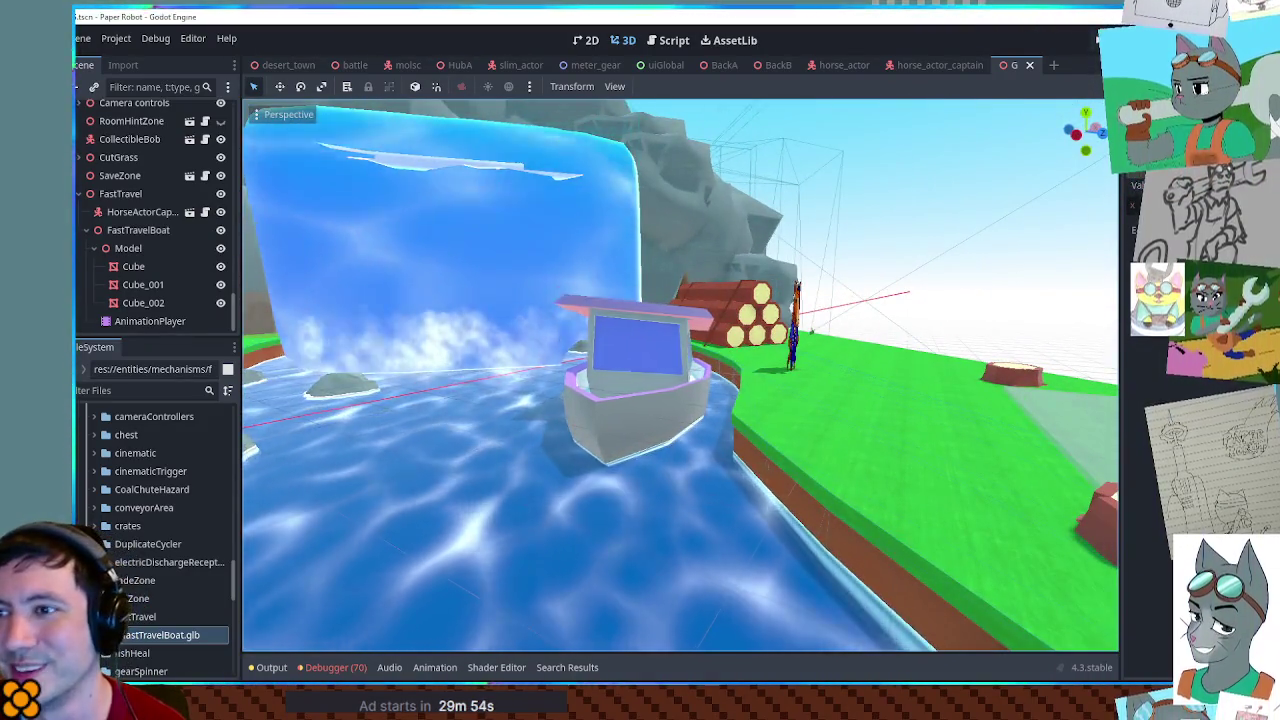